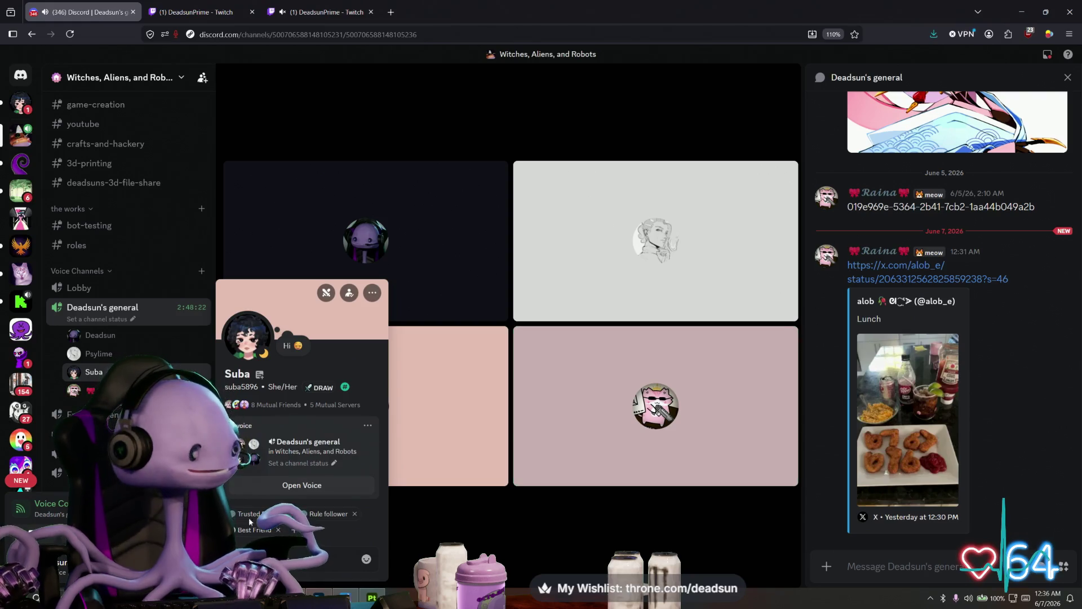
# - Move the Discord browser out of the way to reveal the outhouse project in Substance Painter
pyautogui.moveTo(498, 15)
pyautogui.mouseDown()
pyautogui.moveTo(727, 8)
pyautogui.moveTo(689, 43)
pyautogui.mouseUp()
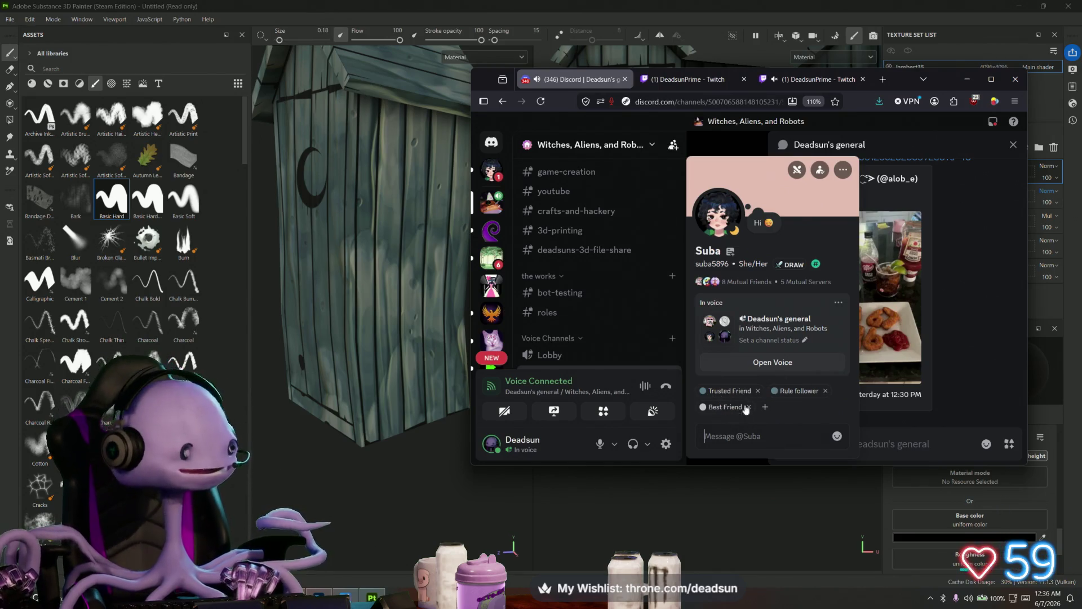
pyautogui.click(967, 79)
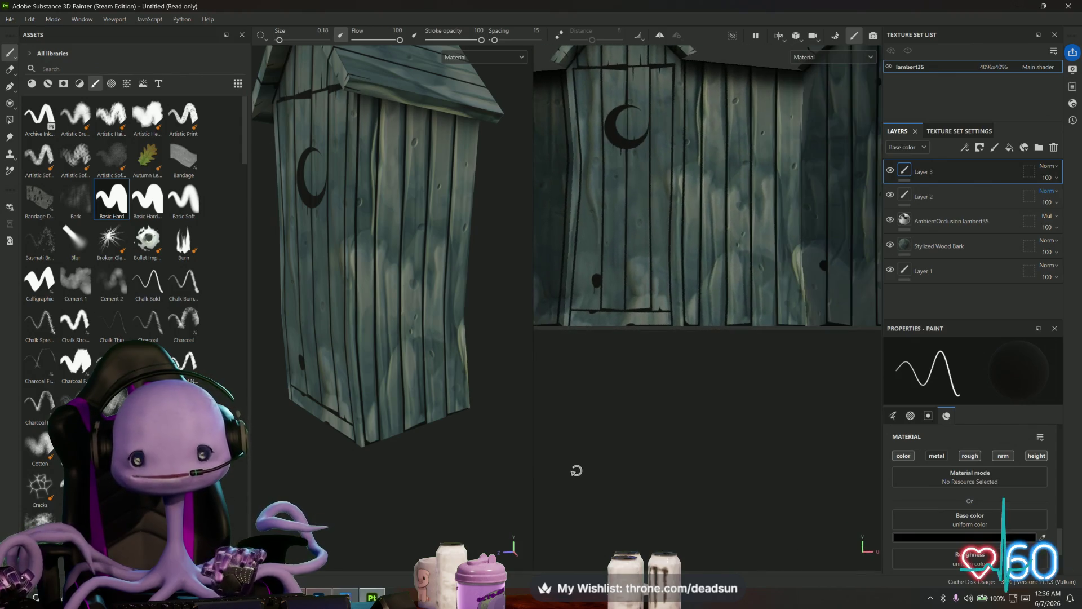
# - Zoom in on the outhouse's lower door planks and set the brush size to 0.5
pyautogui.moveTo(466, 492)
pyautogui.keyDown('alt'); pyautogui.mouseDown()
pyautogui.moveTo(518, 495)
pyautogui.moveTo(483, 509)
pyautogui.mouseUp(); pyautogui.keyUp('alt')
pyautogui.scroll(5, 484, 510)
pyautogui.keyDown('alt'); pyautogui.moveTo(462, 496); pyautogui.dragTo(435, 373, button='middle'); pyautogui.keyUp('alt')
pyautogui.scroll(6, 691, 287)
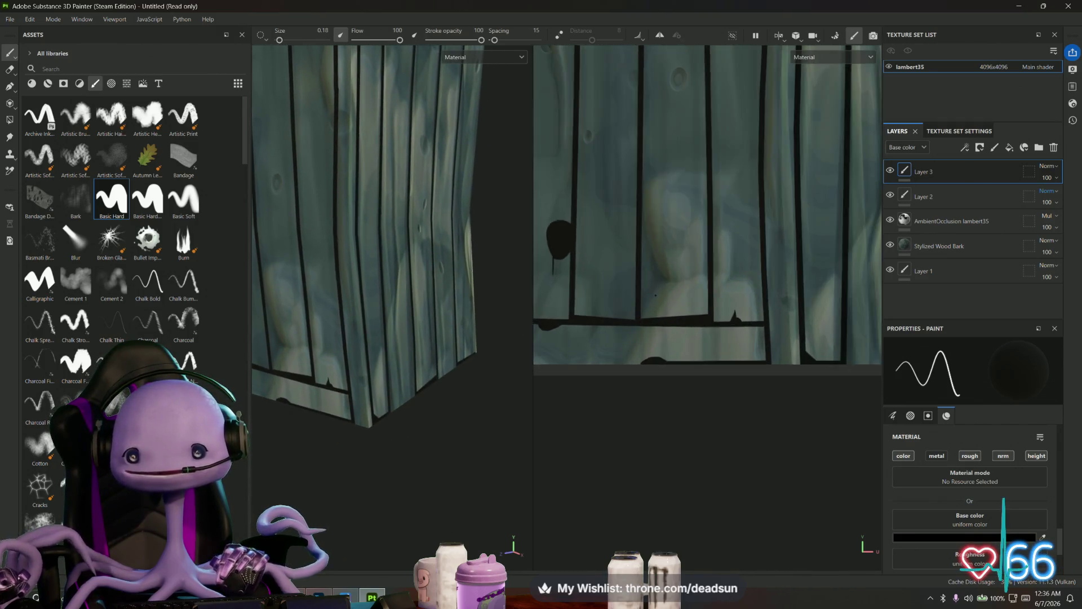
pyautogui.moveTo(690, 287); pyautogui.dragTo(575, 352, button='middle')
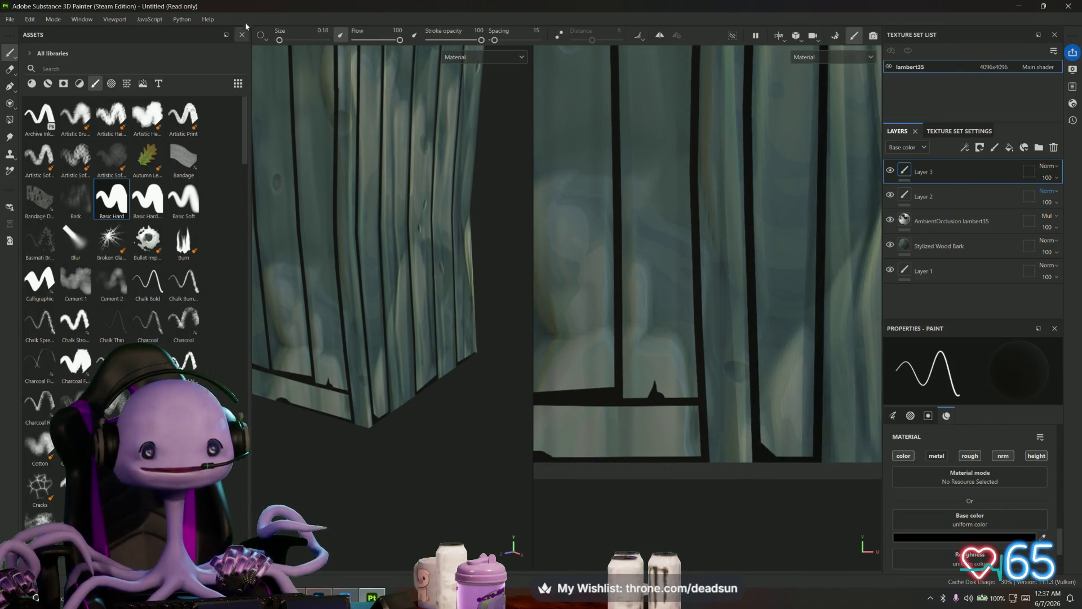
pyautogui.doubleClick(316, 30)
pyautogui.press('BackSpace')
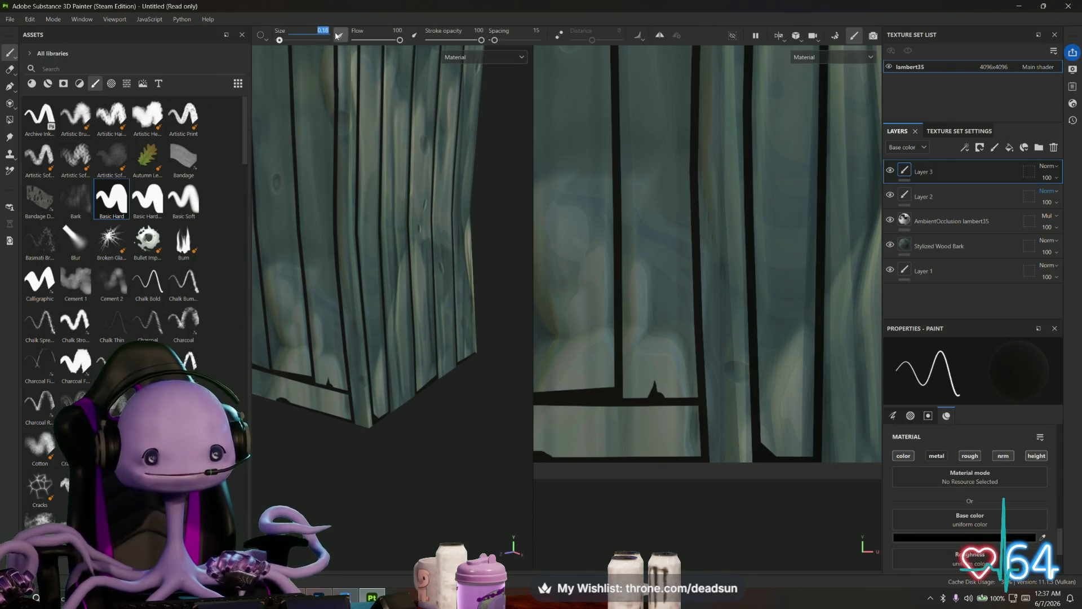
pyautogui.write('0.5')
pyautogui.press('Return')
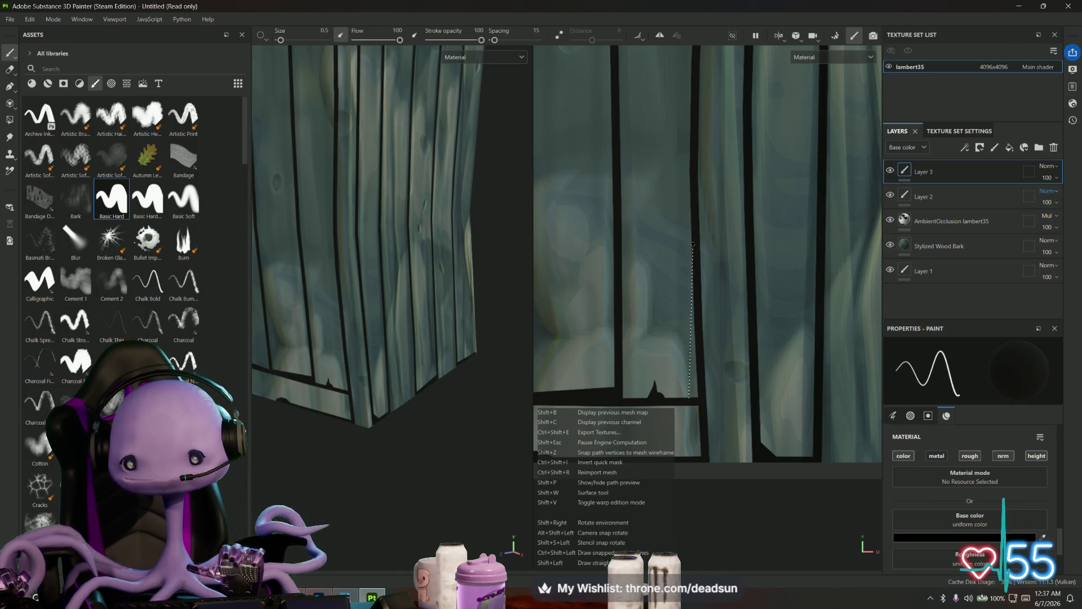
# - Paint a thin, straight black line up the lower plank edge
pyautogui.keyDown('shift'); pyautogui.click(689, 395); pyautogui.keyUp('shift')
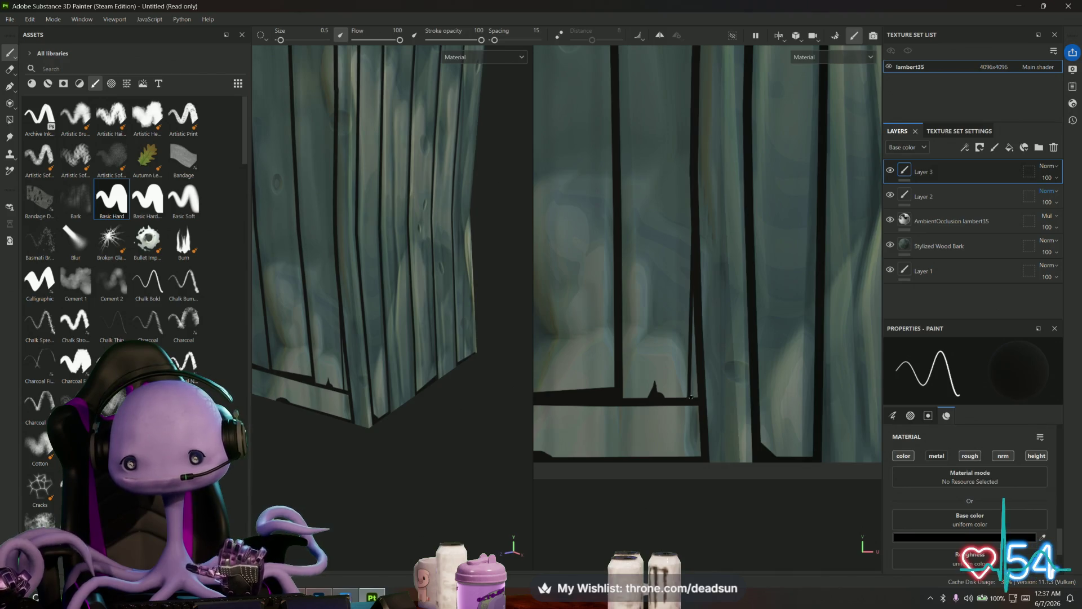
pyautogui.press('shift')
pyautogui.keyDown('shift'); pyautogui.click(694, 288); pyautogui.keyUp('shift')
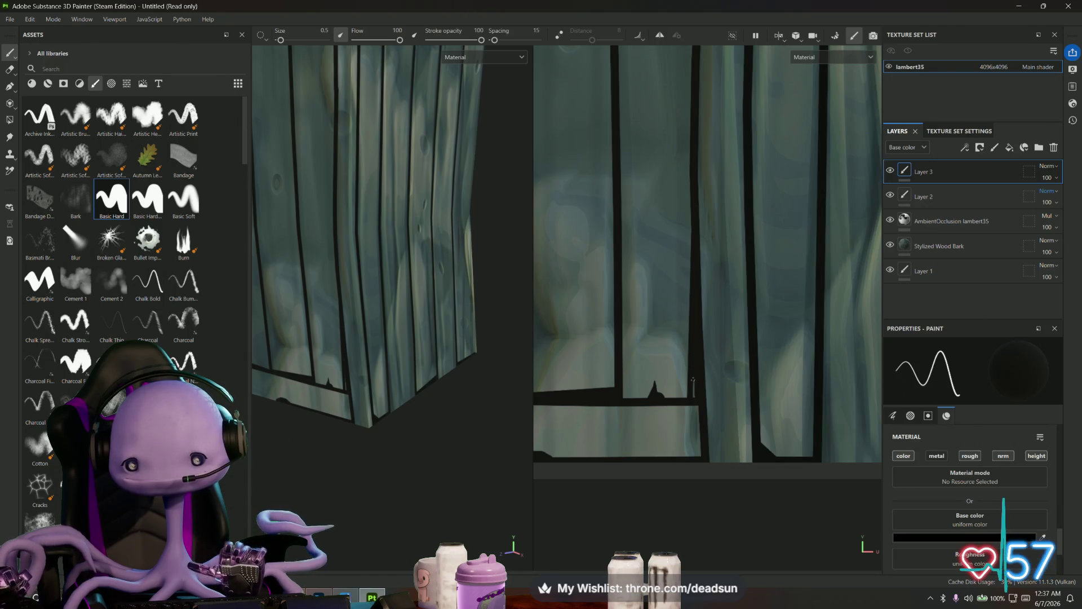
# - Extend and thicken the black outline down the vertical plank edge near the lower door frame
pyautogui.press('f')
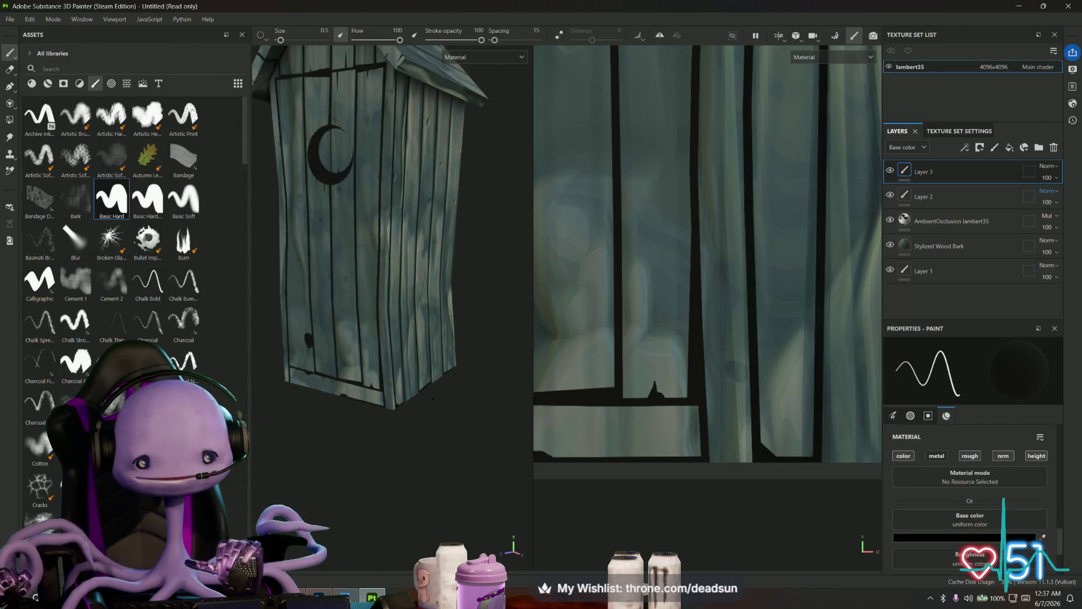
pyautogui.moveTo(518, 373)
pyautogui.keyDown('alt'); pyautogui.mouseDown()
pyautogui.moveTo(449, 381)
pyautogui.moveTo(448, 369)
pyautogui.mouseUp(); pyautogui.keyUp('alt')
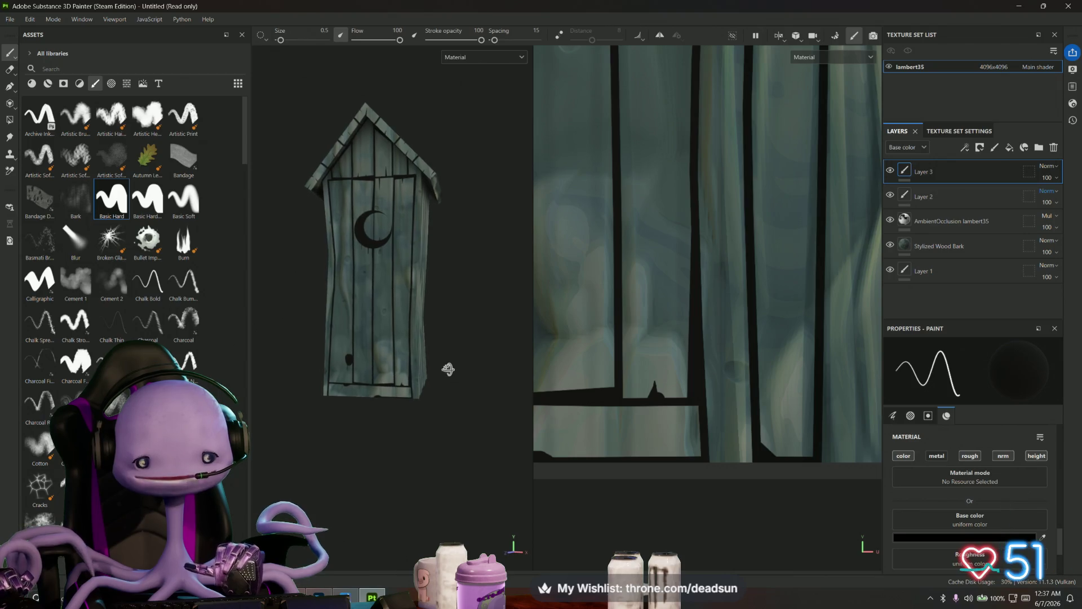
pyautogui.scroll(-2, 553, 375)
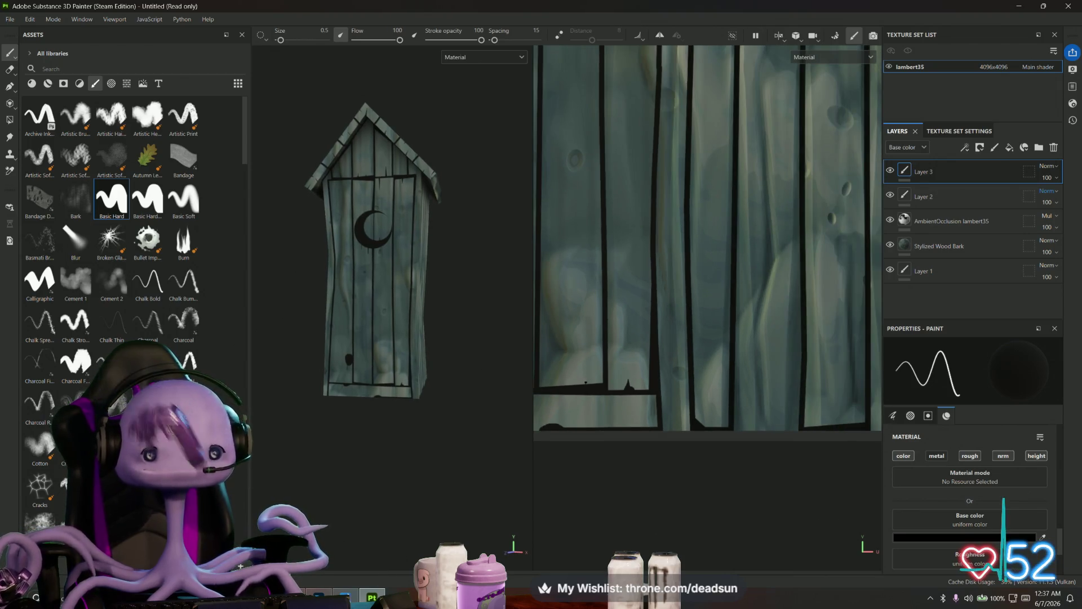
pyautogui.scroll(4, 662, 382)
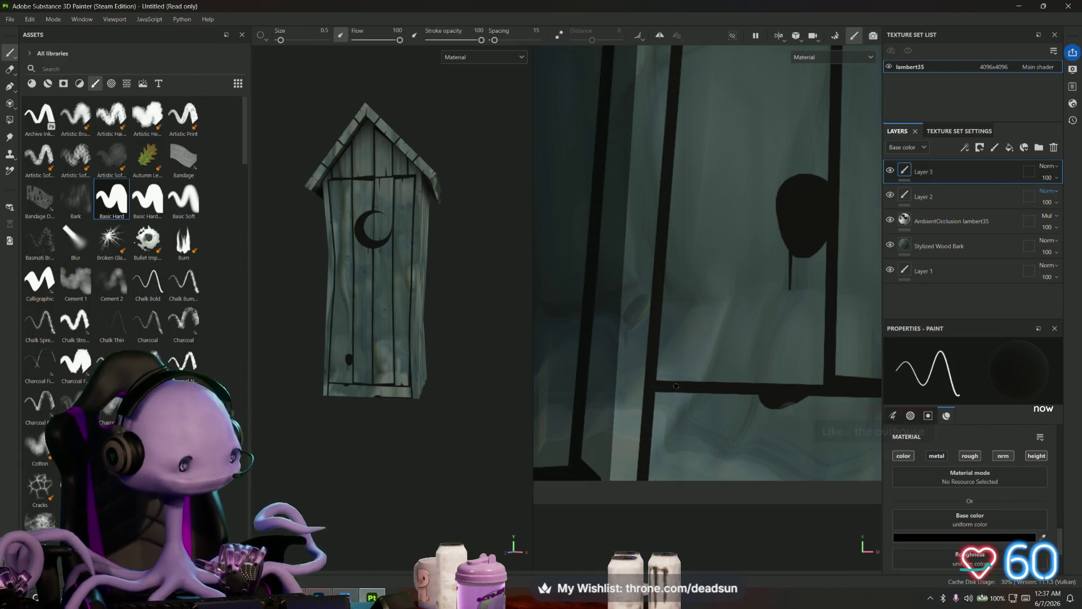
pyautogui.press('shift')
pyautogui.keyDown('shift'); pyautogui.click(673, 149); pyautogui.keyUp('shift')
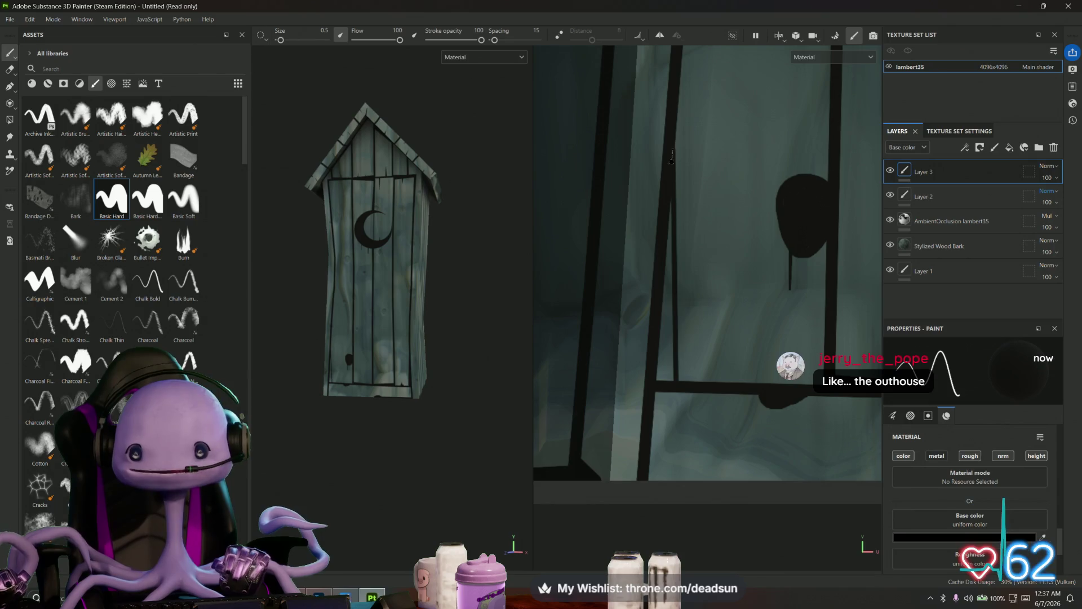
pyautogui.moveTo(667, 164); pyautogui.dragTo(671, 268)
pyautogui.moveTo(670, 317); pyautogui.dragTo(660, 336)
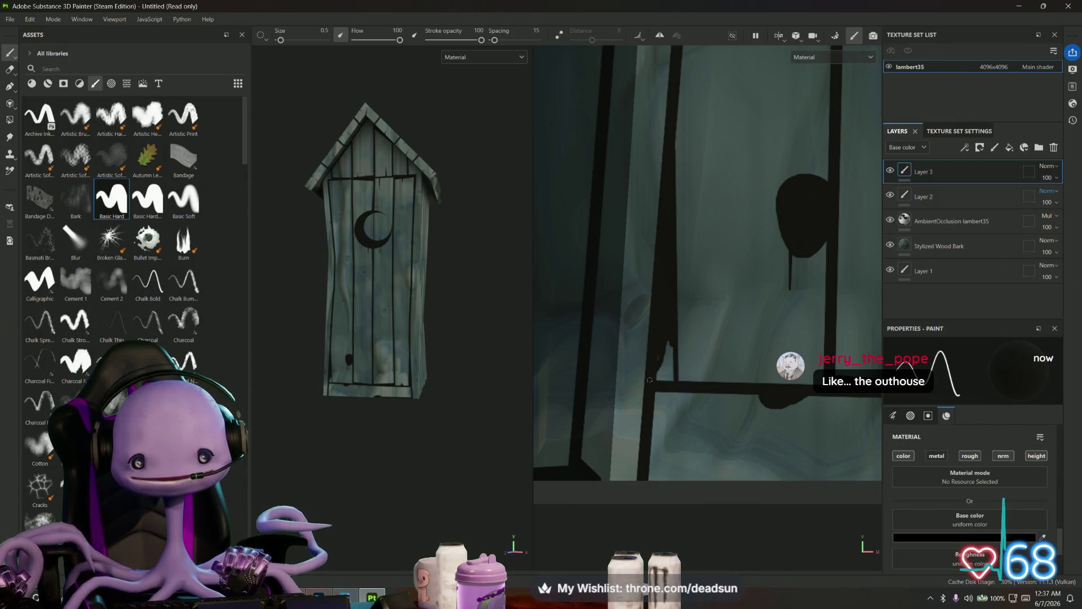
pyautogui.moveTo(663, 347)
pyautogui.mouseDown()
pyautogui.moveTo(656, 381)
pyautogui.moveTo(662, 351)
pyautogui.moveTo(670, 378)
pyautogui.moveTo(671, 341)
pyautogui.mouseUp()
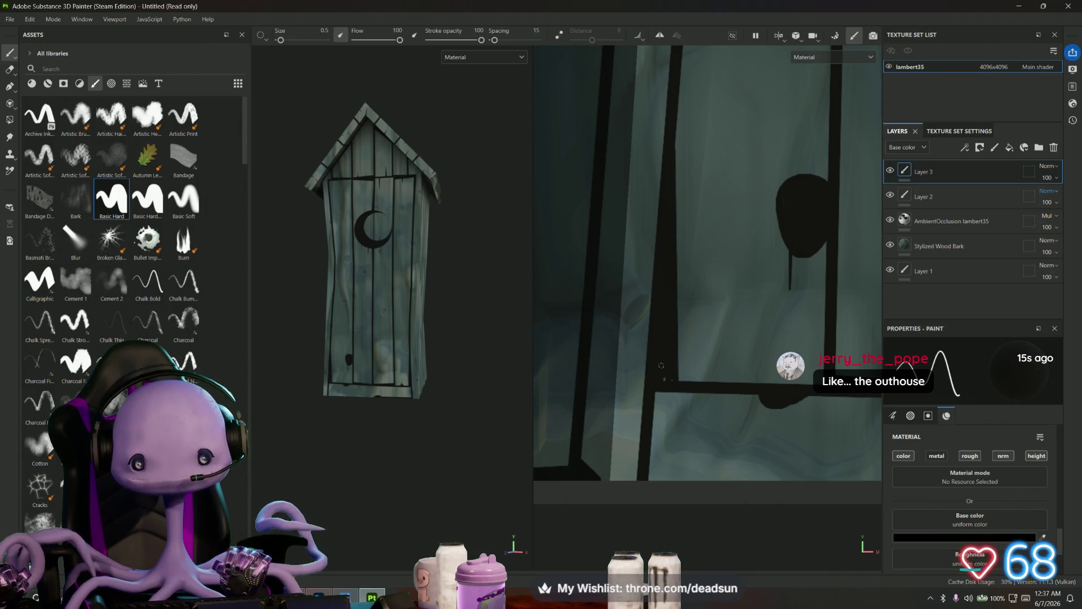
# - Bring the crescent moon into view and open the base colour picker showing black
pyautogui.scroll(-3, 668, 381)
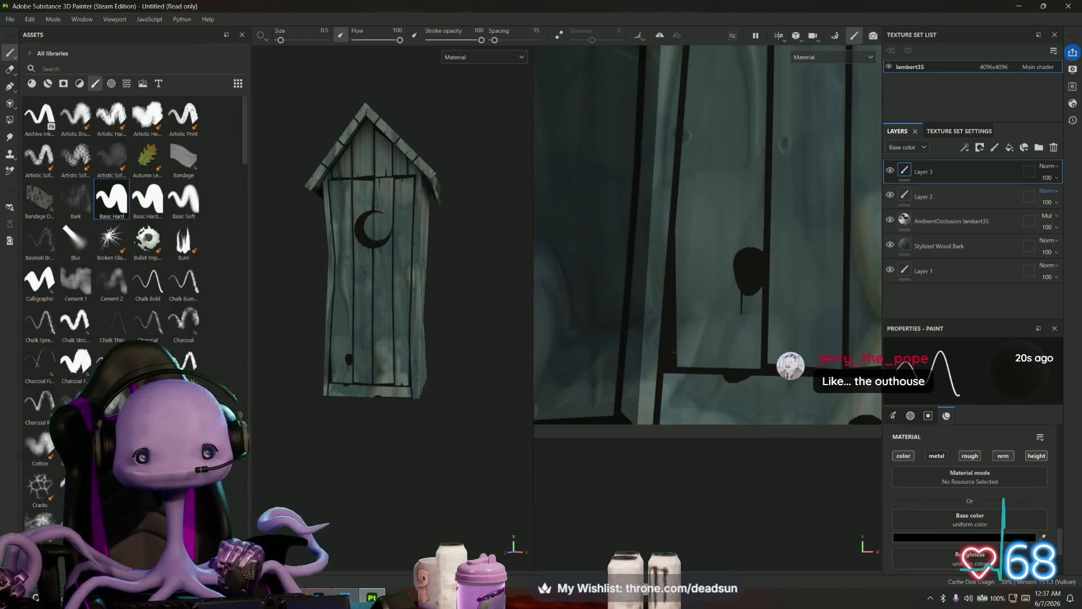
pyautogui.moveTo(707, 151)
pyautogui.mouseDown(button='middle')
pyautogui.moveTo(679, 211)
pyautogui.moveTo(679, 178)
pyautogui.moveTo(660, 306)
pyautogui.mouseUp(button='middle')
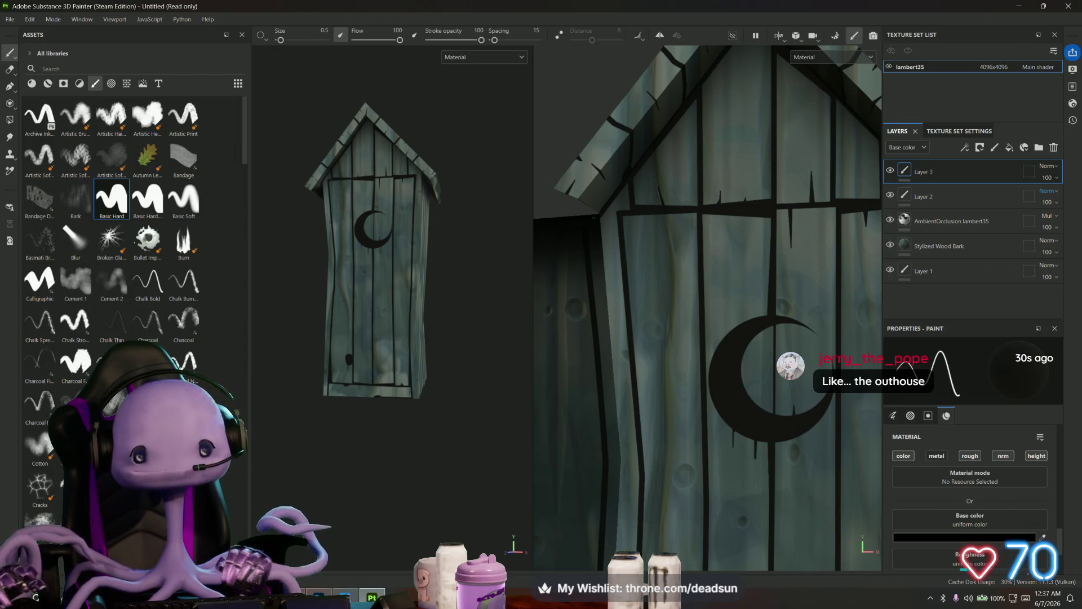
pyautogui.moveTo(693, 329)
pyautogui.mouseDown(button='middle')
pyautogui.moveTo(581, 197)
pyautogui.moveTo(782, 239)
pyautogui.moveTo(812, 349)
pyautogui.mouseUp(button='middle')
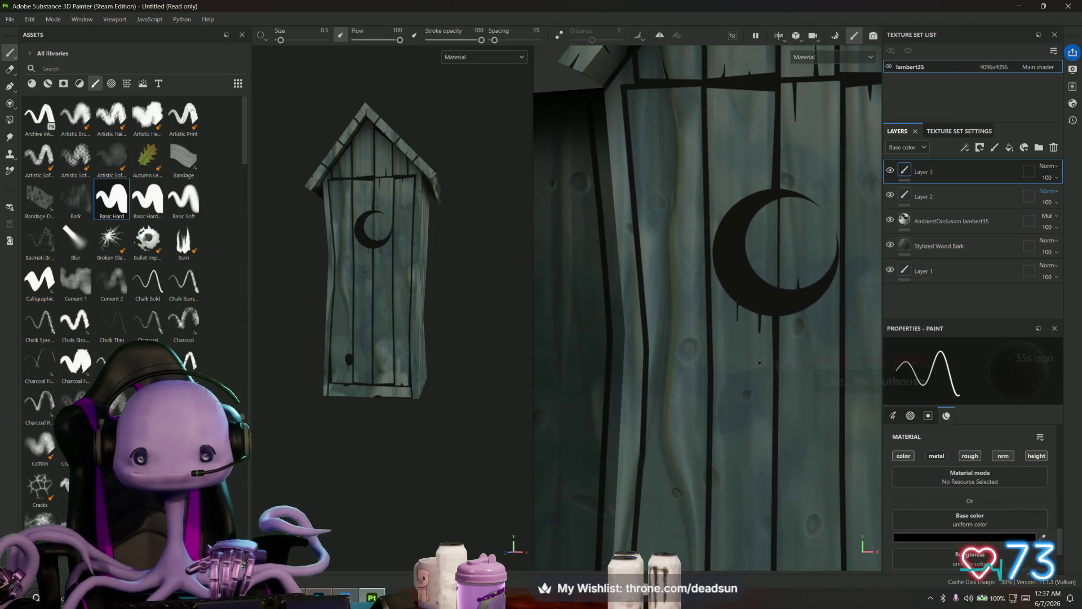
pyautogui.click(986, 538)
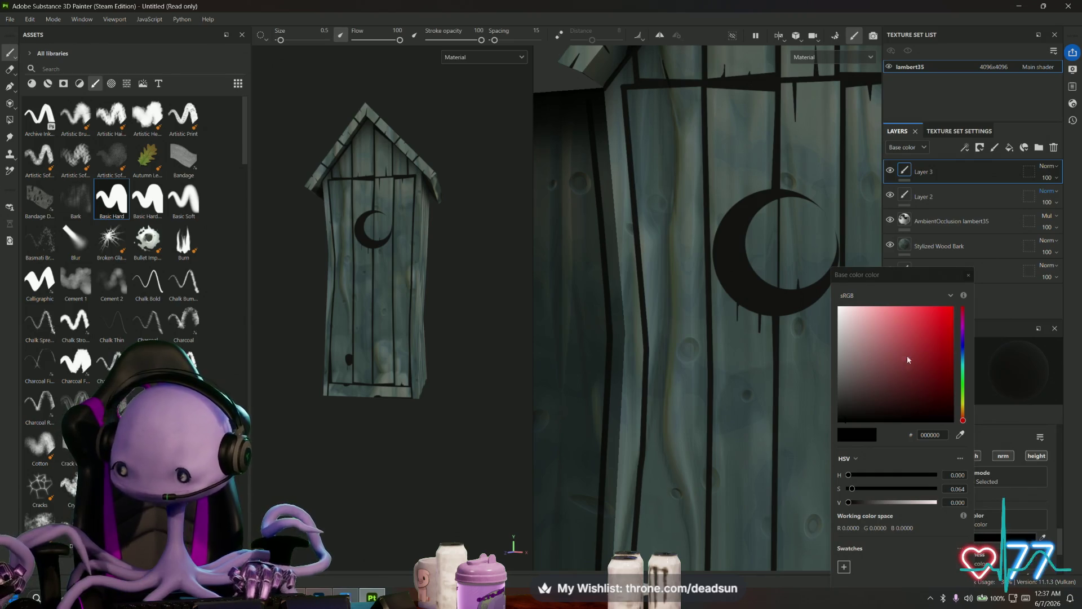
# - Change the paint colour from black to a pale grey-teal (809599)
pyautogui.click(964, 362)
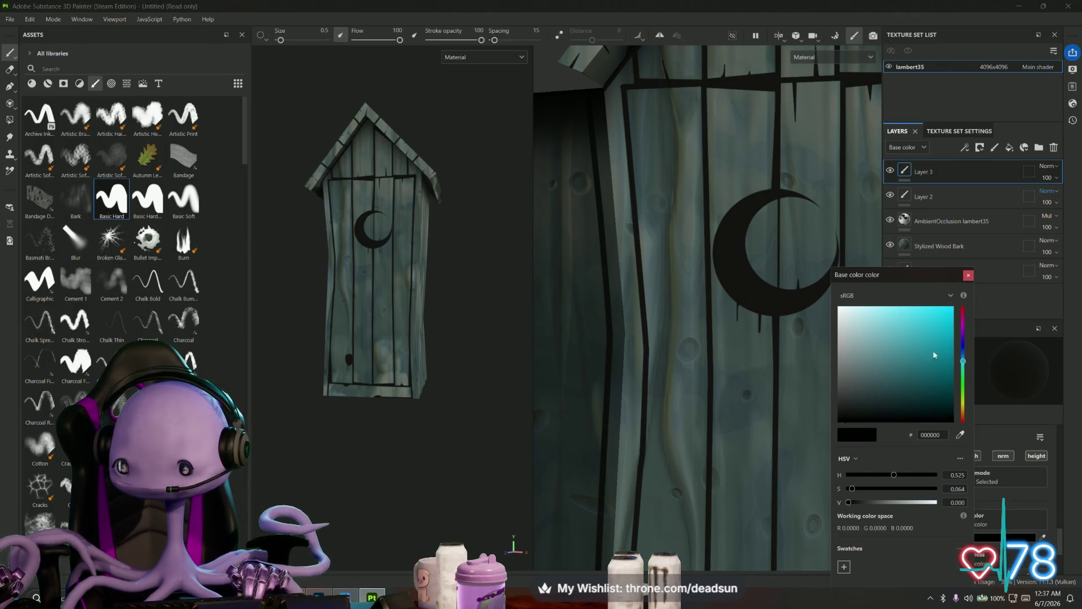
pyautogui.moveTo(933, 354)
pyautogui.mouseDown()
pyautogui.moveTo(913, 340)
pyautogui.moveTo(910, 355)
pyautogui.moveTo(853, 338)
pyautogui.moveTo(857, 355)
pyautogui.mouseUp()
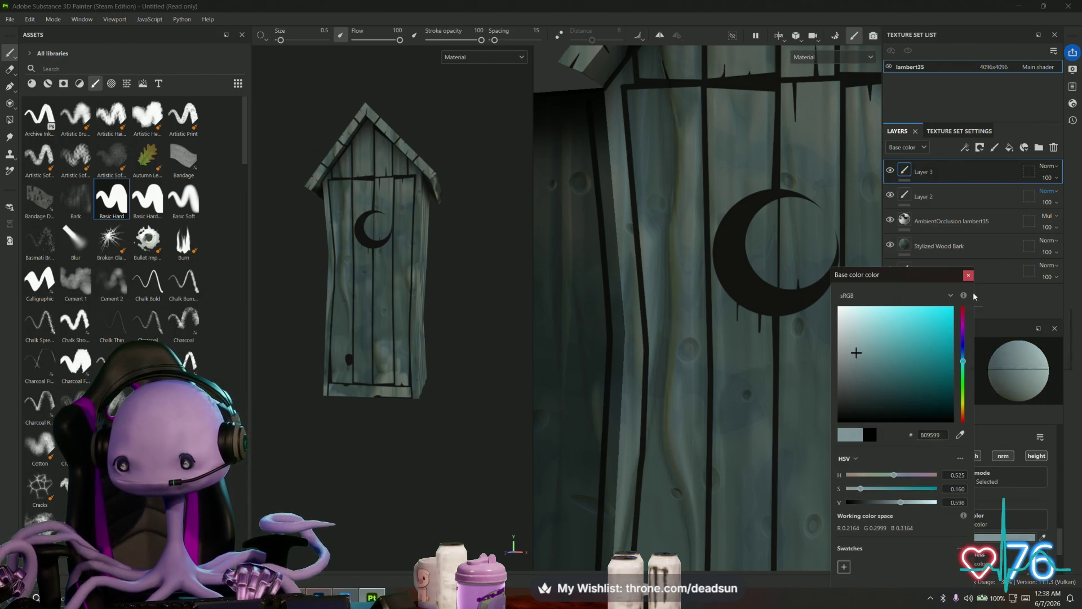
pyautogui.click(968, 275)
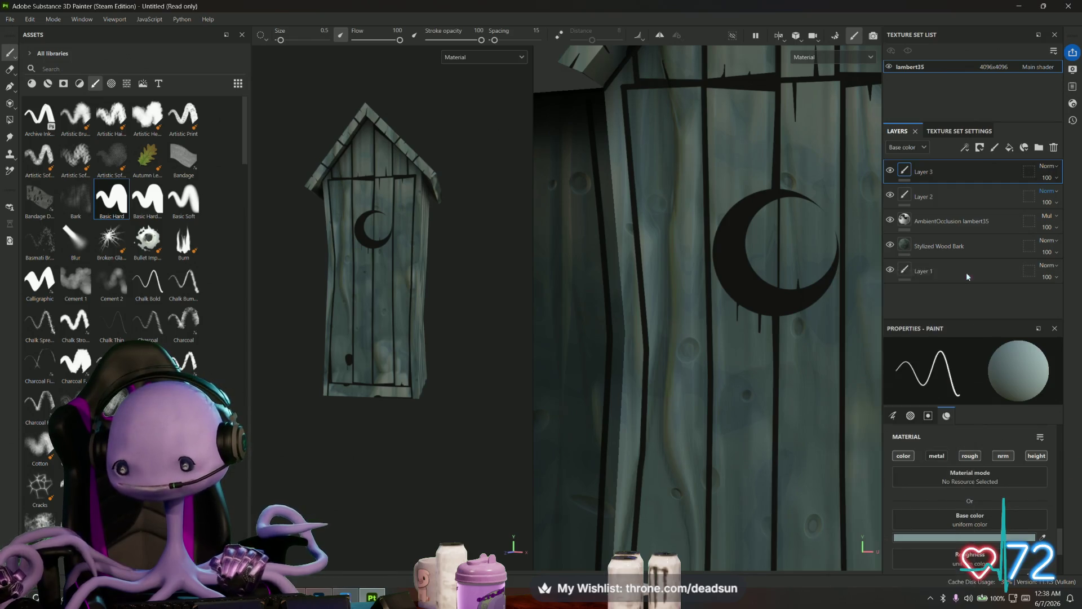
# - Zoom in on the planks beside the moon and paint a pale hinge square's side and top edge
pyautogui.scroll(-3, 708, 307)
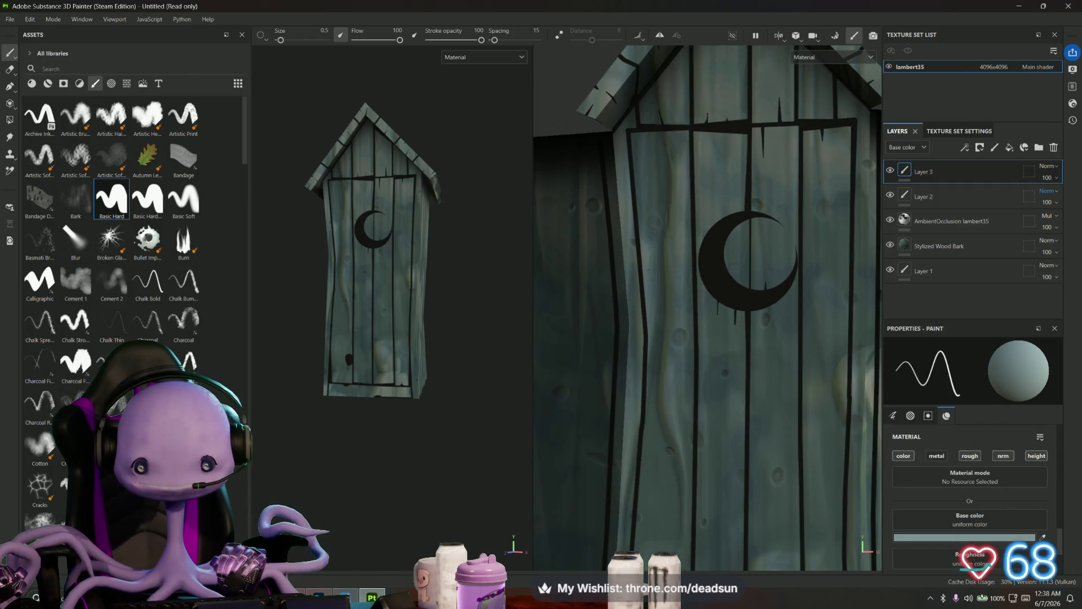
pyautogui.moveTo(703, 335); pyautogui.dragTo(609, 234, button='middle')
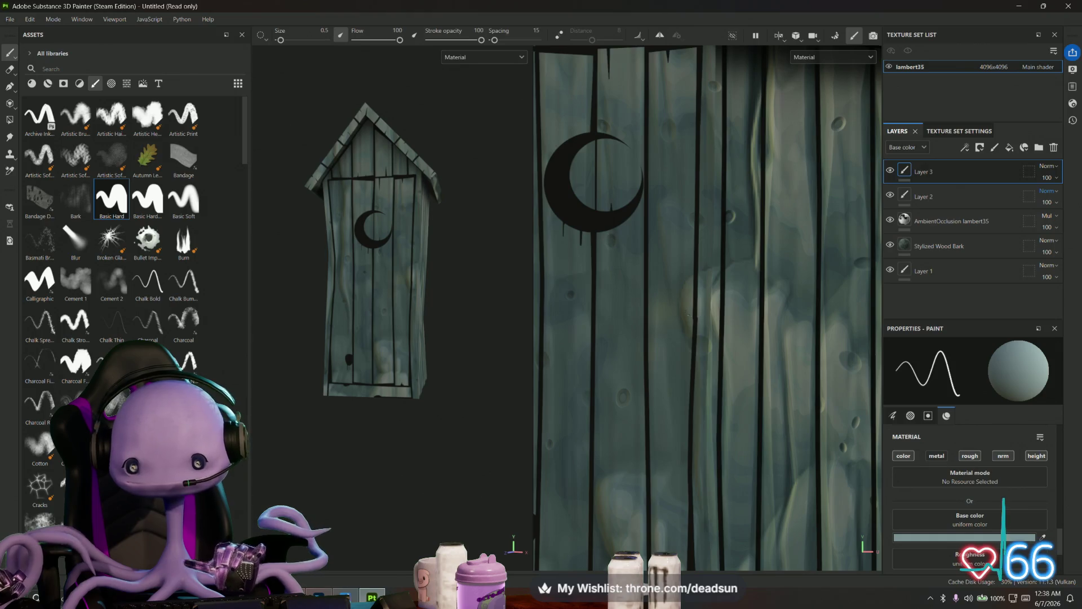
pyautogui.scroll(2, 676, 278)
pyautogui.scroll(1, 676, 278)
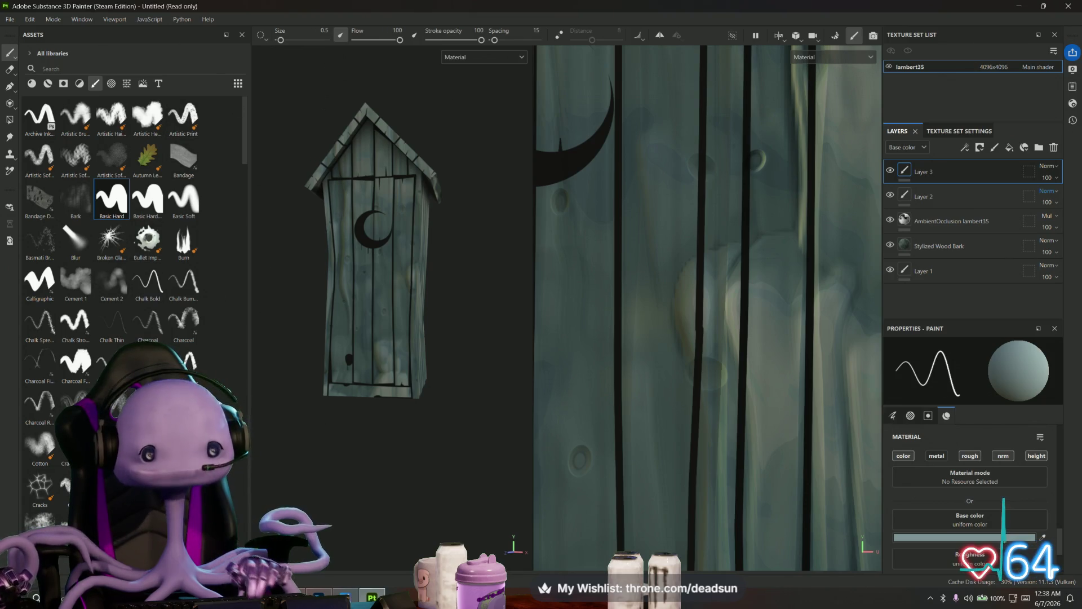
pyautogui.scroll(-3, 708, 265)
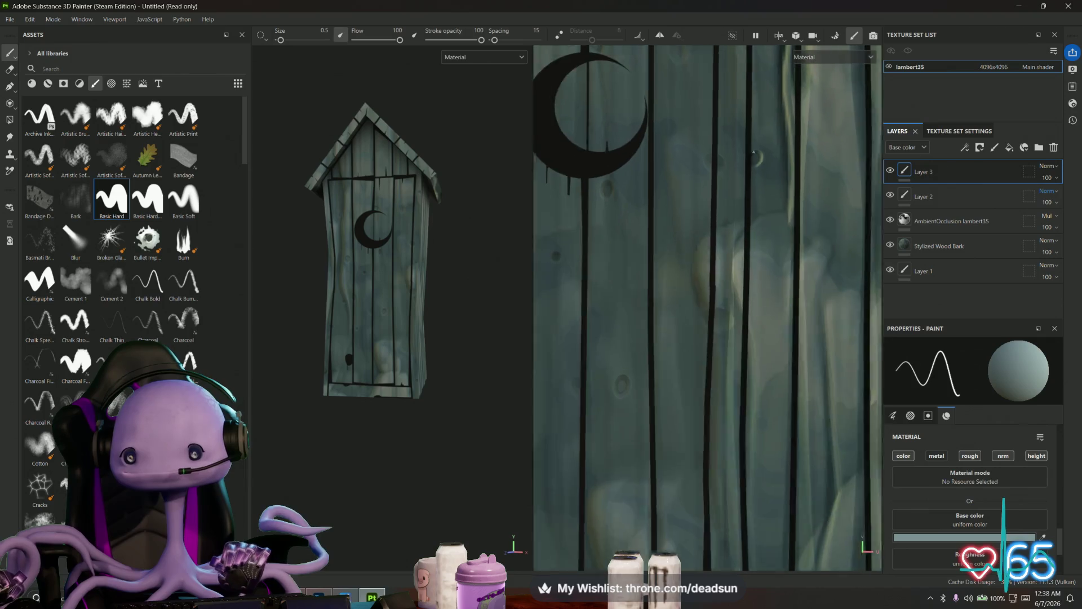
pyautogui.moveTo(746, 158)
pyautogui.mouseDown(button='middle')
pyautogui.moveTo(748, 239)
pyautogui.moveTo(741, 221)
pyautogui.moveTo(739, 231)
pyautogui.mouseUp(button='middle')
pyautogui.moveTo(704, 196); pyautogui.dragTo(660, 186, button='middle')
pyautogui.scroll(3, 716, 146)
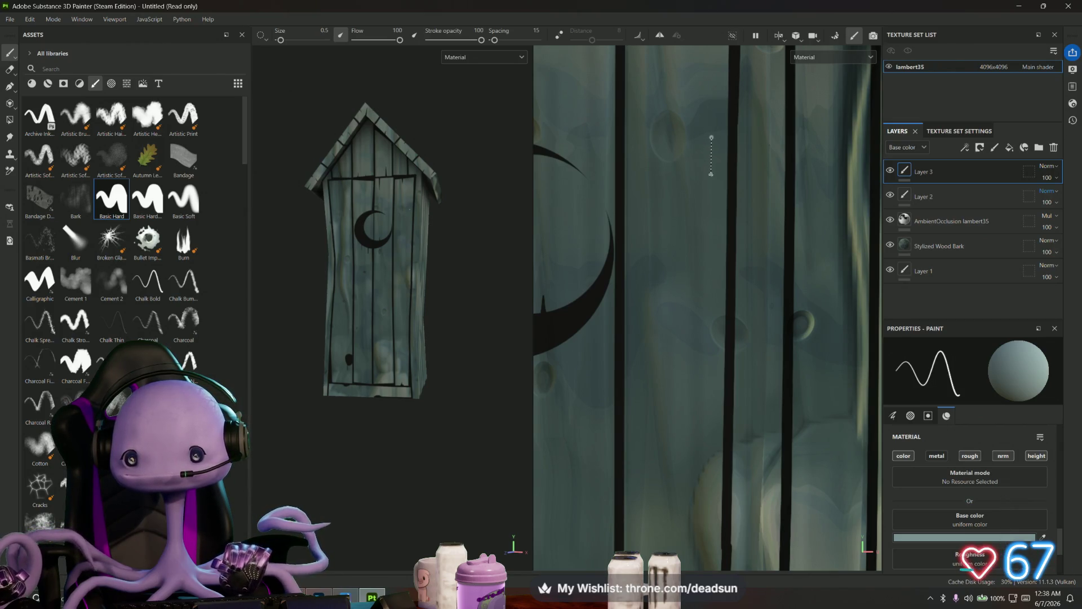
pyautogui.keyDown('shift'); pyautogui.click(710, 174); pyautogui.keyUp('shift')
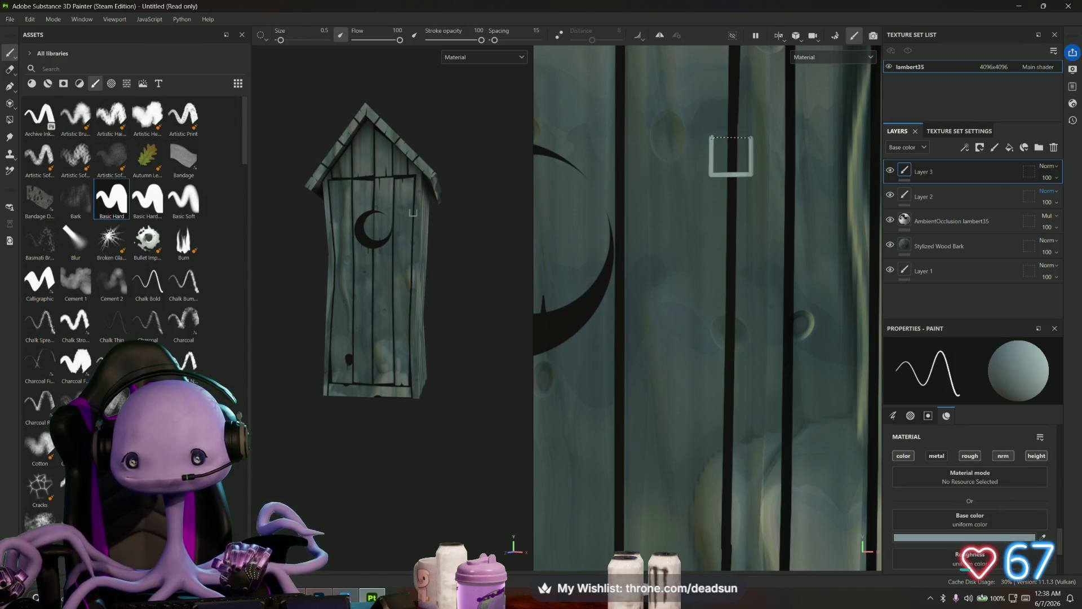
pyautogui.keyDown('shift'); pyautogui.click(711, 137); pyautogui.keyUp('shift')
# - Paint the side and bottom edge of a second pale hinge square lower on the door
pyautogui.scroll(-3, 719, 150)
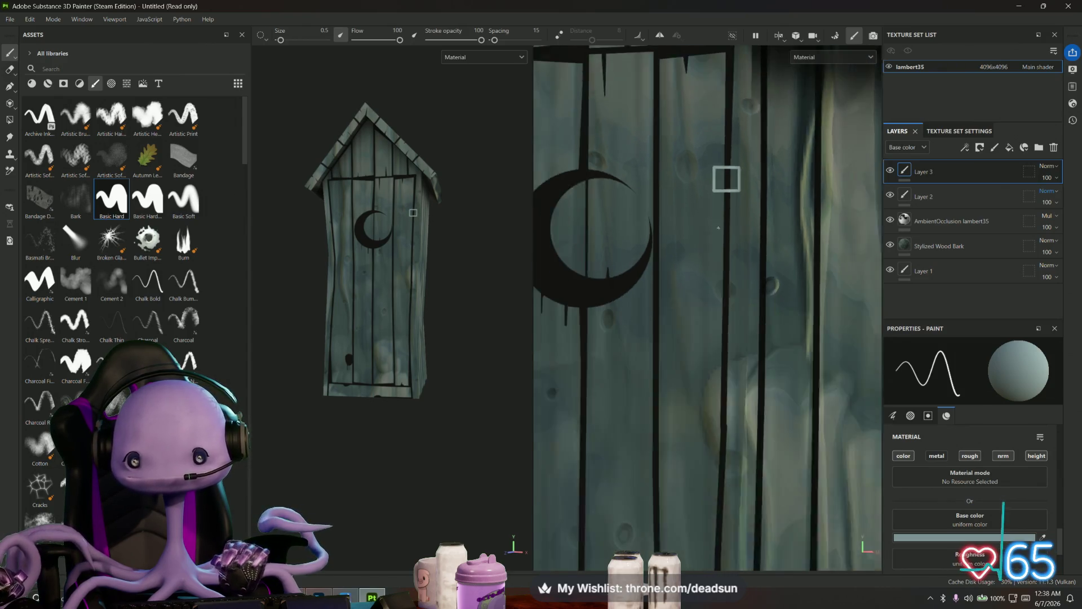
pyautogui.scroll(5, 707, 325)
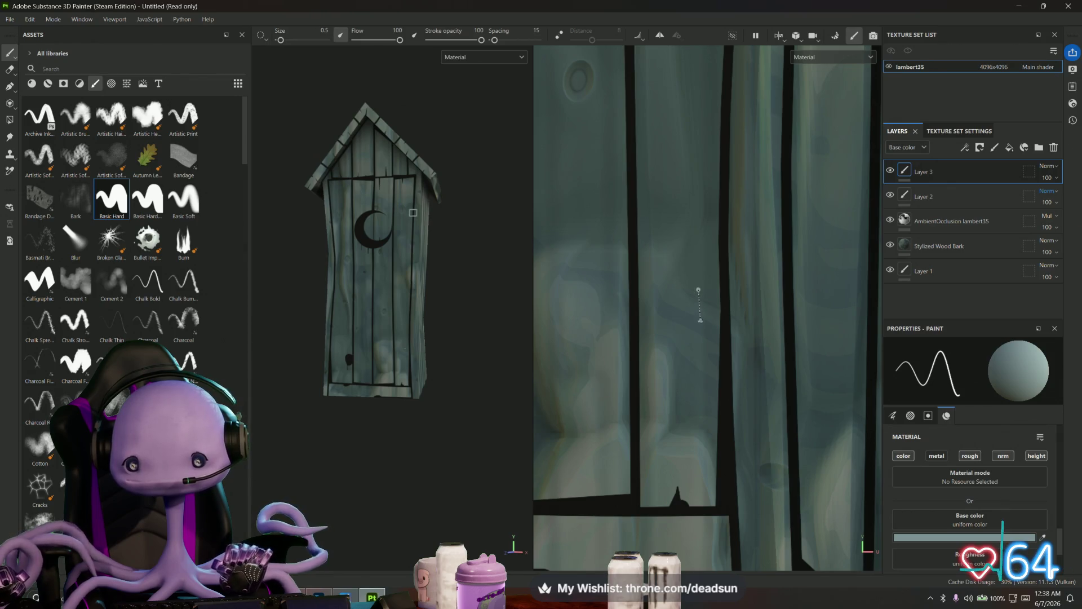
pyautogui.keyDown('shift'); pyautogui.click(699, 330); pyautogui.keyUp('shift')
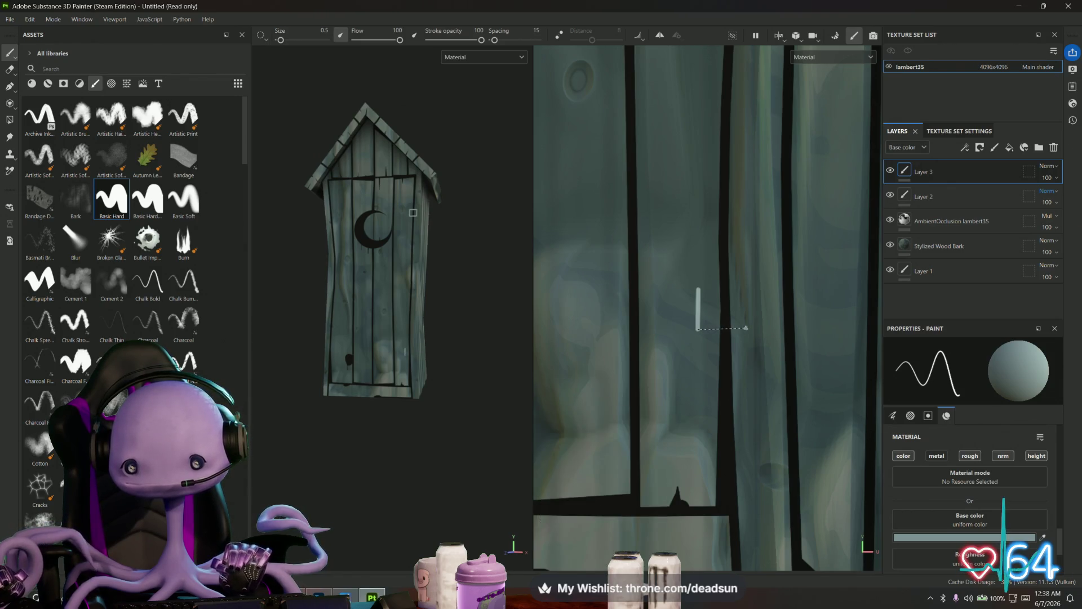
pyautogui.keyDown('shift'); pyautogui.click(751, 329); pyautogui.keyUp('shift')
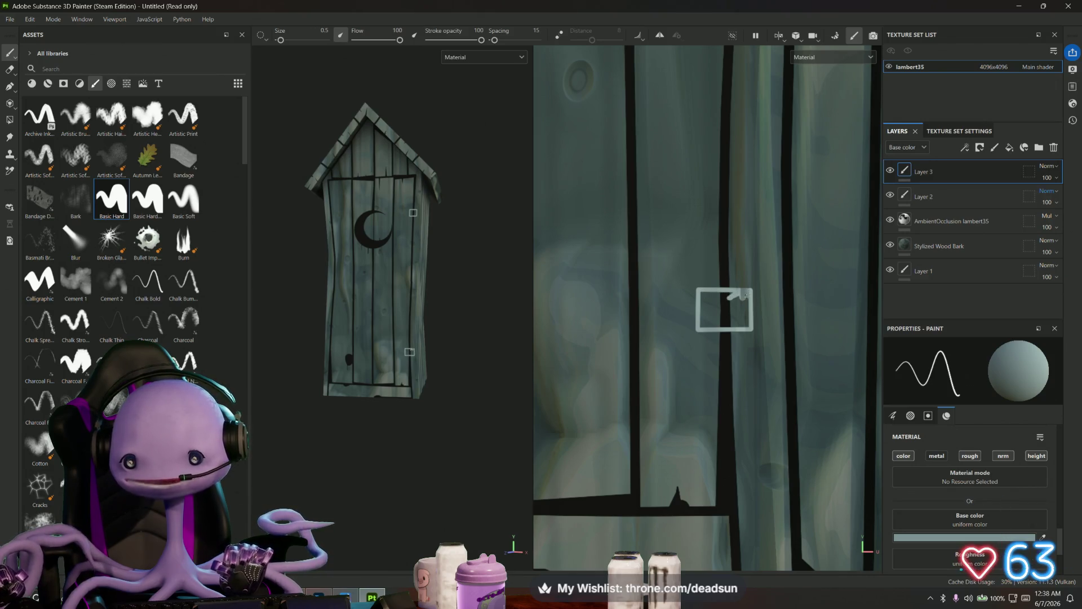
# - Thicken the pale paint along the square's right, top, bottom and left edges
pyautogui.moveTo(743, 294)
pyautogui.mouseDown()
pyautogui.moveTo(746, 319)
pyautogui.moveTo(736, 318)
pyautogui.mouseUp()
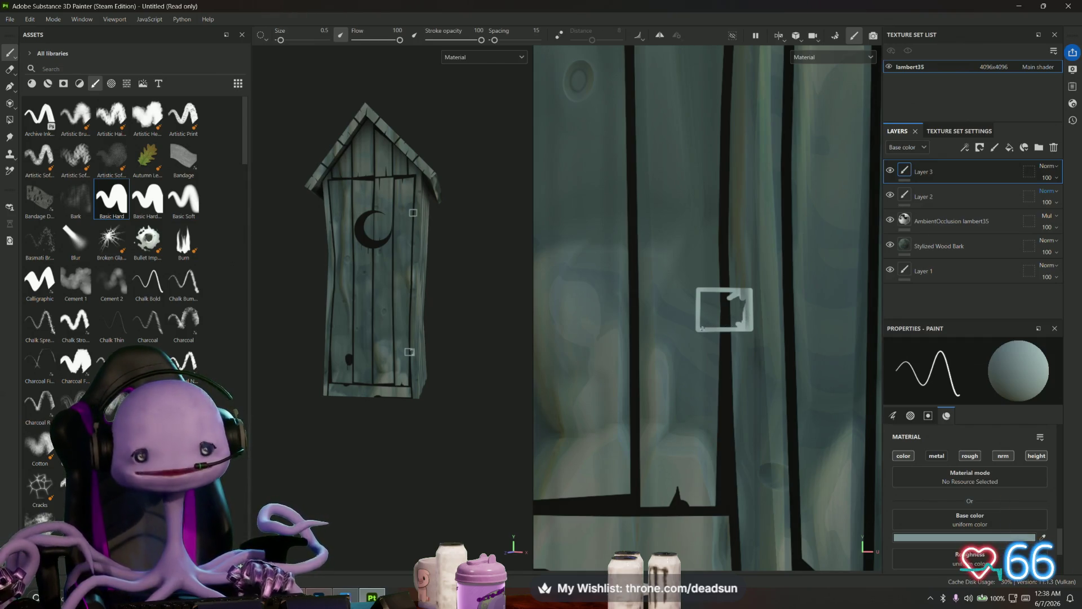
pyautogui.scroll(5, 717, 310)
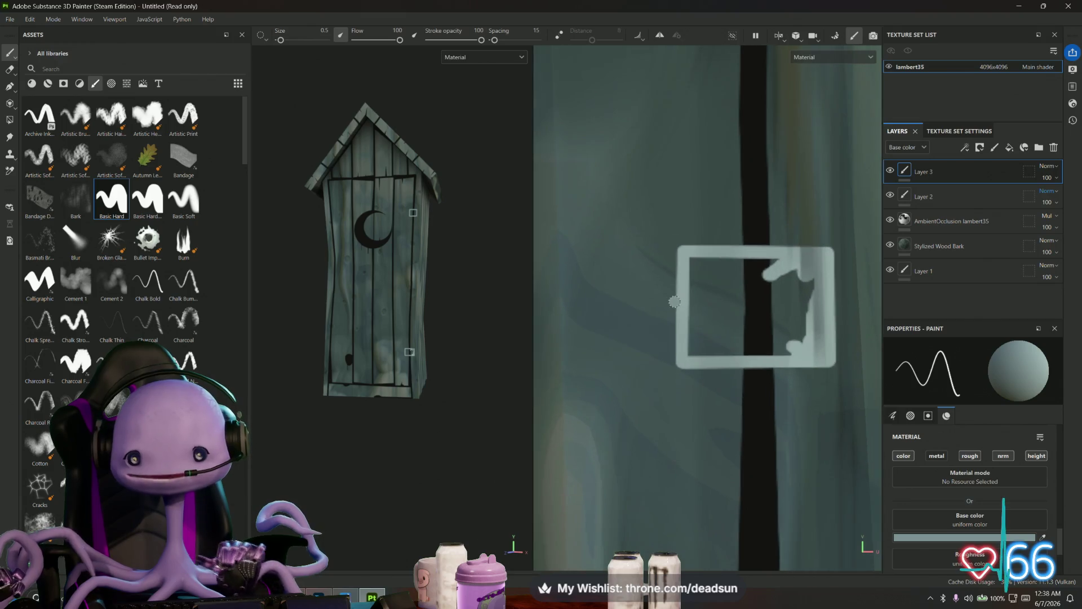
pyautogui.moveTo(704, 257)
pyautogui.mouseDown()
pyautogui.moveTo(772, 264)
pyautogui.moveTo(718, 266)
pyautogui.moveTo(812, 293)
pyautogui.moveTo(797, 313)
pyautogui.moveTo(806, 282)
pyautogui.mouseUp()
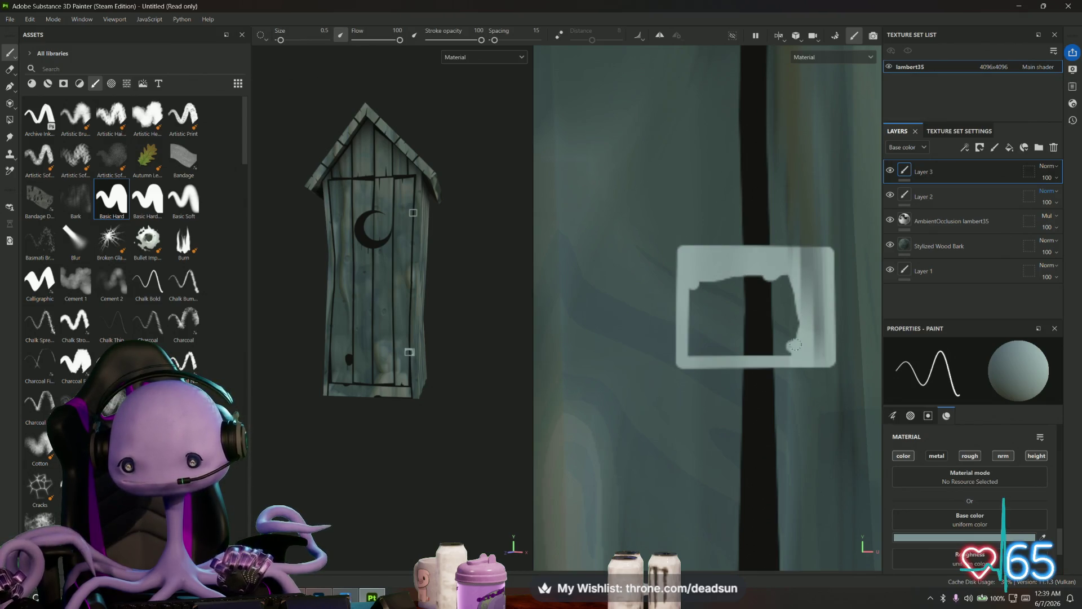
pyautogui.moveTo(795, 345)
pyautogui.mouseDown()
pyautogui.moveTo(695, 354)
pyautogui.moveTo(692, 283)
pyautogui.moveTo(702, 353)
pyautogui.moveTo(797, 337)
pyautogui.moveTo(709, 332)
pyautogui.moveTo(806, 330)
pyautogui.moveTo(706, 322)
pyautogui.moveTo(770, 320)
pyautogui.moveTo(714, 309)
pyautogui.moveTo(707, 274)
pyautogui.mouseUp()
pyautogui.moveTo(715, 313)
pyautogui.mouseDown()
pyautogui.moveTo(785, 280)
pyautogui.moveTo(750, 274)
pyautogui.moveTo(784, 298)
pyautogui.moveTo(739, 303)
pyautogui.moveTo(728, 288)
pyautogui.mouseUp()
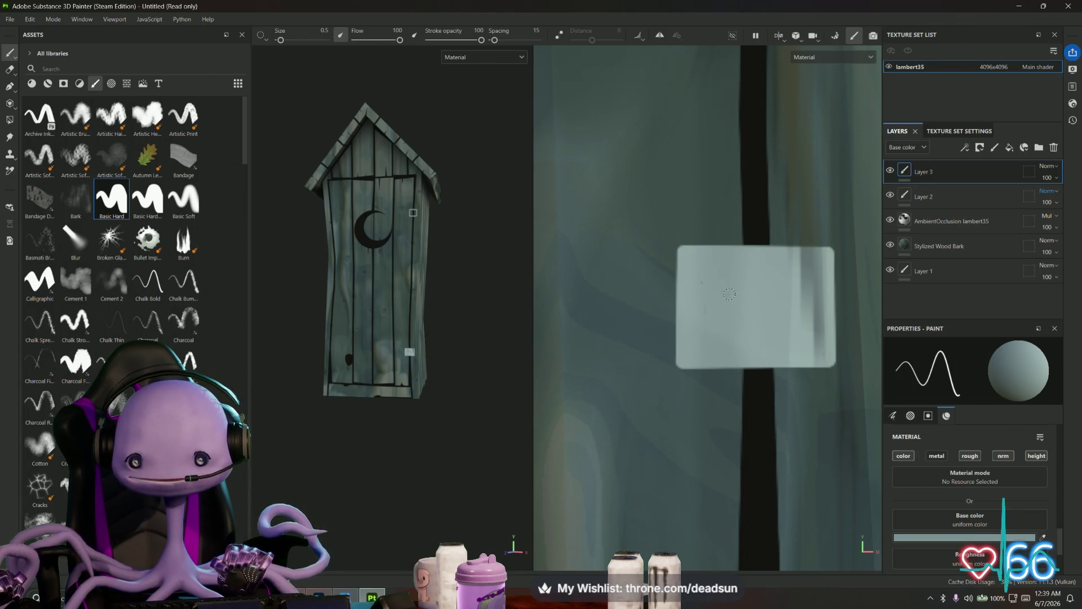
# - Fill the rest of the square's interior pale and orbit the model to check it
pyautogui.scroll(-3, 747, 309)
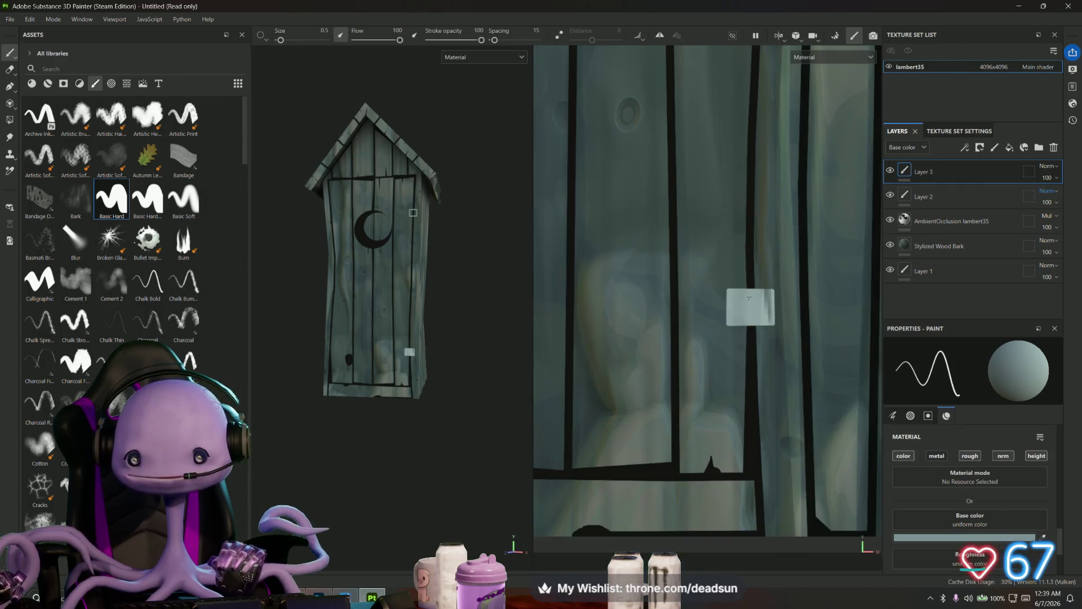
pyautogui.moveTo(747, 309)
pyautogui.mouseDown(button='middle')
pyautogui.moveTo(731, 437)
pyautogui.moveTo(704, 239)
pyautogui.moveTo(693, 384)
pyautogui.mouseUp(button='middle')
pyautogui.scroll(5, 676, 214)
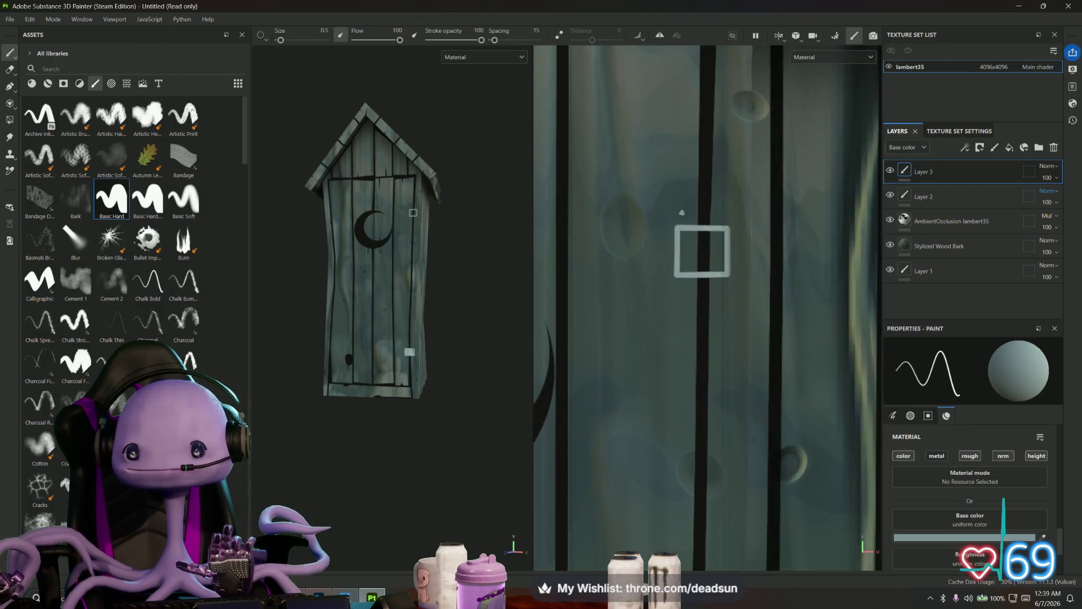
pyautogui.moveTo(671, 212)
pyautogui.mouseDown()
pyautogui.moveTo(683, 234)
pyautogui.moveTo(672, 309)
pyautogui.moveTo(675, 217)
pyautogui.moveTo(768, 214)
pyautogui.moveTo(778, 241)
pyautogui.moveTo(778, 299)
pyautogui.moveTo(766, 314)
pyautogui.moveTo(685, 316)
pyautogui.moveTo(764, 301)
pyautogui.moveTo(766, 225)
pyautogui.moveTo(702, 228)
pyautogui.moveTo(688, 242)
pyautogui.moveTo(685, 301)
pyautogui.moveTo(765, 291)
pyautogui.mouseUp()
pyautogui.moveTo(760, 242)
pyautogui.mouseDown()
pyautogui.moveTo(722, 237)
pyautogui.moveTo(698, 254)
pyautogui.moveTo(758, 280)
pyautogui.moveTo(732, 259)
pyautogui.moveTo(722, 270)
pyautogui.moveTo(709, 251)
pyautogui.mouseUp()
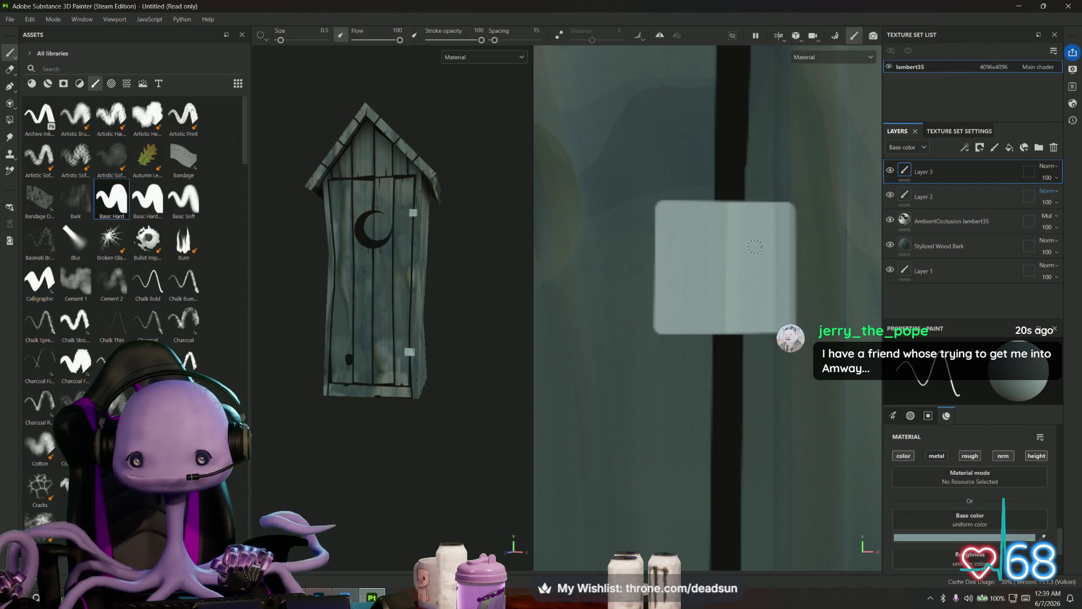
pyautogui.moveTo(434, 397)
pyautogui.keyDown('alt'); pyautogui.mouseDown()
pyautogui.moveTo(495, 437)
pyautogui.moveTo(472, 427)
pyautogui.mouseUp(); pyautogui.keyUp('alt')
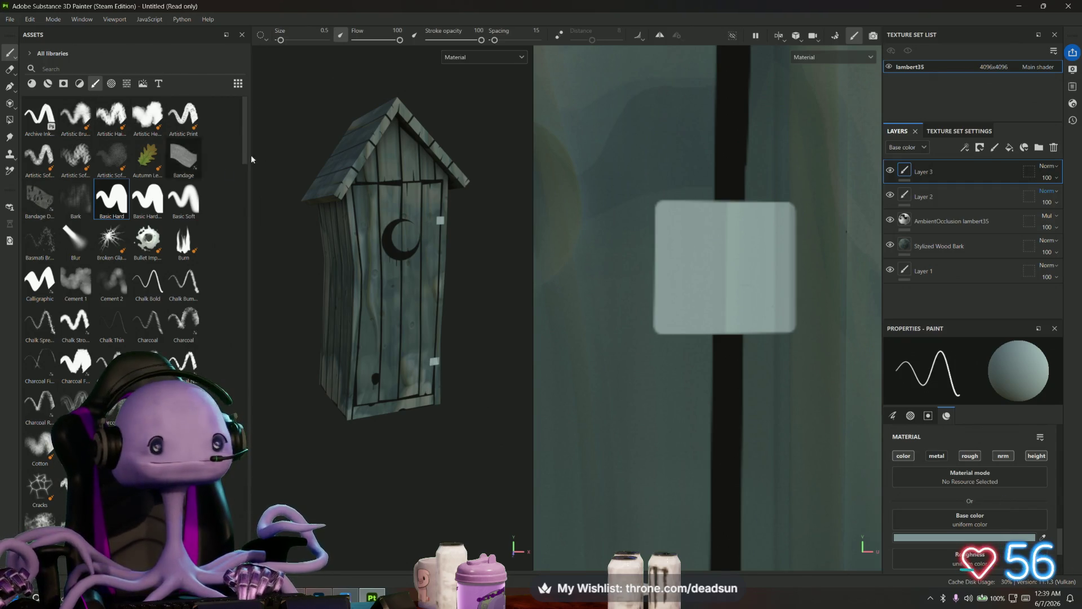
pyautogui.click(965, 538)
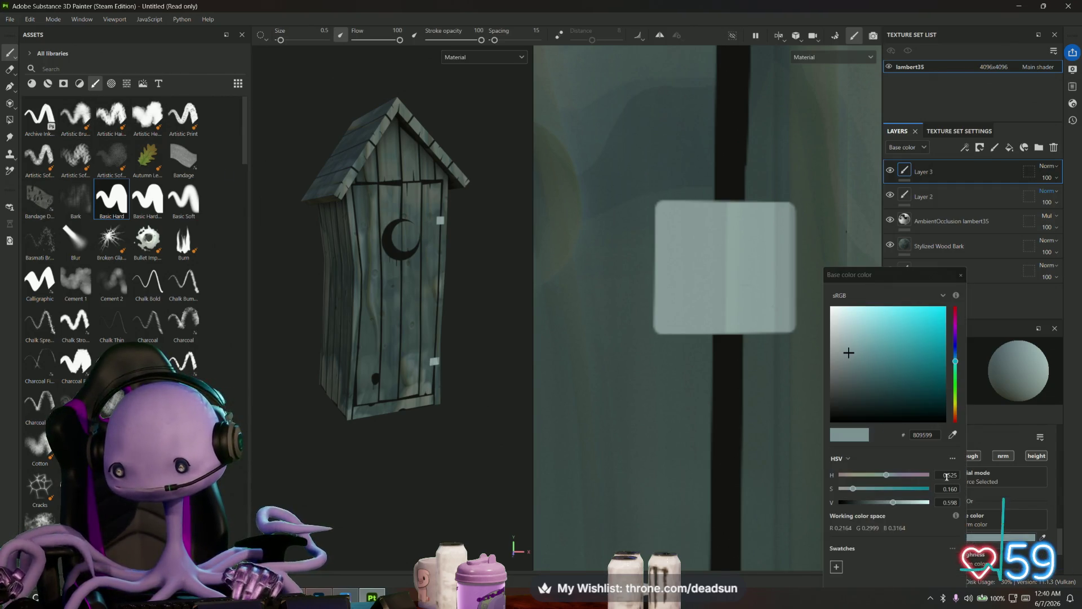
# - Choose dark 262F31 and dab screw dots at the hinge plate's corners
pyautogui.click(855, 399)
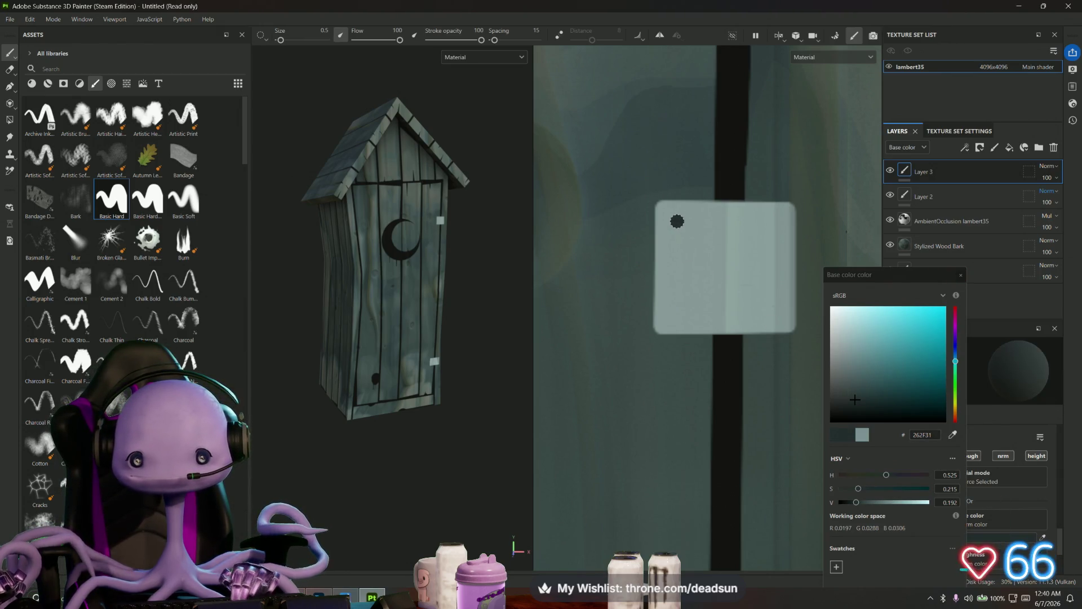
pyautogui.click(677, 221)
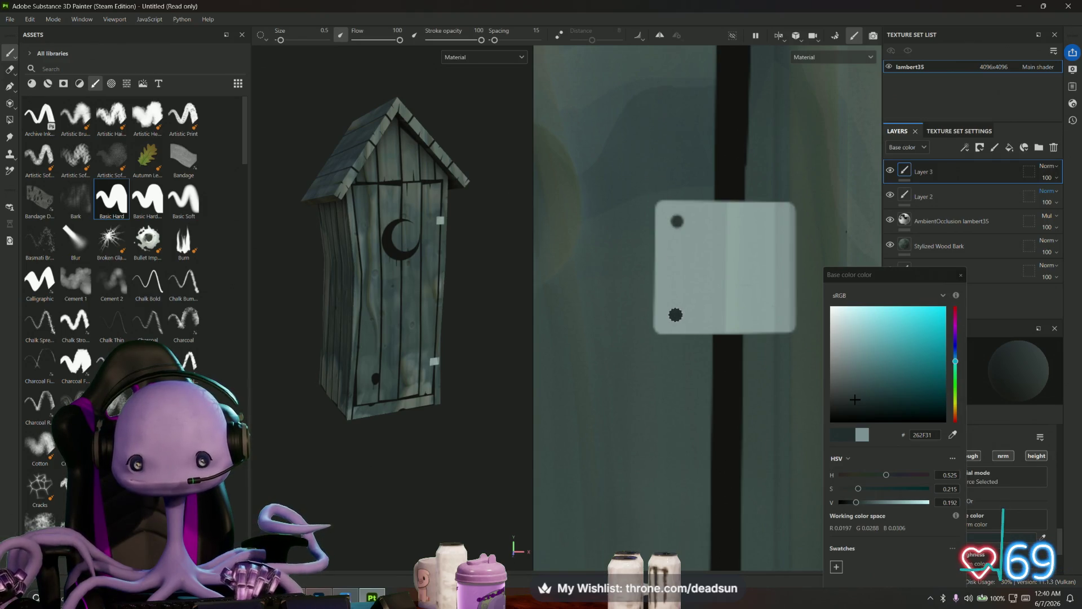
pyautogui.click(675, 314)
pyautogui.click(773, 222)
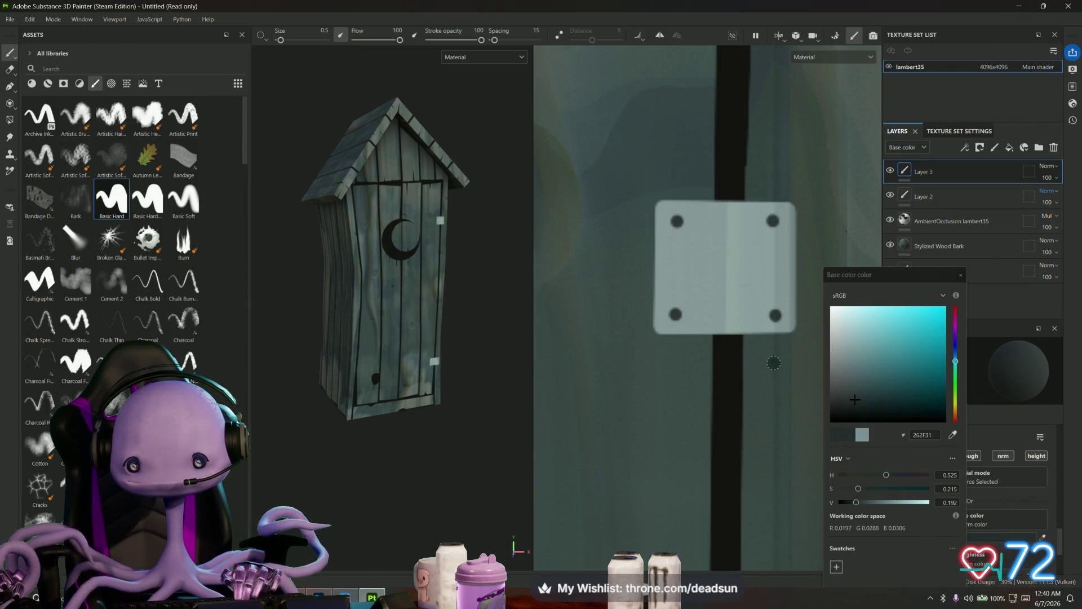
pyautogui.scroll(-3, 774, 363)
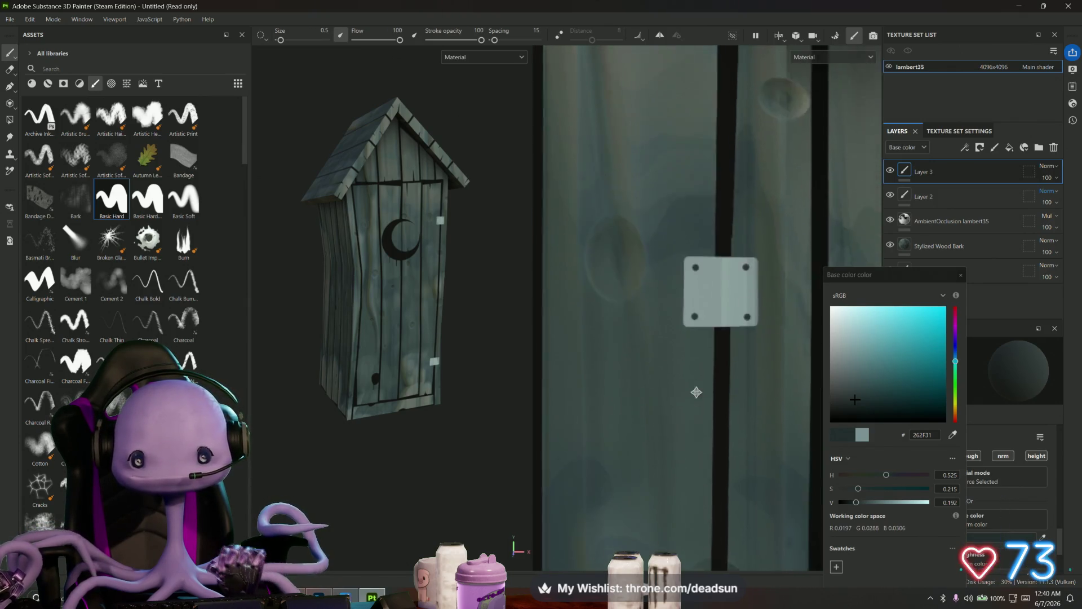
pyautogui.moveTo(697, 393)
pyautogui.mouseDown(button='middle')
pyautogui.moveTo(703, 406)
pyautogui.moveTo(676, 282)
pyautogui.moveTo(701, 154)
pyautogui.moveTo(670, 166)
pyautogui.mouseUp(button='middle')
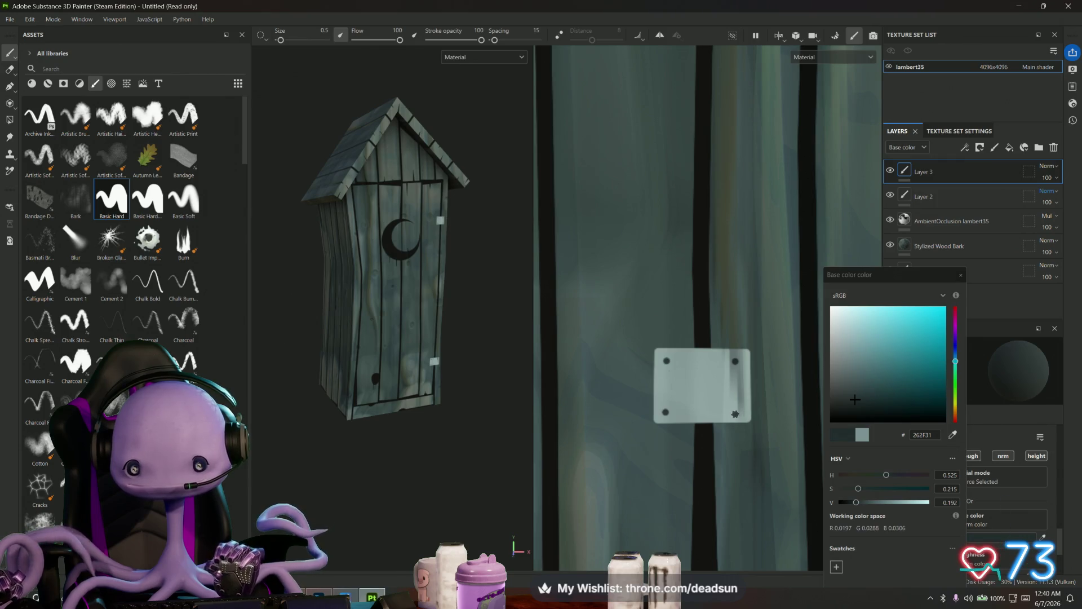
pyautogui.scroll(5, 695, 371)
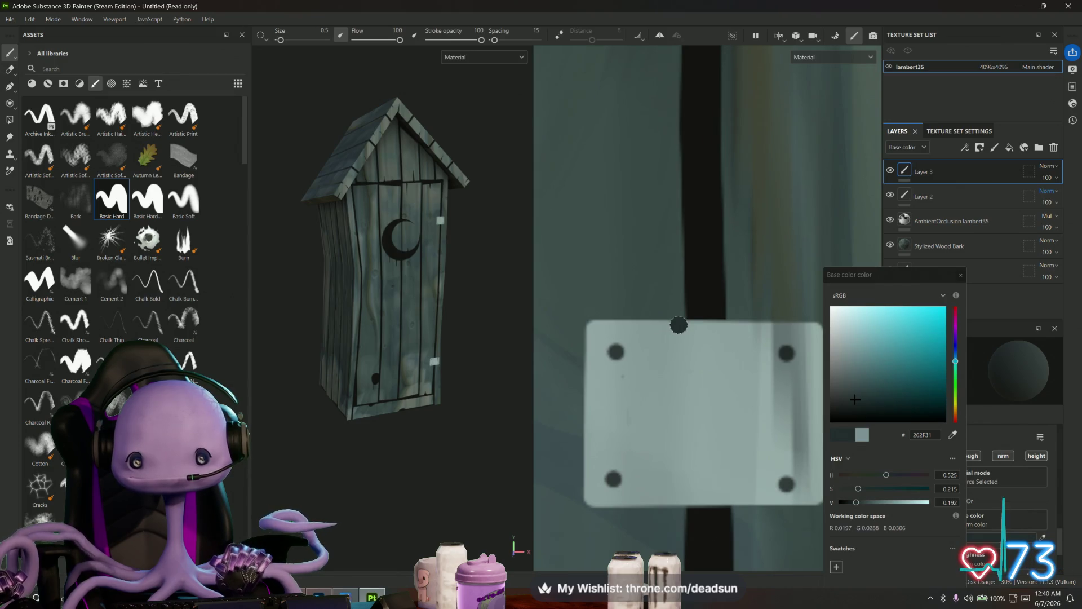
pyautogui.click(11, 67)
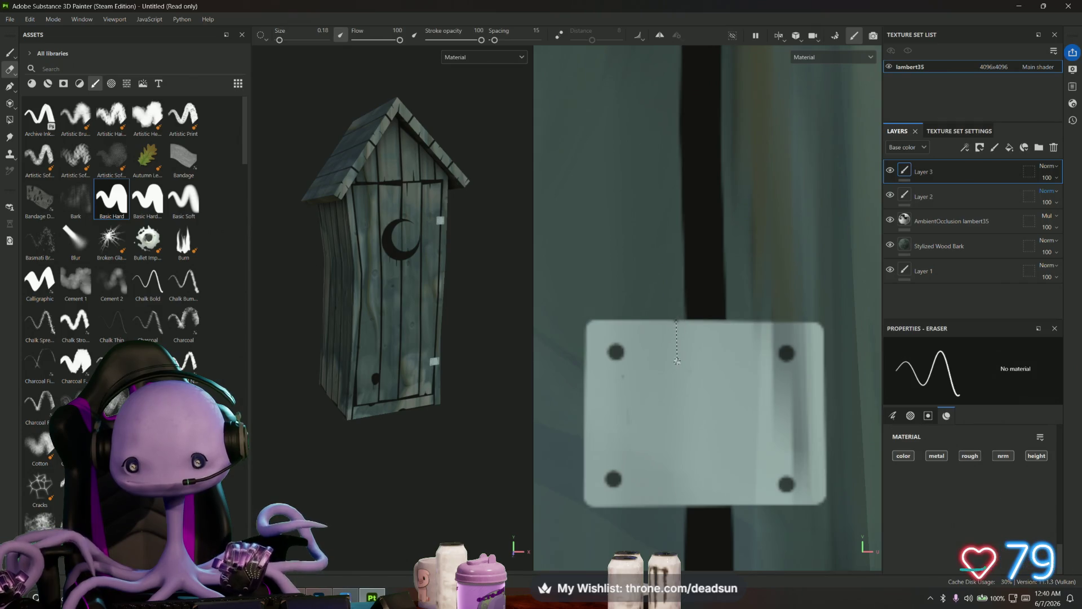
# - Erase a stepped vertical seam down the dotted hinge plate, splitting it into two leaves
pyautogui.keyDown('shift'); pyautogui.click(676, 389); pyautogui.keyUp('shift')
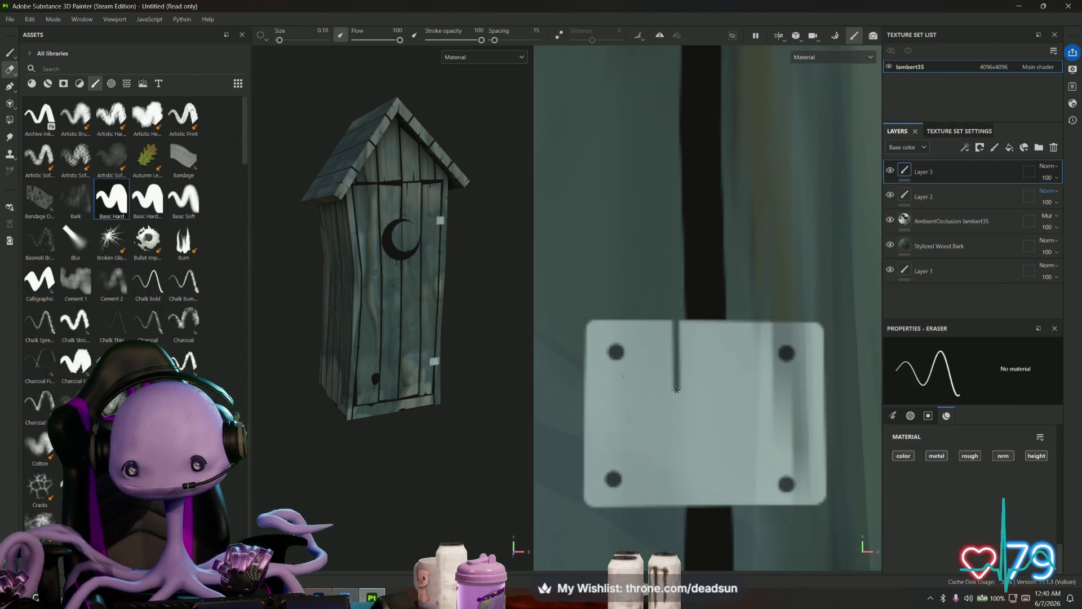
pyautogui.keyDown('shift'); pyautogui.click(735, 392); pyautogui.keyUp('shift')
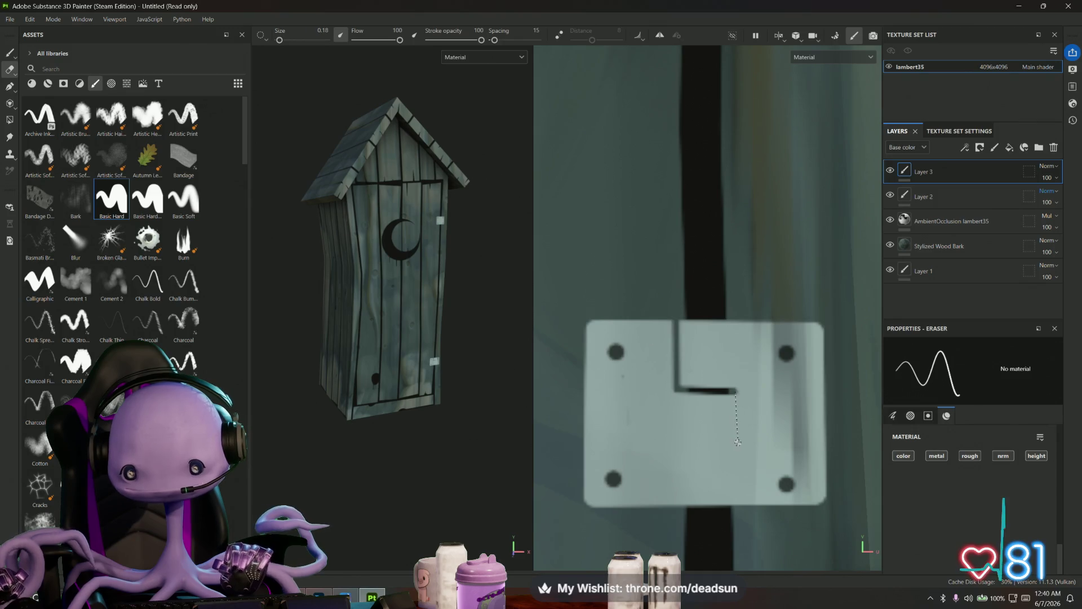
pyautogui.keyDown('shift'); pyautogui.click(735, 451); pyautogui.keyUp('shift')
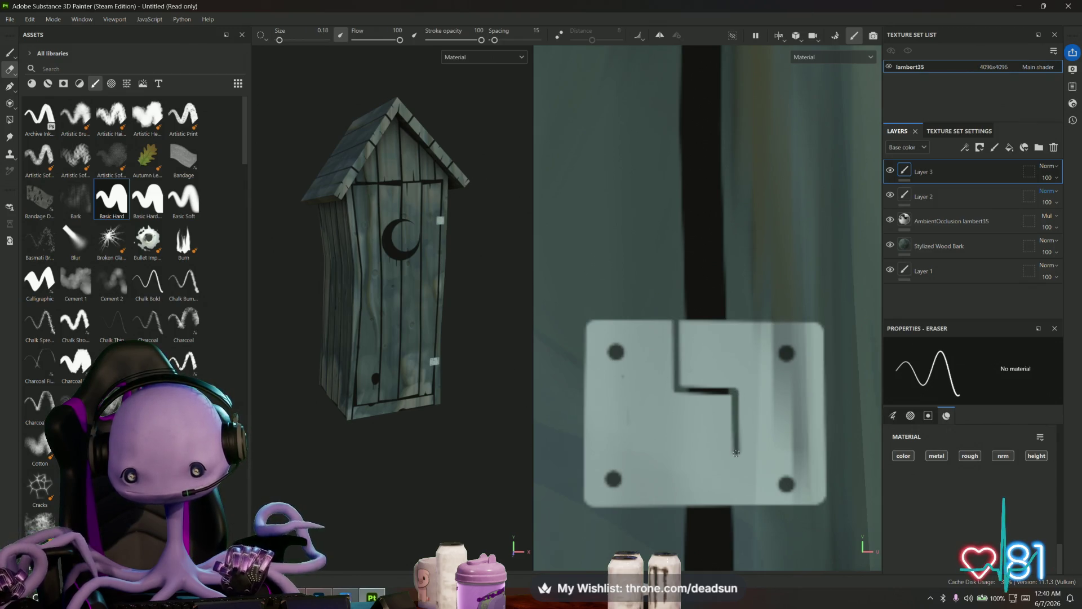
pyautogui.keyDown('shift'); pyautogui.click(680, 454); pyautogui.keyUp('shift')
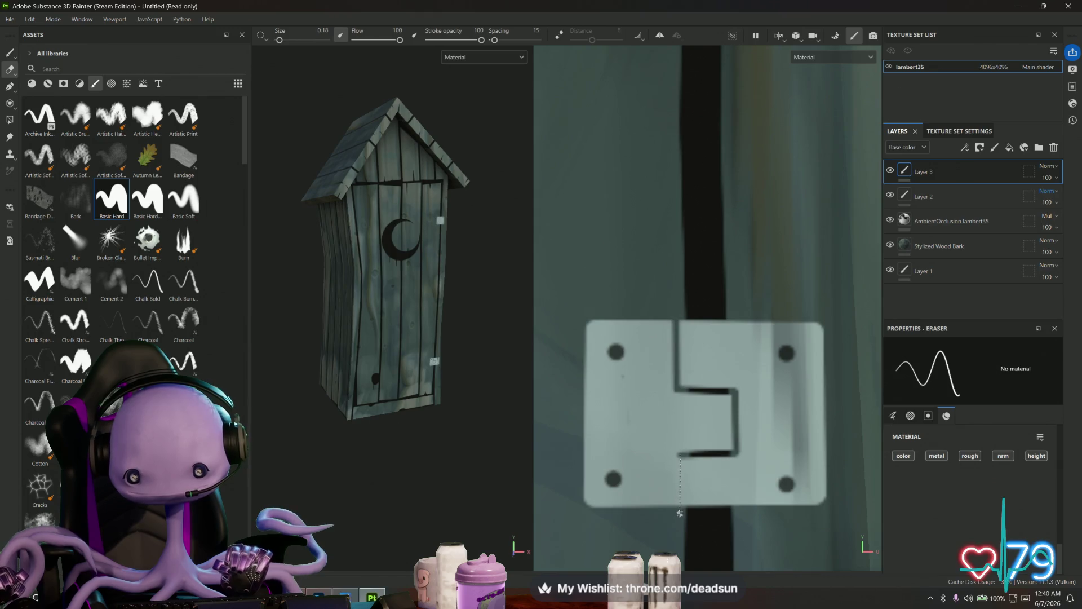
pyautogui.keyDown('shift'); pyautogui.click(680, 517); pyautogui.keyUp('shift')
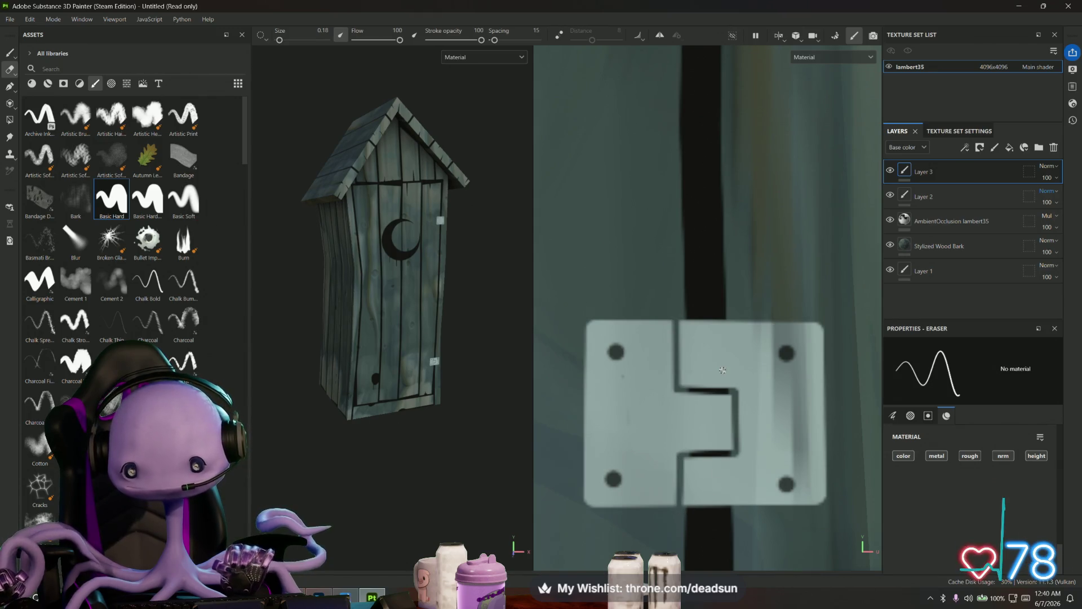
pyautogui.moveTo(722, 370)
pyautogui.mouseDown(button='middle')
pyautogui.moveTo(712, 345)
pyautogui.moveTo(721, 558)
pyautogui.mouseUp(button='middle')
pyautogui.scroll(4, 708, 223)
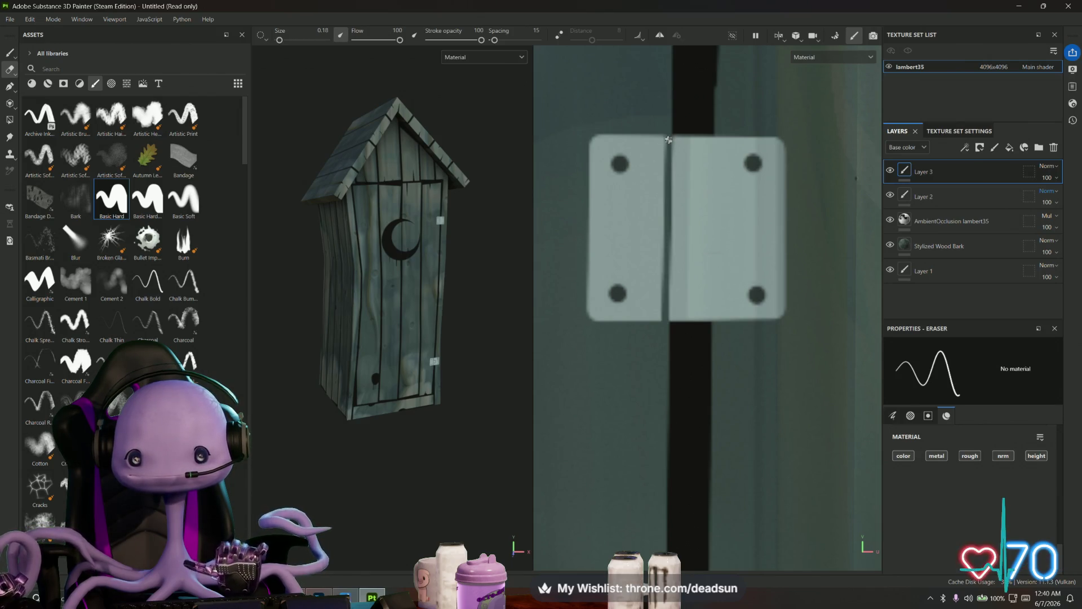
# - Erase a matching stepped seam across the upper hinge plate and zoom in to check it
pyautogui.press('shift')
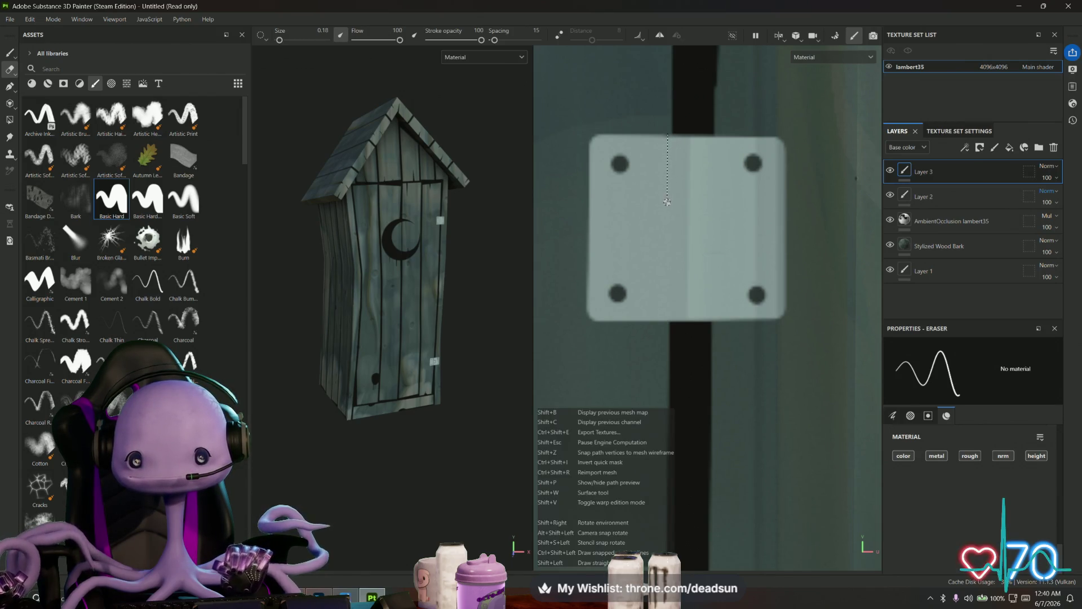
pyautogui.keyDown('shift'); pyautogui.click(667, 202); pyautogui.keyUp('shift')
pyautogui.keyDown('shift'); pyautogui.click(726, 203); pyautogui.keyUp('shift')
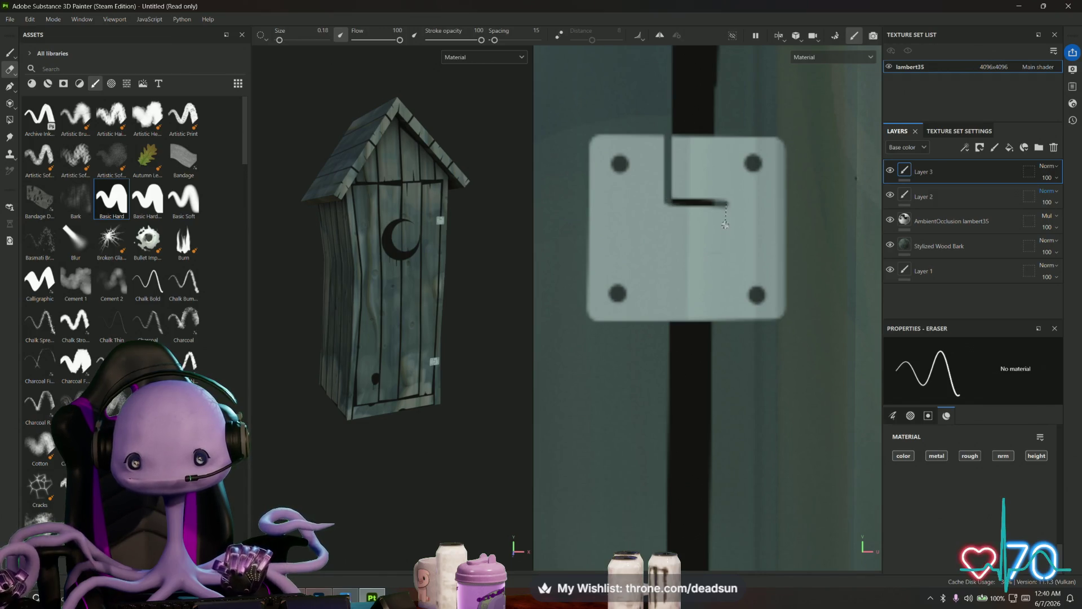
pyautogui.keyDown('shift'); pyautogui.click(728, 261); pyautogui.keyUp('shift')
pyautogui.keyDown('shift'); pyautogui.click(667, 261); pyautogui.keyUp('shift')
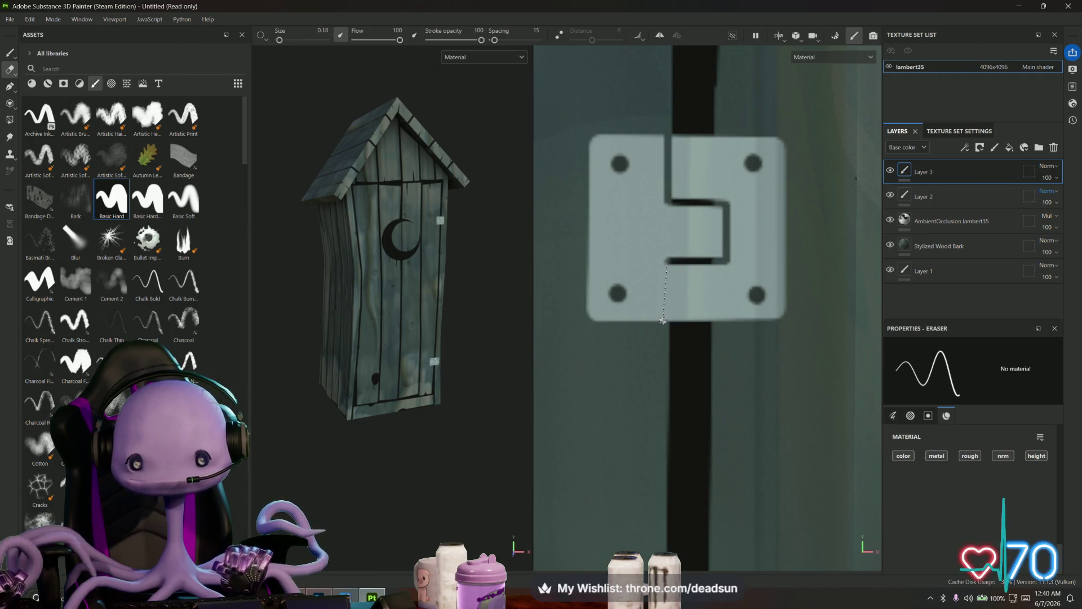
pyautogui.scroll(-10, 665, 328)
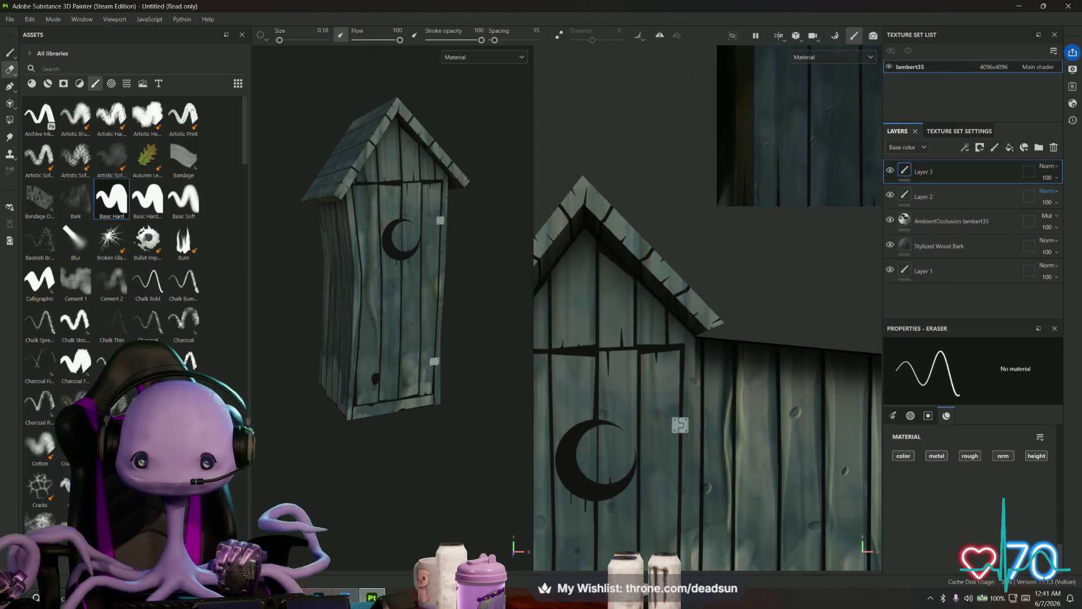
pyautogui.scroll(10, 705, 350)
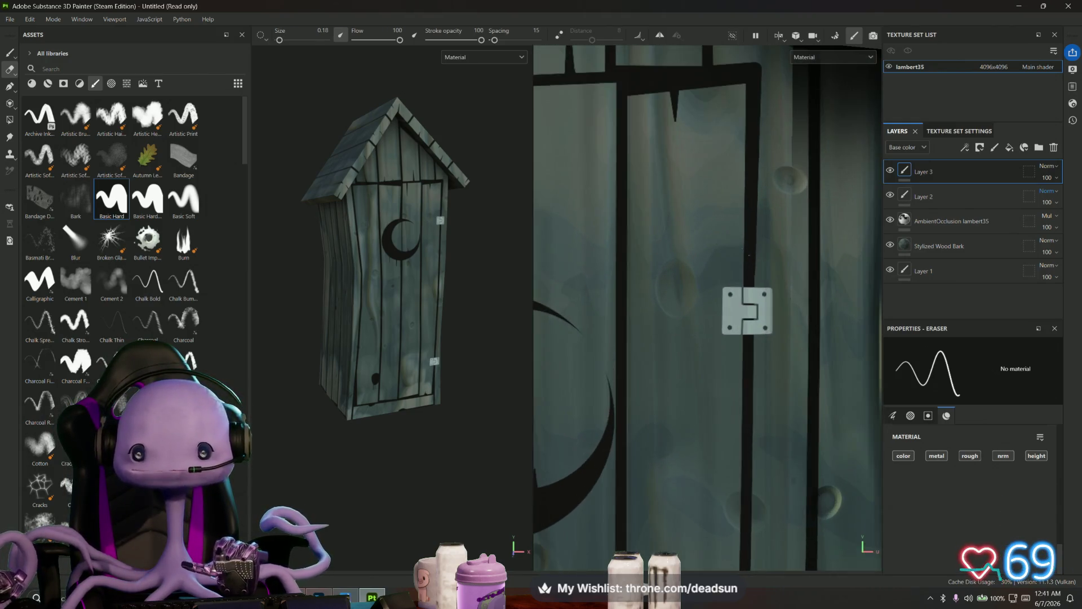
pyautogui.scroll(4, 738, 323)
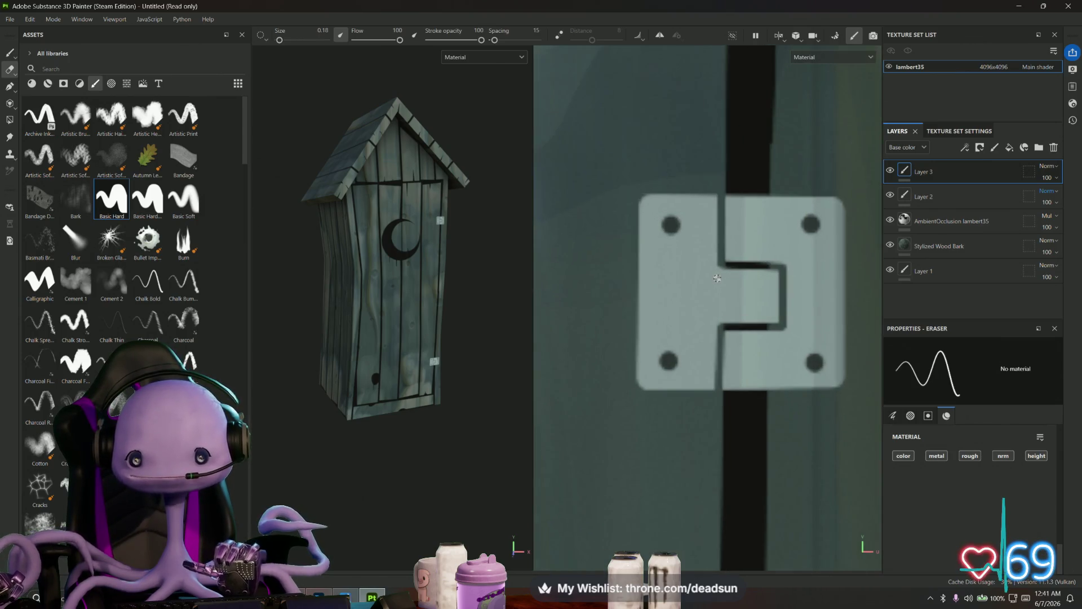
pyautogui.scroll(2, 722, 249)
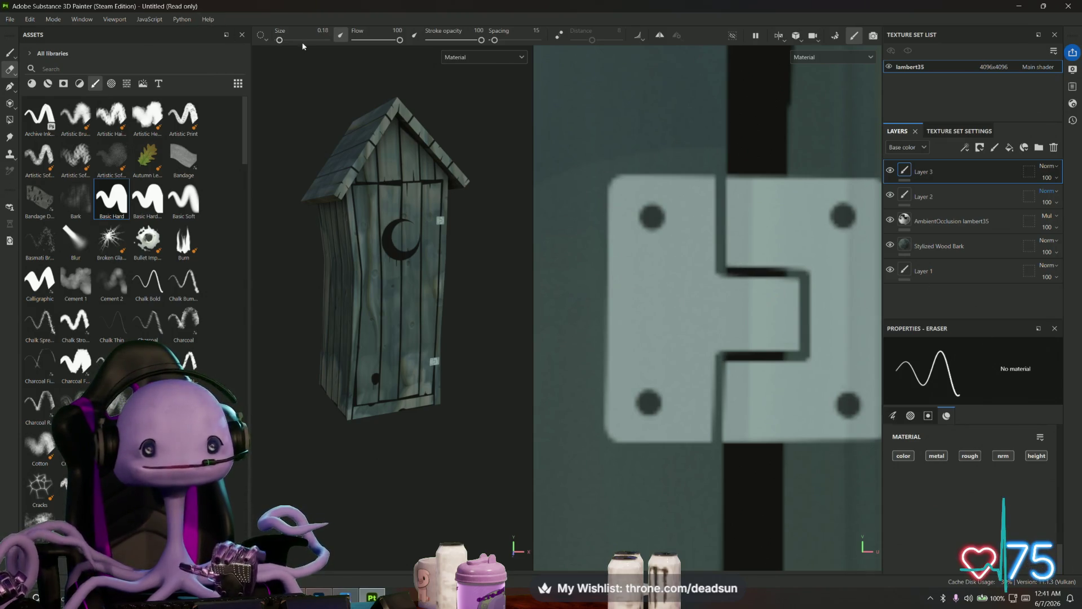
pyautogui.press('1')
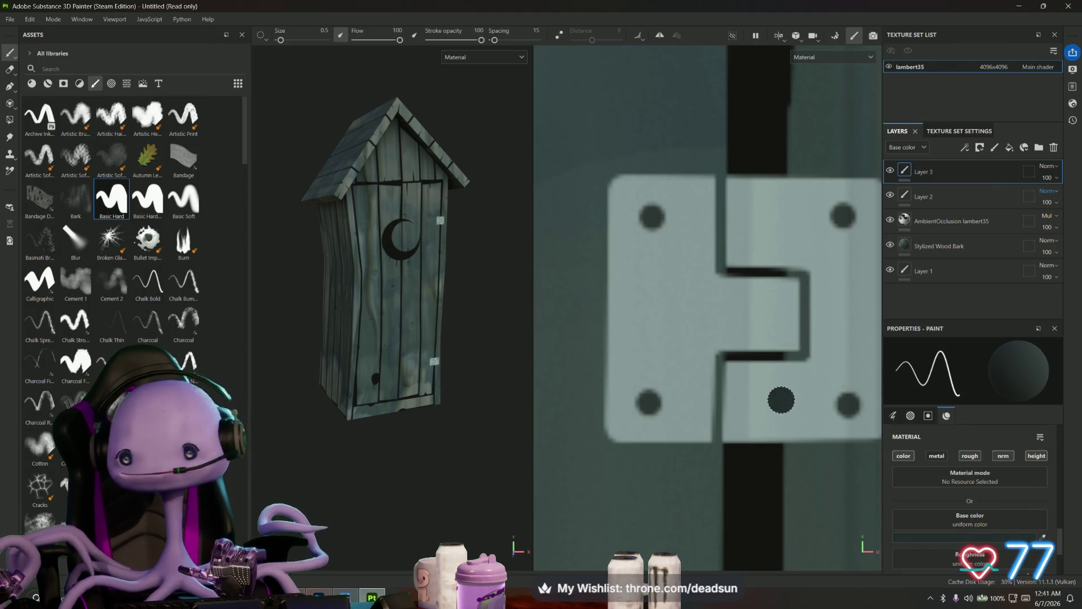
# - Switch the paint colour to pale blue-grey 9FBABF and shrink the brush size to 0.1
pyautogui.click(969, 536)
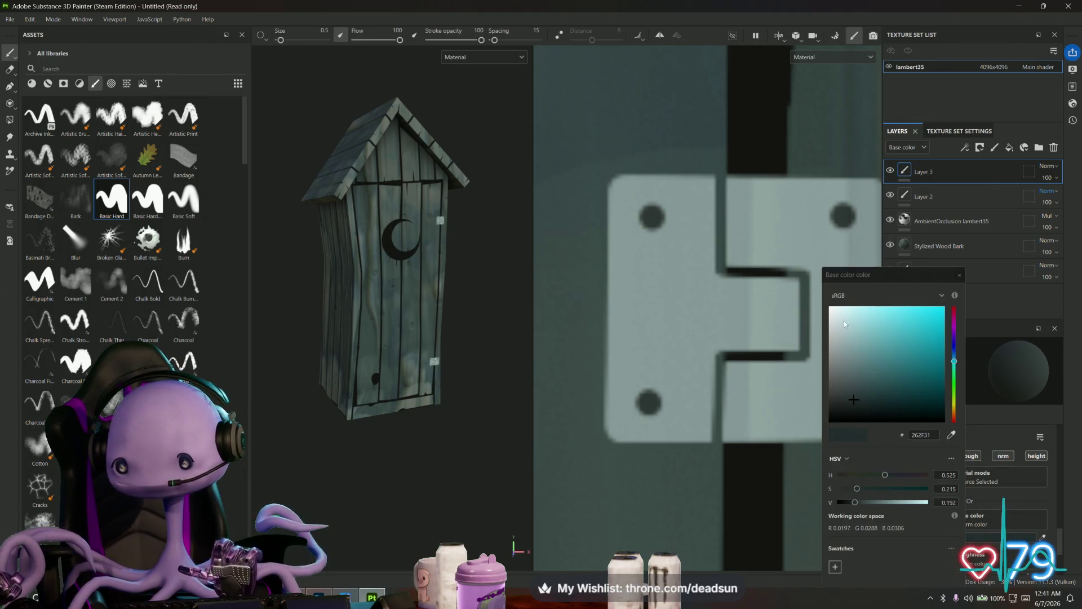
pyautogui.click(848, 335)
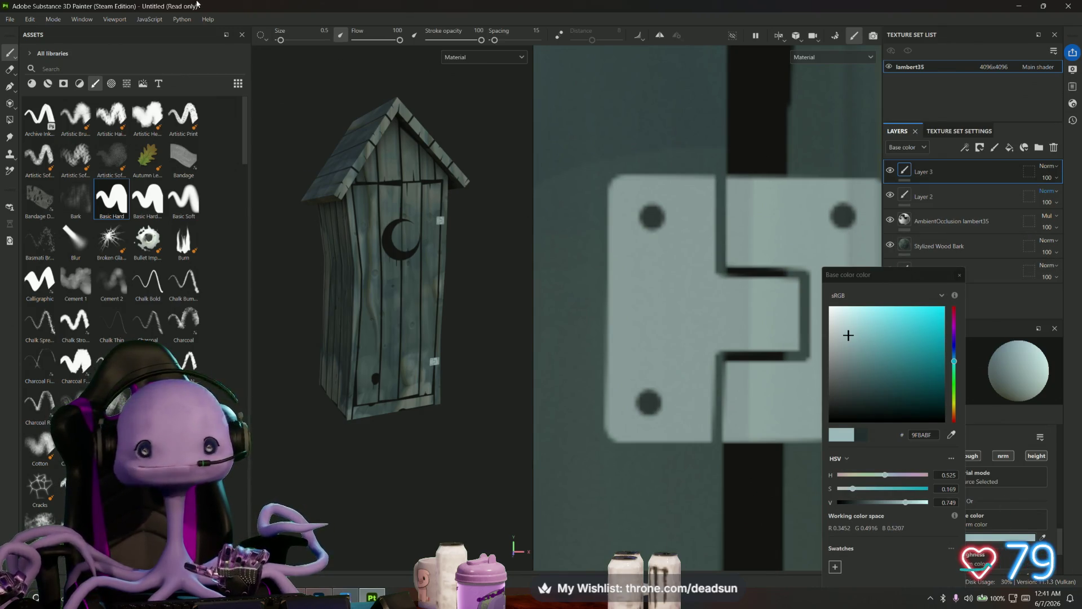
pyautogui.click(281, 40)
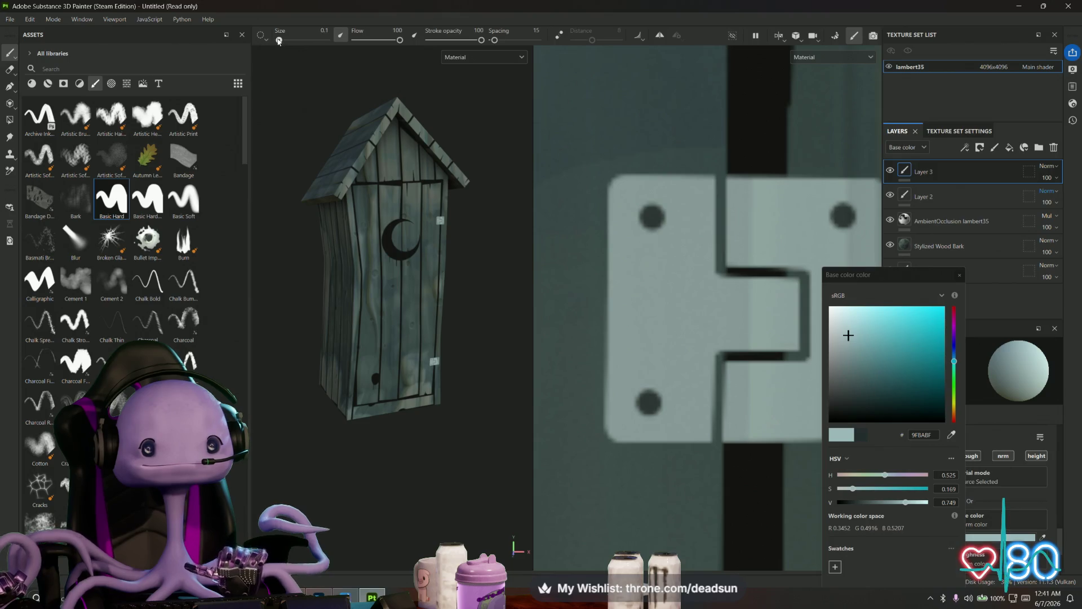
pyautogui.moveTo(281, 41); pyautogui.dragTo(278, 41)
# - Paint straight light lines down the hinge seam beside the knuckle
pyautogui.click(727, 179)
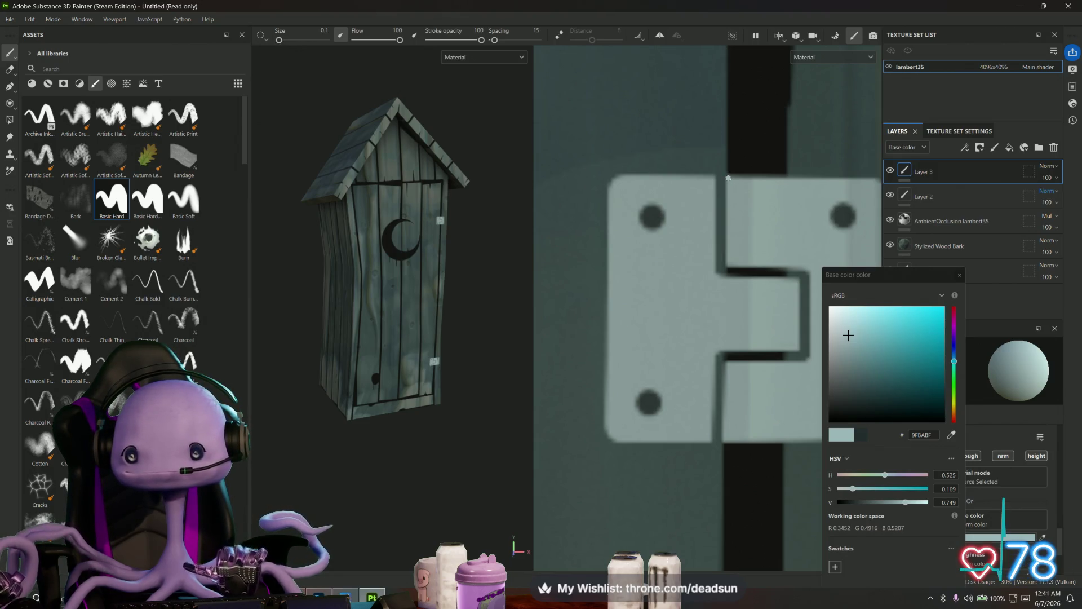
pyautogui.press('shift')
pyautogui.keyDown('shift'); pyautogui.click(729, 262); pyautogui.keyUp('shift')
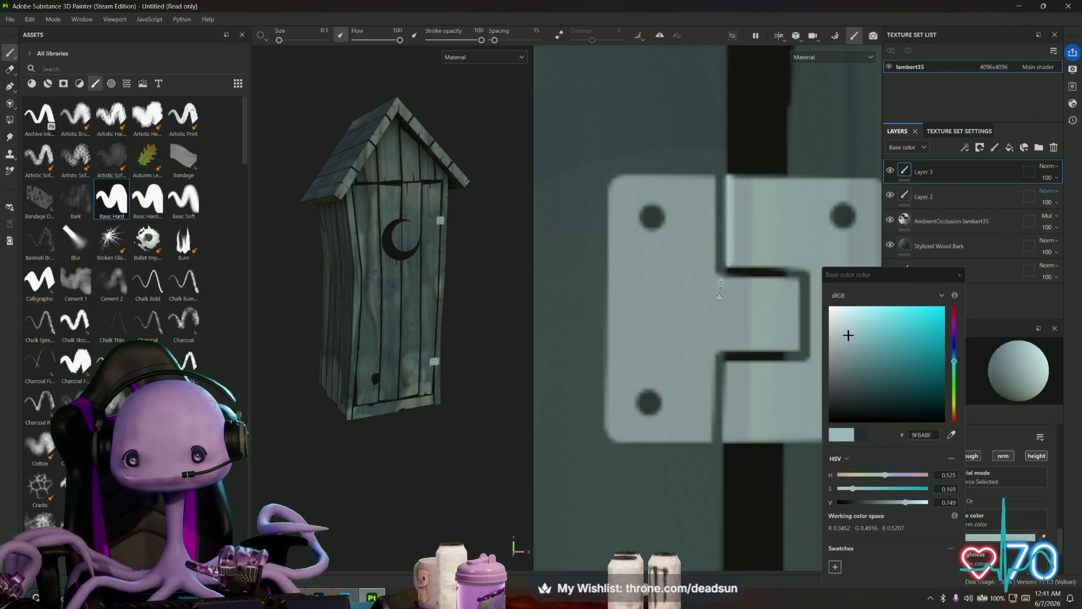
pyautogui.keyDown('shift'); pyautogui.click(724, 345); pyautogui.keyUp('shift')
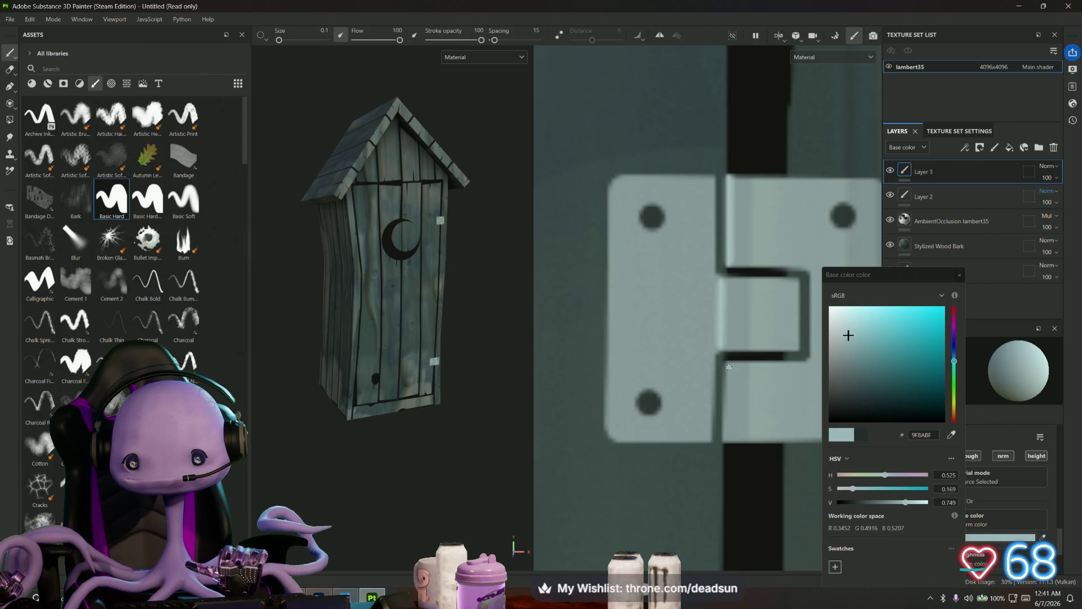
pyautogui.keyDown('shift'); pyautogui.click(725, 434); pyautogui.keyUp('shift')
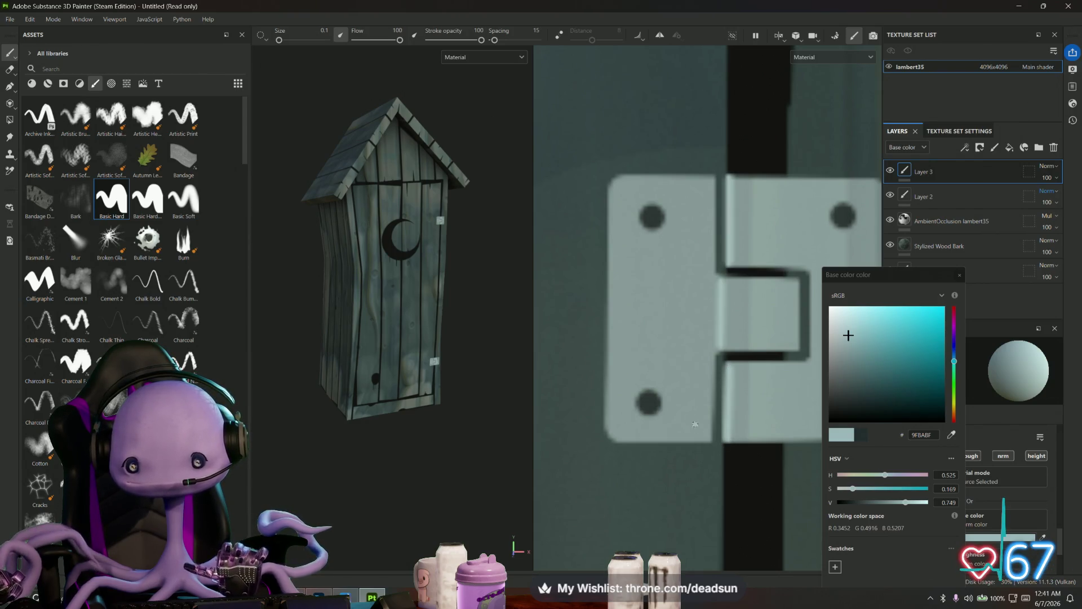
# - Lighten the edge of the top-left screw hole, then look over the hinge and its lower screw hole
pyautogui.scroll(-1, 694, 424)
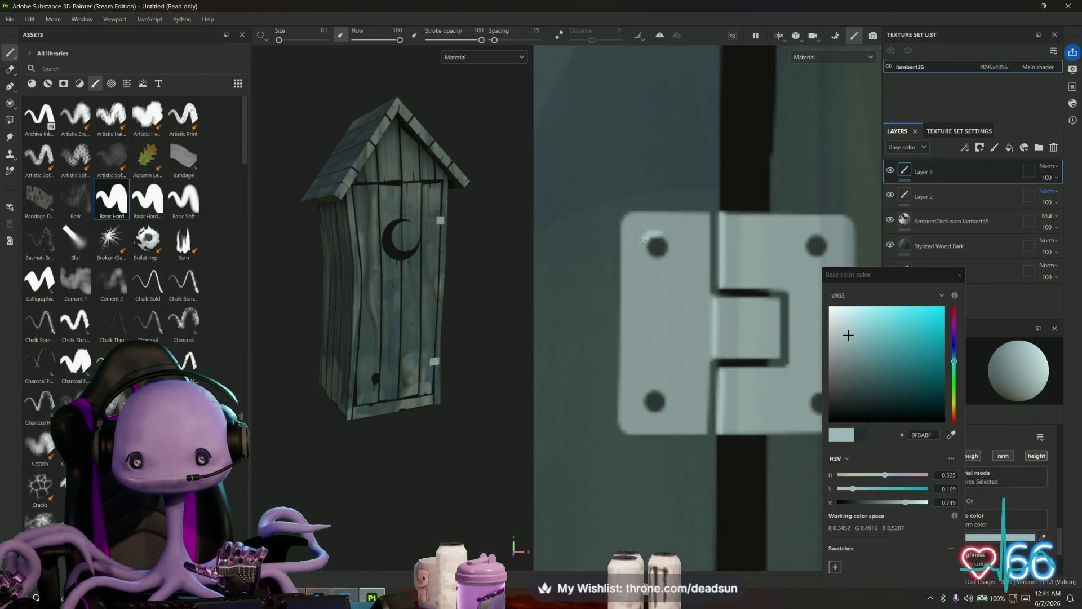
pyautogui.moveTo(643, 240); pyautogui.dragTo(643, 253)
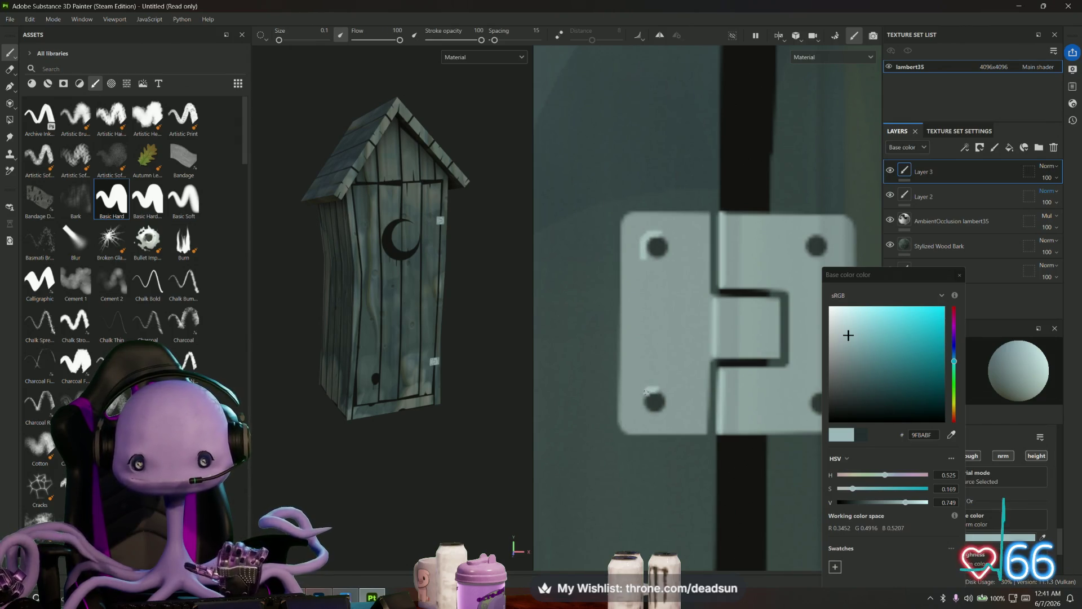
pyautogui.moveTo(769, 296); pyautogui.dragTo(595, 324, button='middle')
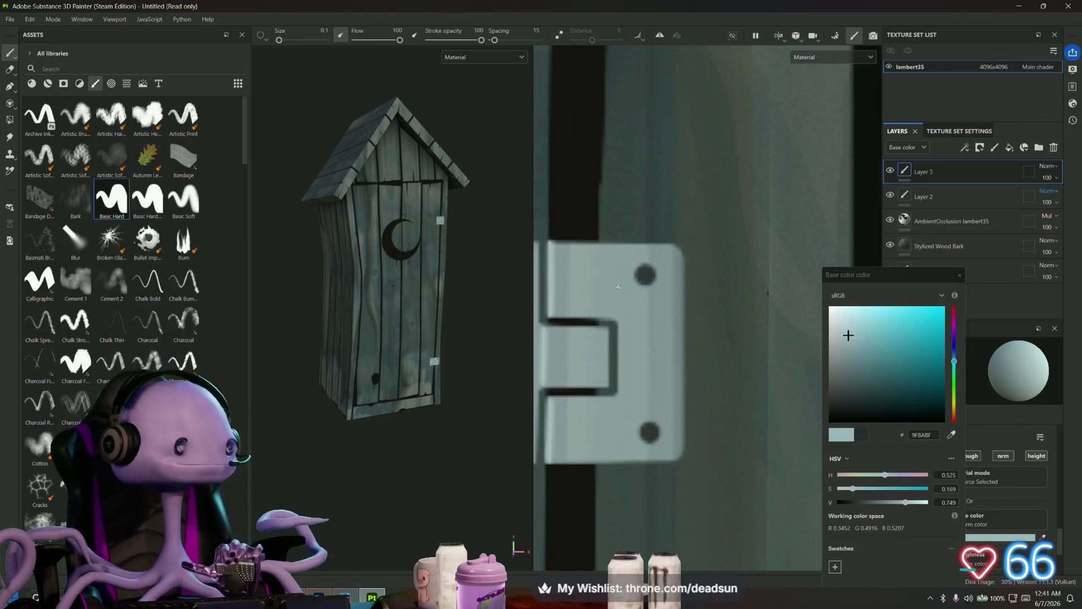
pyautogui.scroll(2, 611, 267)
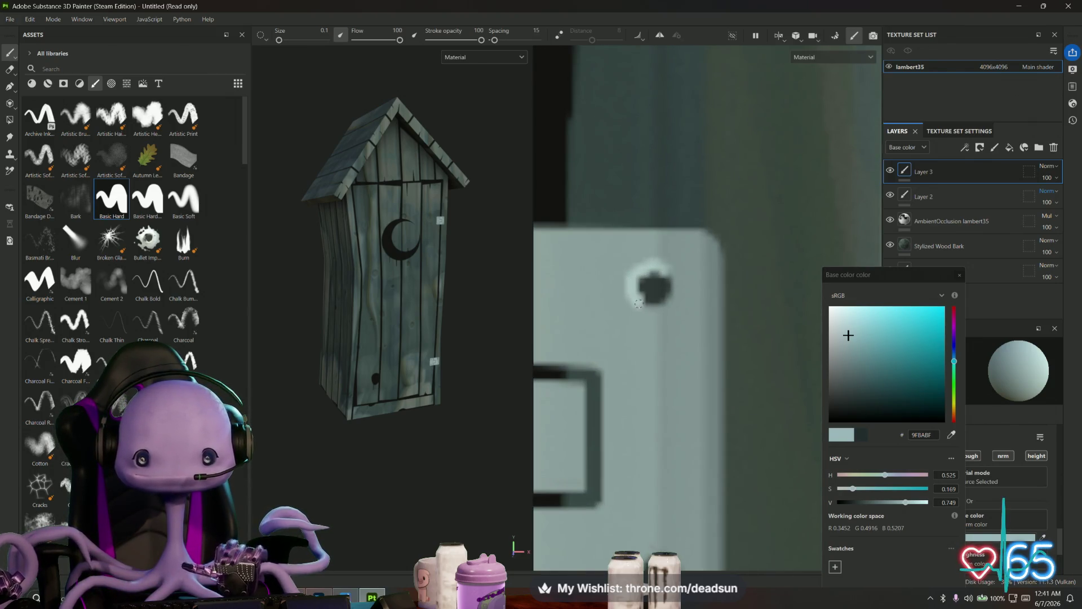
pyautogui.moveTo(635, 386); pyautogui.dragTo(679, 154, button='middle')
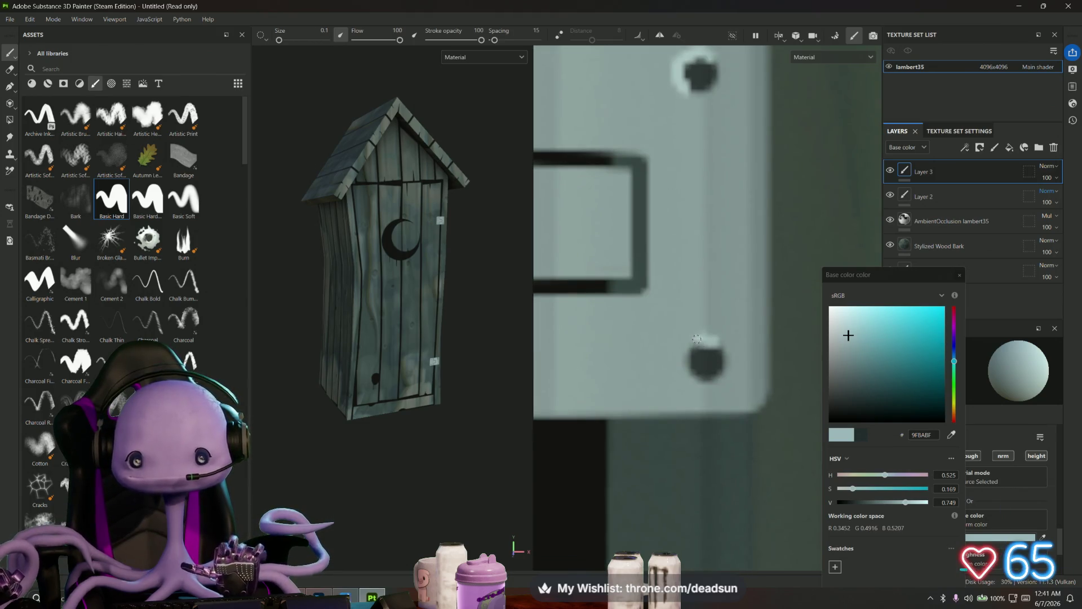
pyautogui.scroll(-2, 671, 392)
pyautogui.moveTo(669, 395)
pyautogui.mouseDown(button='middle')
pyautogui.moveTo(649, 231)
pyautogui.moveTo(657, 273)
pyautogui.moveTo(625, 459)
pyautogui.mouseUp(button='middle')
pyautogui.scroll(-3, 642, 309)
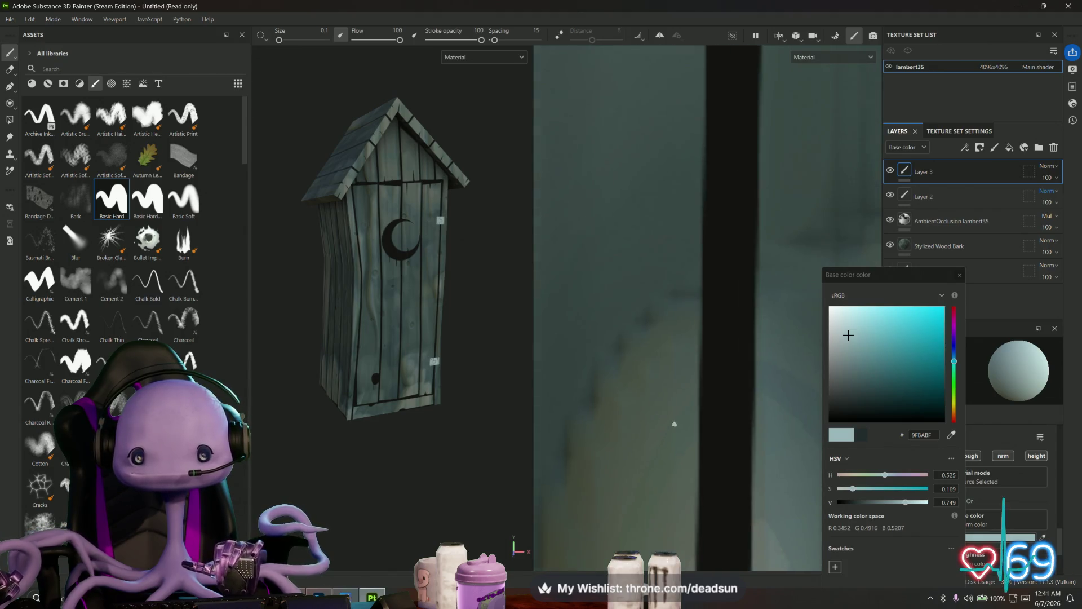
pyautogui.scroll(3, 641, 310)
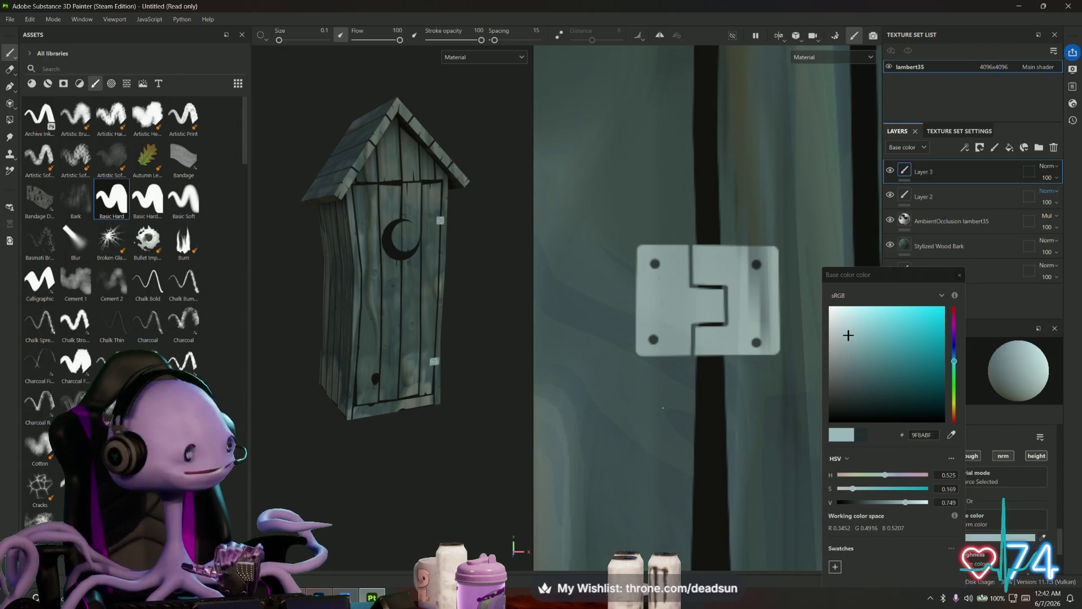
# - Brush a pale highlight rim around the hinge's screw hole
pyautogui.scroll(5, 649, 285)
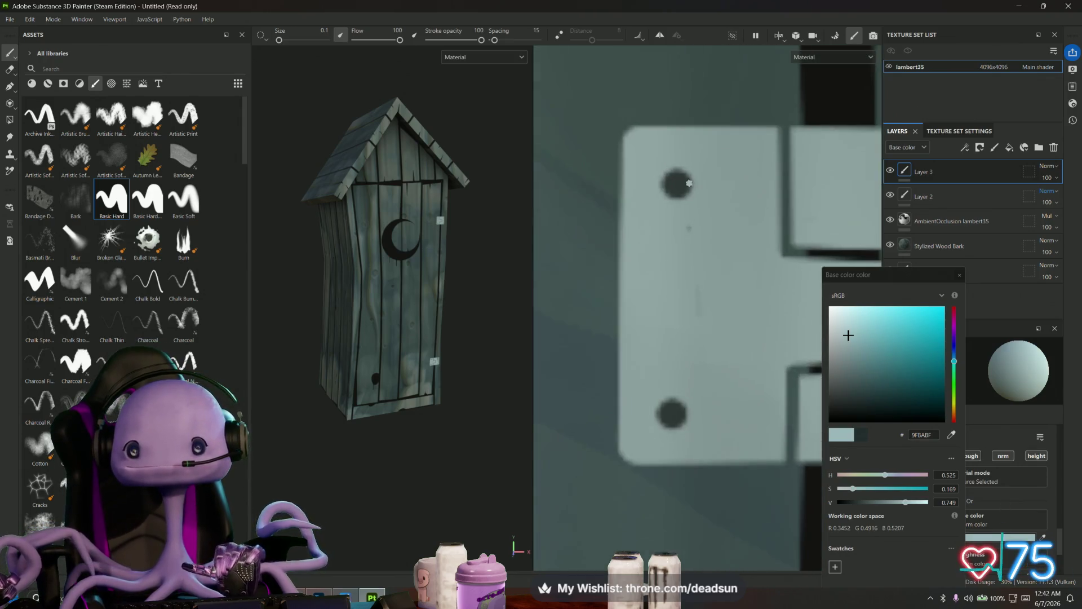
pyautogui.moveTo(691, 164)
pyautogui.mouseDown()
pyautogui.moveTo(674, 159)
pyautogui.moveTo(658, 172)
pyautogui.moveTo(659, 200)
pyautogui.mouseUp()
pyautogui.moveTo(693, 296)
pyautogui.mouseDown(button='middle')
pyautogui.moveTo(589, 286)
pyautogui.moveTo(567, 307)
pyautogui.mouseUp(button='middle')
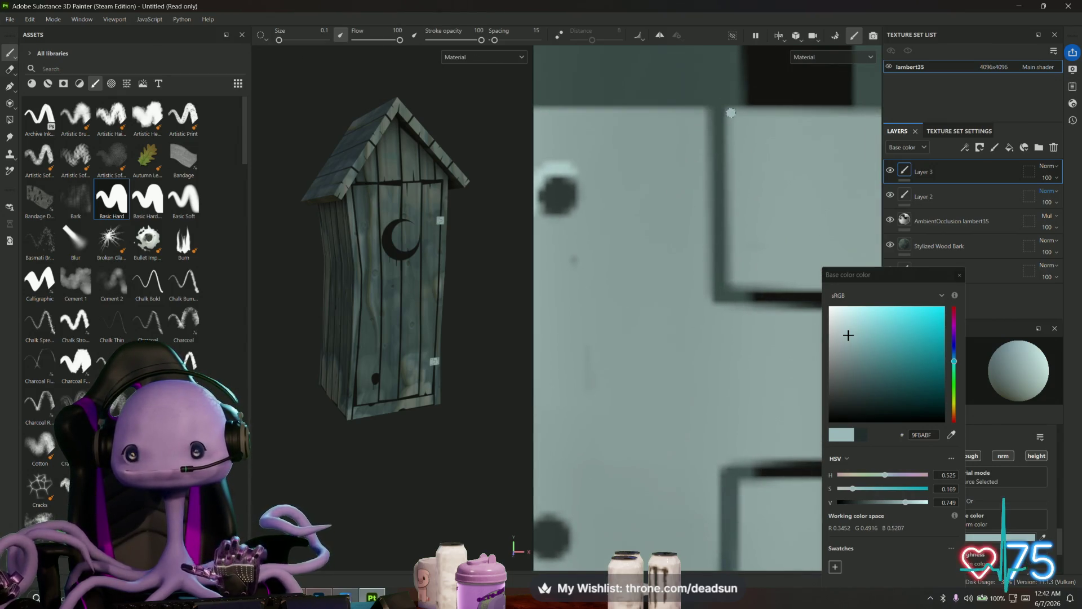
# - Paint a straight pale highlight down the hinge's vertical edge, undoing a stray corner stroke
pyautogui.keyDown('shift'); pyautogui.click(733, 285); pyautogui.keyUp('shift')
pyautogui.moveTo(738, 296)
pyautogui.mouseDown(button='middle')
pyautogui.moveTo(626, 291)
pyautogui.moveTo(614, 194)
pyautogui.mouseUp(button='middle')
pyautogui.moveTo(627, 168); pyautogui.dragTo(614, 194)
pyautogui.hotkey('ctrl', 'z')
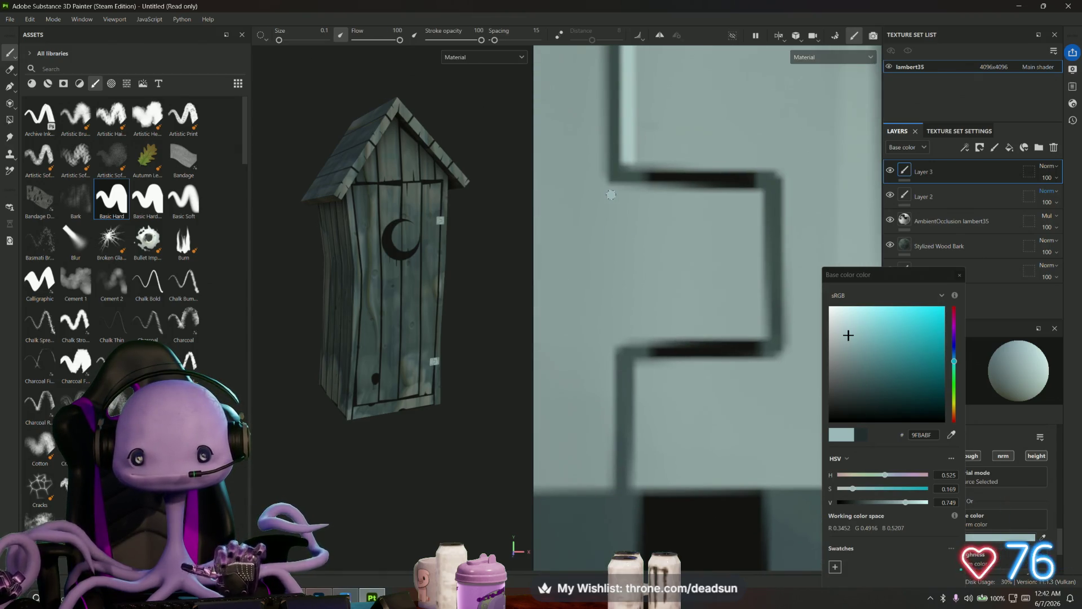
pyautogui.keyDown('shift'); pyautogui.click(612, 339); pyautogui.keyUp('shift')
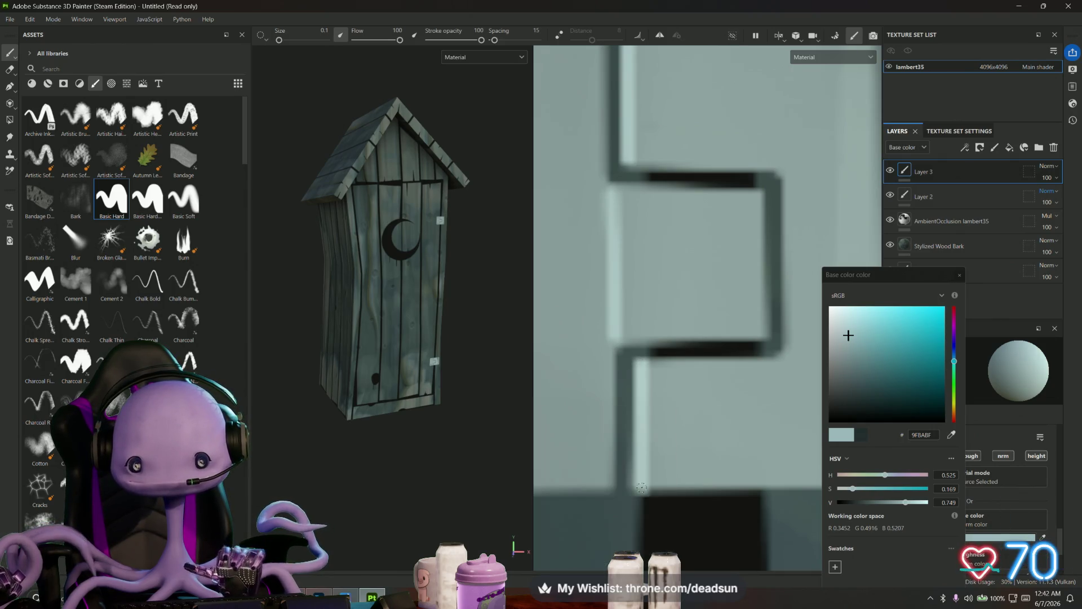
# - Move up the door to the moon and add Layer 4 from the top layer's menu
pyautogui.scroll(-2, 713, 416)
pyautogui.scroll(-2, 713, 416)
pyautogui.keyDown('alt'); pyautogui.moveTo(713, 416); pyautogui.dragTo(655, 368, button='middle'); pyautogui.keyUp('alt')
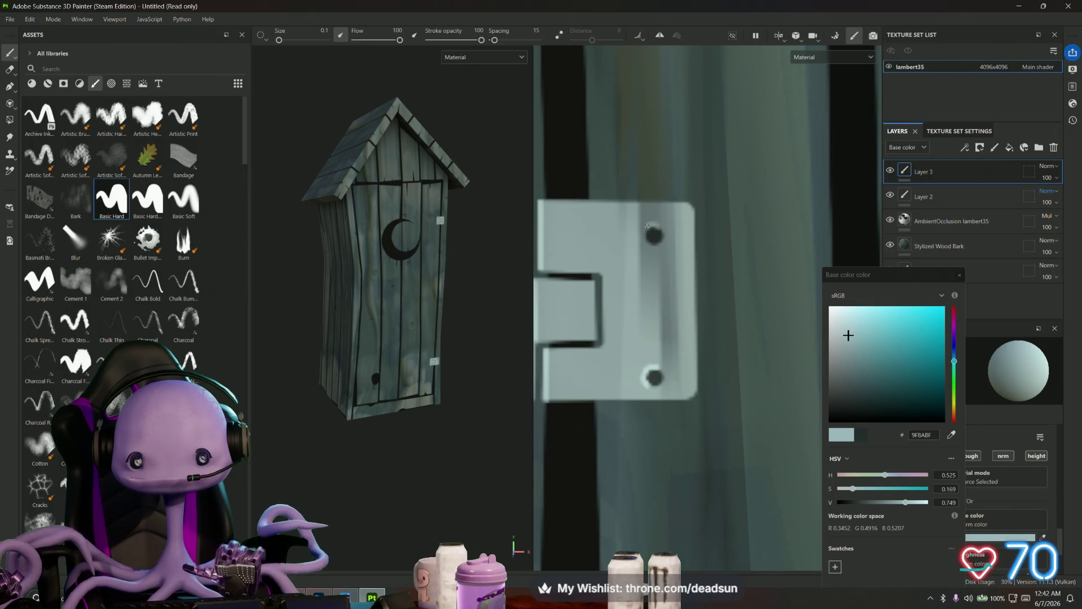
pyautogui.keyDown('alt'); pyautogui.moveTo(647, 242); pyautogui.dragTo(764, 372); pyautogui.keyUp('alt')
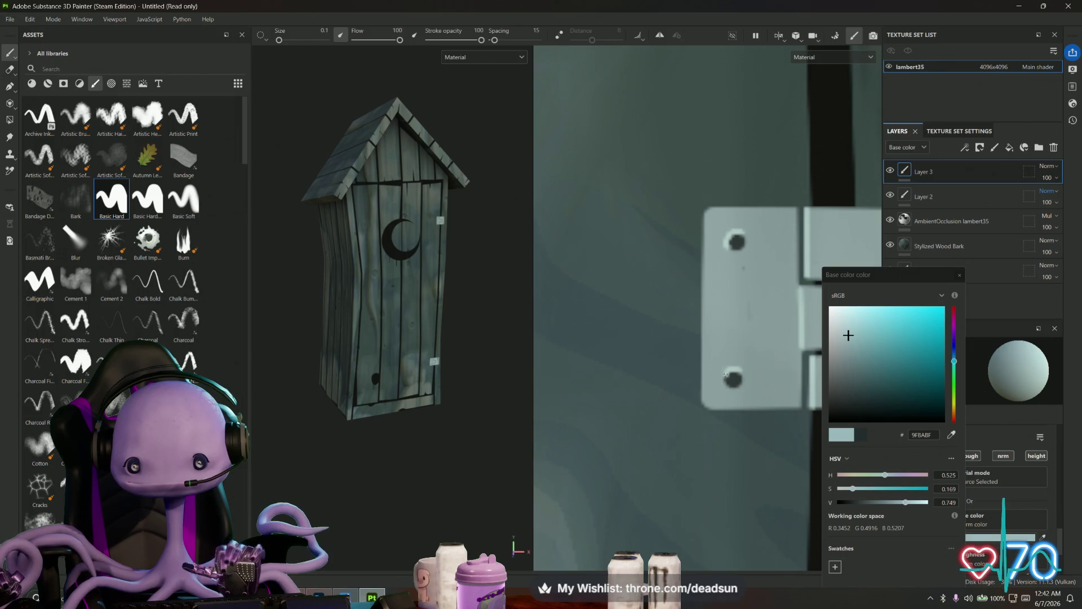
pyautogui.scroll(-5, 725, 375)
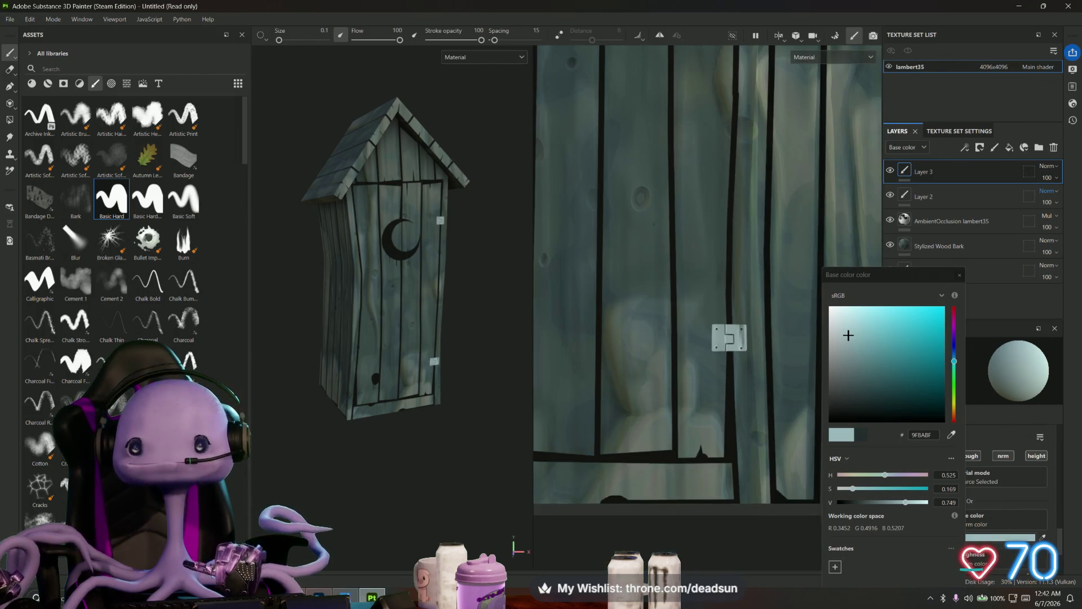
pyautogui.moveTo(705, 141); pyautogui.dragTo(722, 564, button='middle')
pyautogui.scroll(2, 707, 307)
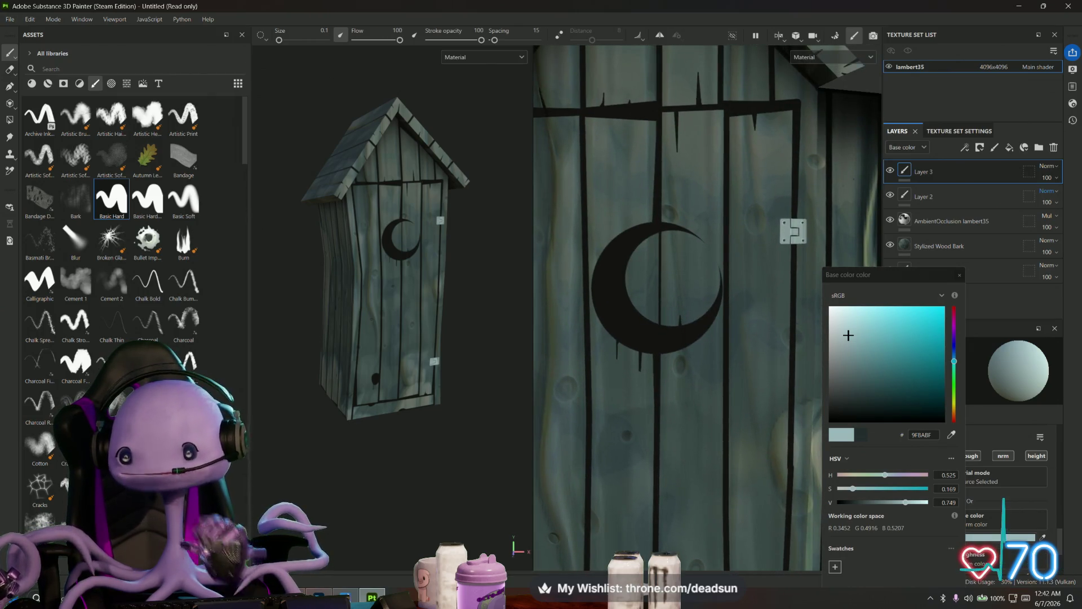
pyautogui.rightClick(965, 169)
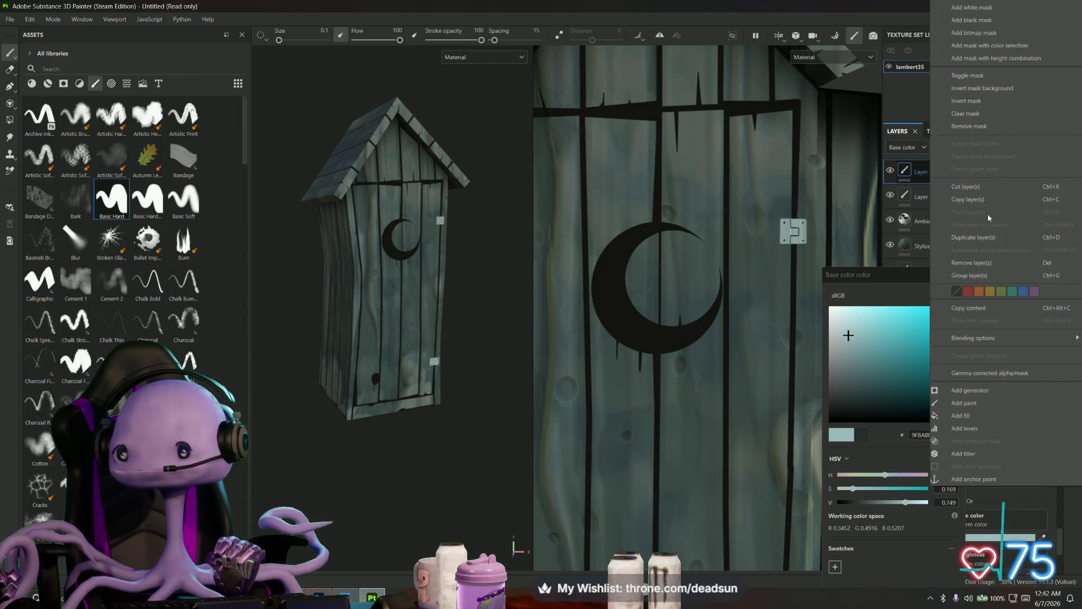
pyautogui.click(974, 236)
# - Paint a pale 9FBABF highlight along the crescent moon's top edge and down its arc
pyautogui.scroll(3, 672, 279)
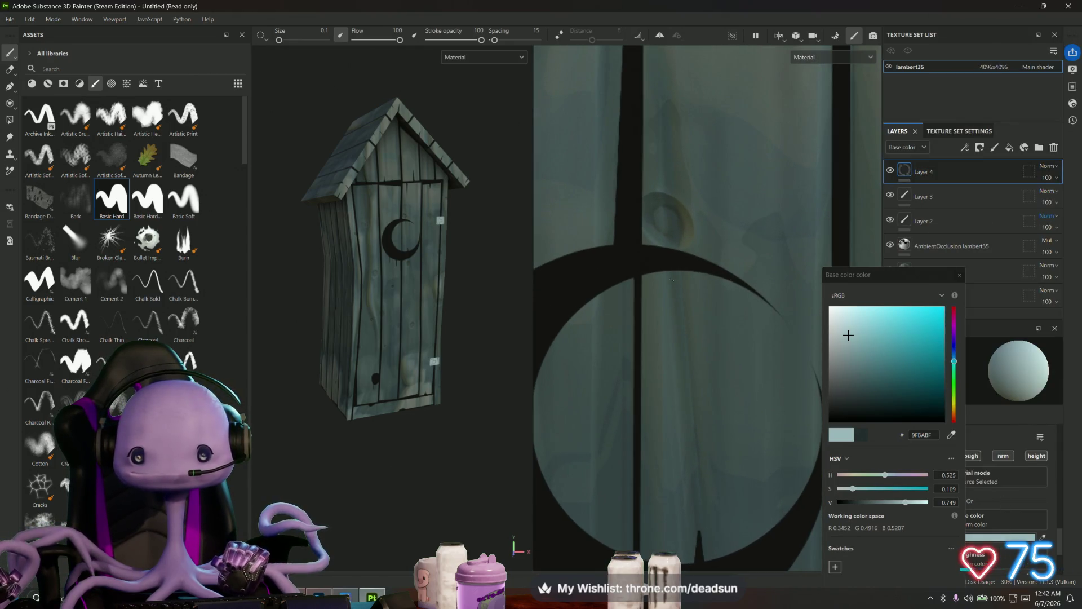
pyautogui.scroll(2, 755, 298)
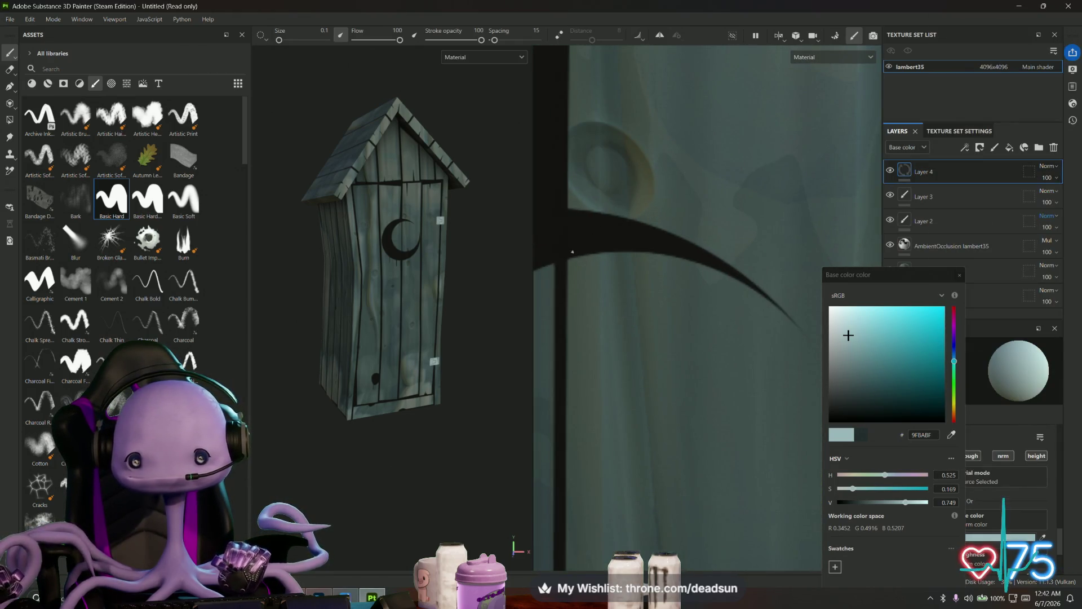
pyautogui.moveTo(572, 252); pyautogui.dragTo(711, 266, button='middle')
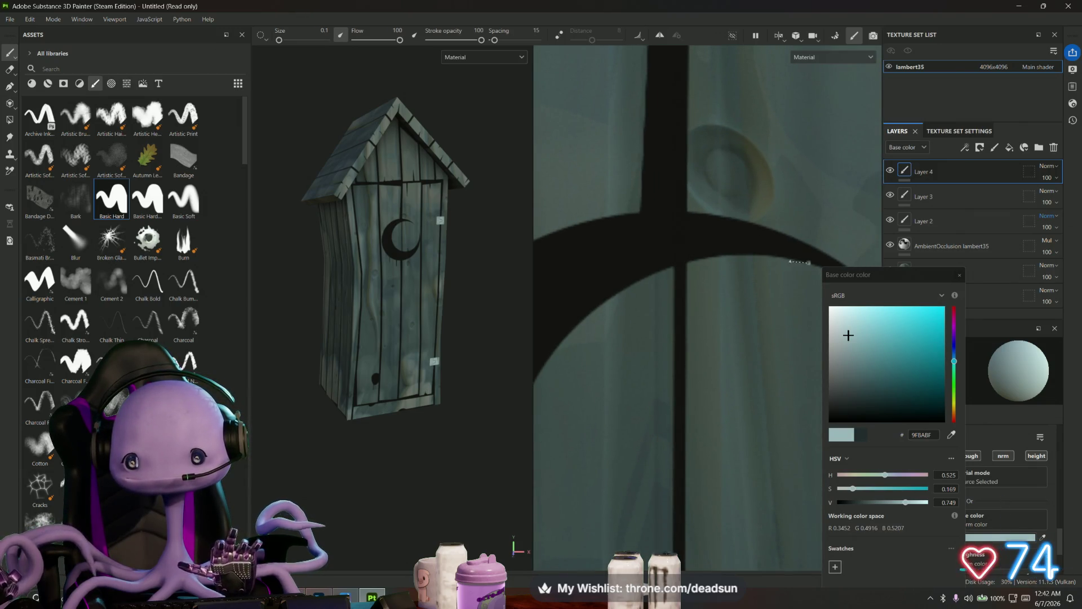
pyautogui.moveTo(789, 261)
pyautogui.mouseDown()
pyautogui.moveTo(693, 260)
pyautogui.moveTo(670, 274)
pyautogui.mouseUp()
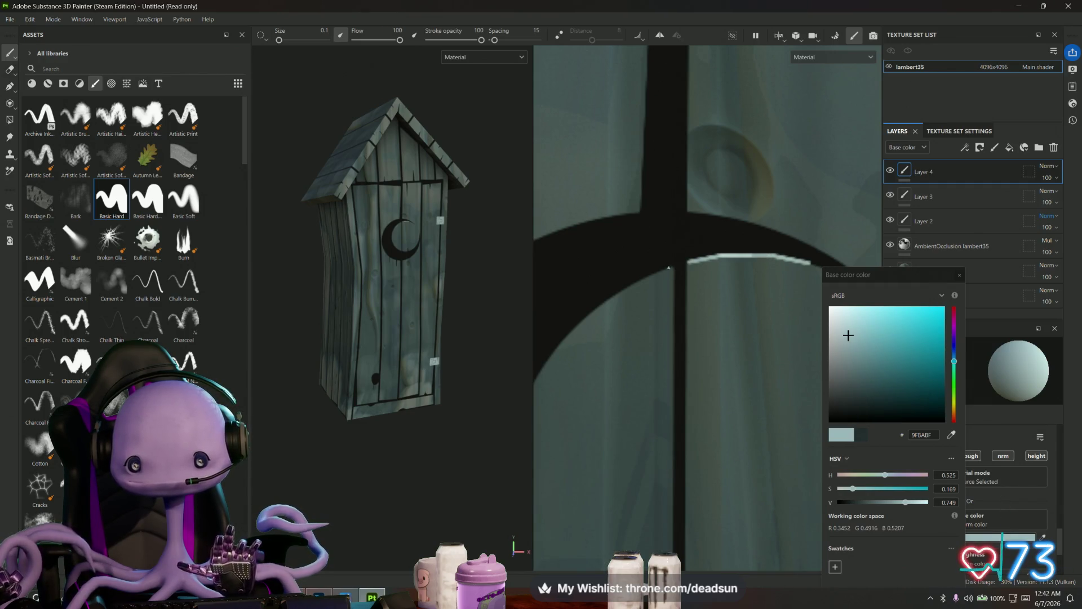
pyautogui.moveTo(669, 297); pyautogui.dragTo(747, 261, button='middle')
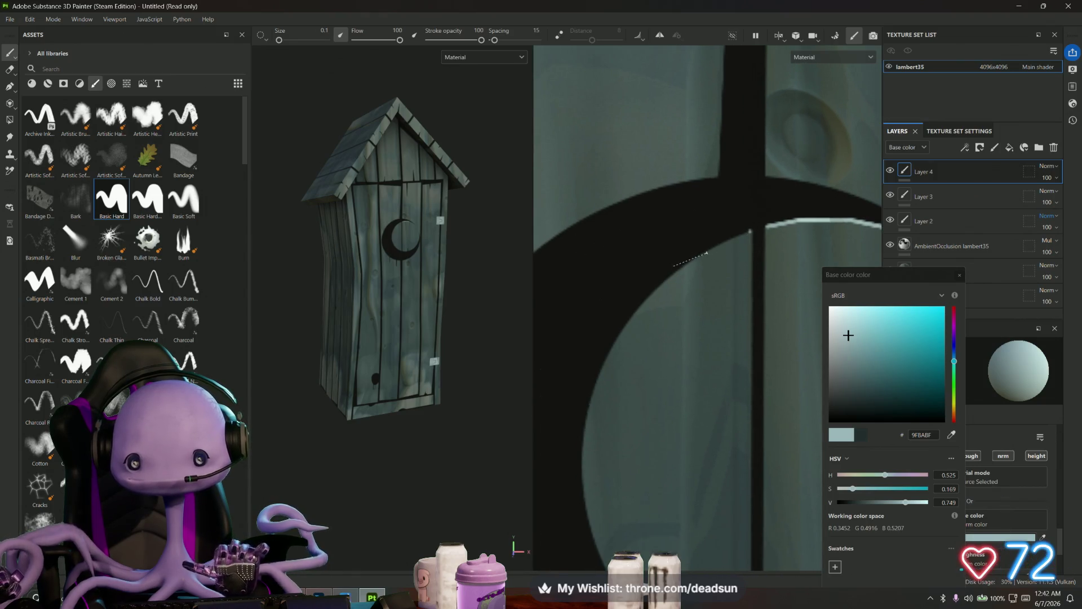
pyautogui.moveTo(749, 231)
pyautogui.mouseDown()
pyautogui.moveTo(685, 259)
pyautogui.moveTo(606, 355)
pyautogui.mouseUp()
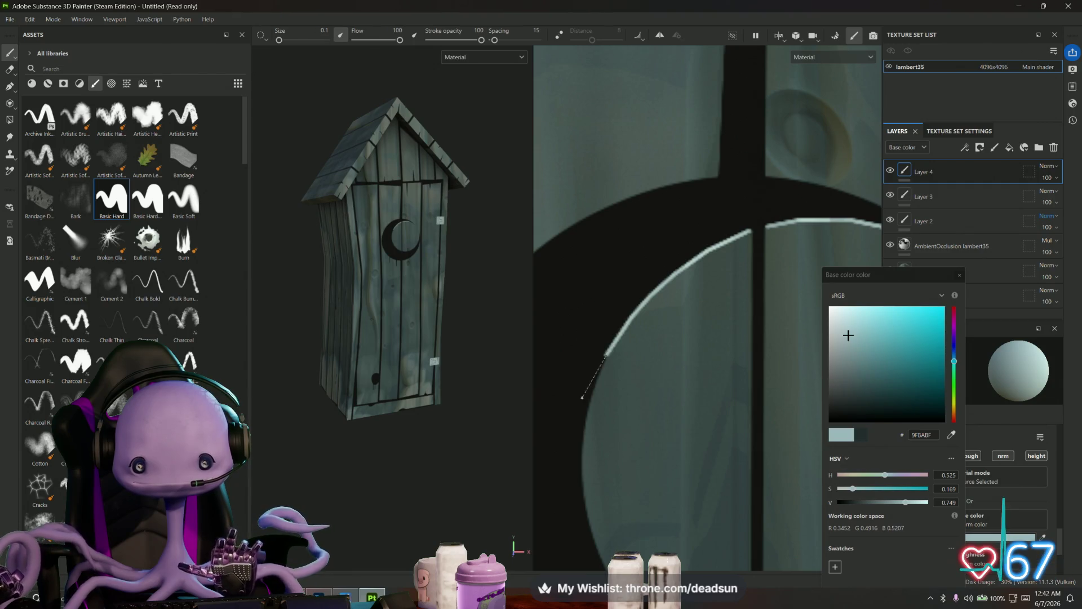
pyautogui.moveTo(583, 398); pyautogui.dragTo(584, 416)
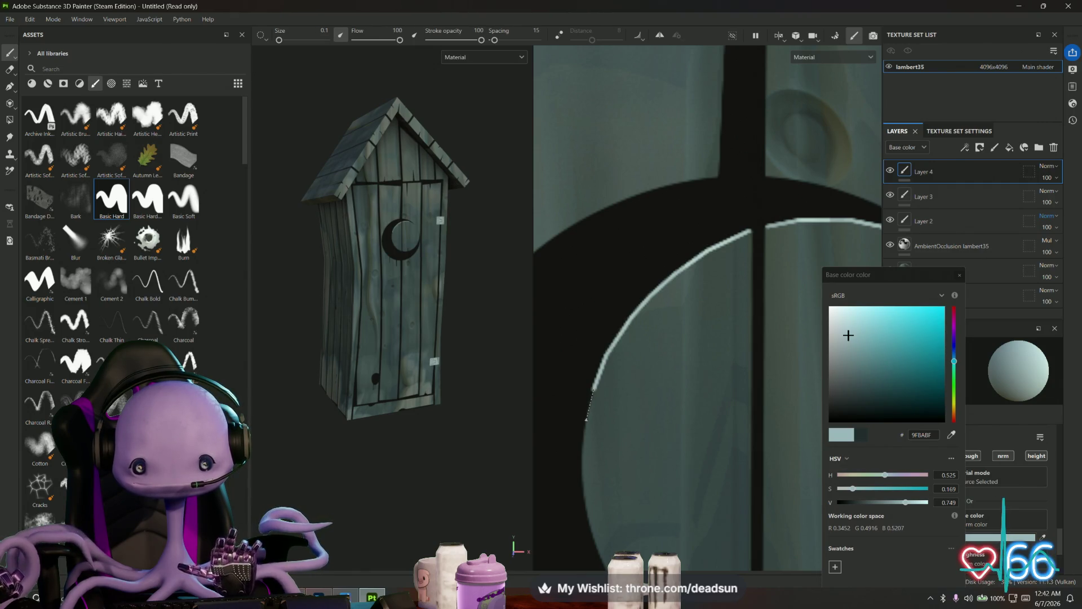
# - Line up straight-line highlight strokes along the plank top edge
pyautogui.scroll(-5, 586, 420)
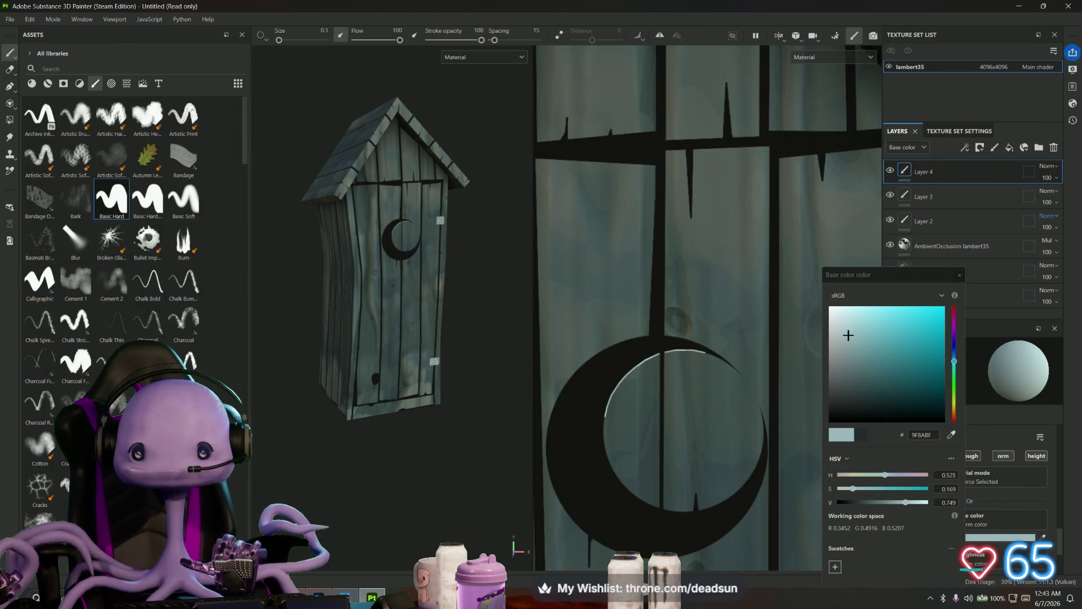
pyautogui.scroll(2, 676, 282)
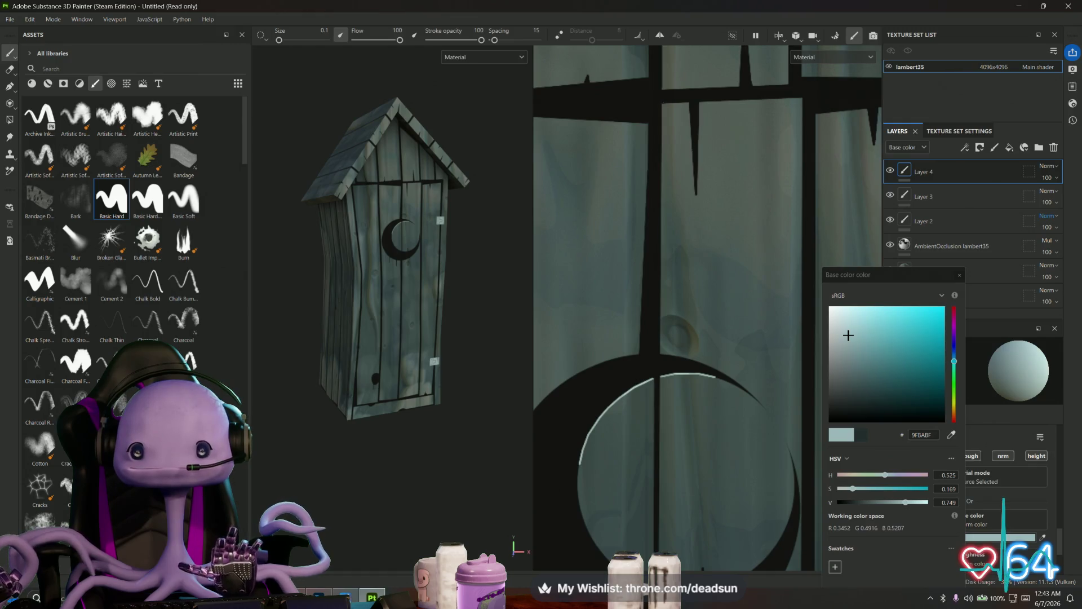
pyautogui.press('shift')
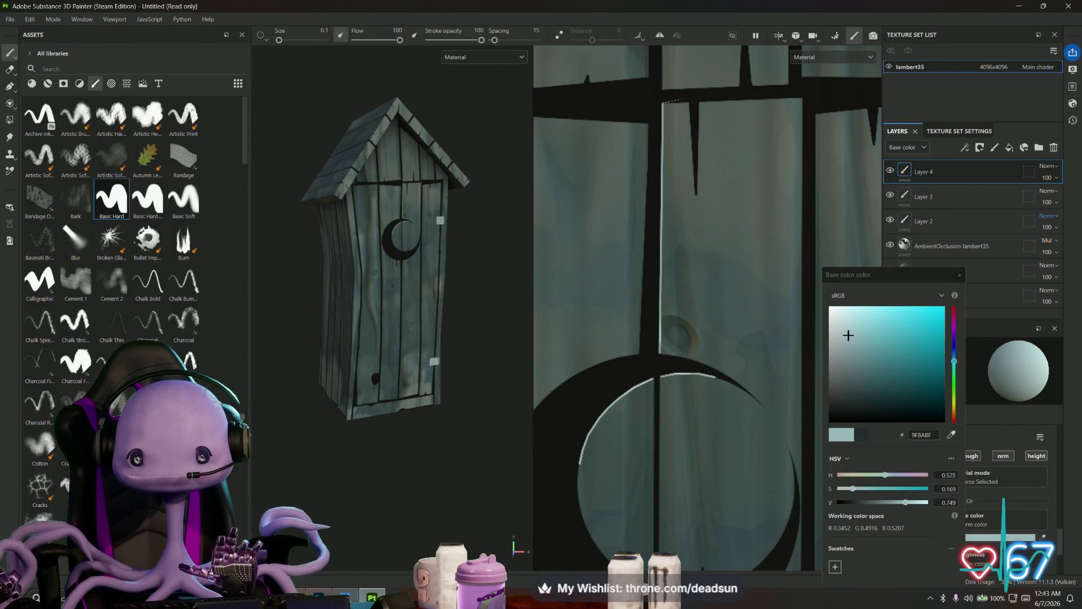
pyautogui.press('shift')
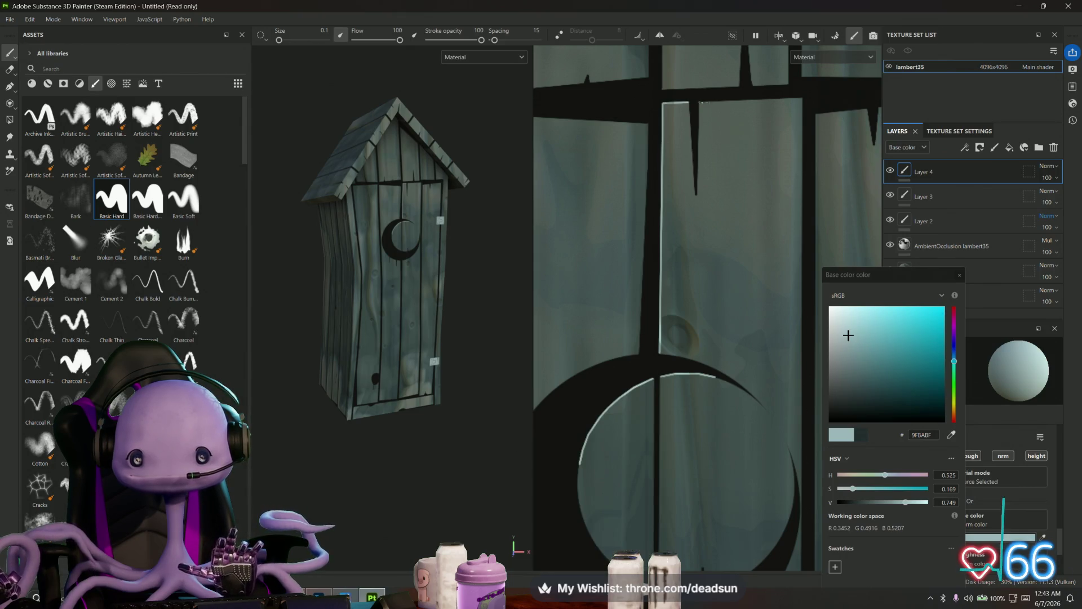
pyautogui.press('shift')
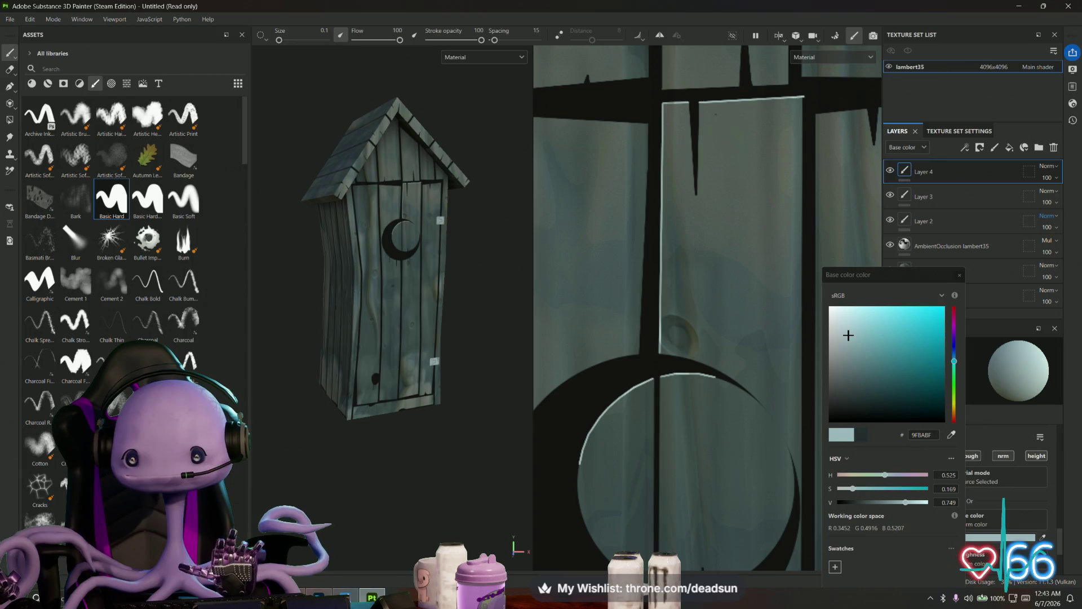
pyautogui.scroll(3, 846, 117)
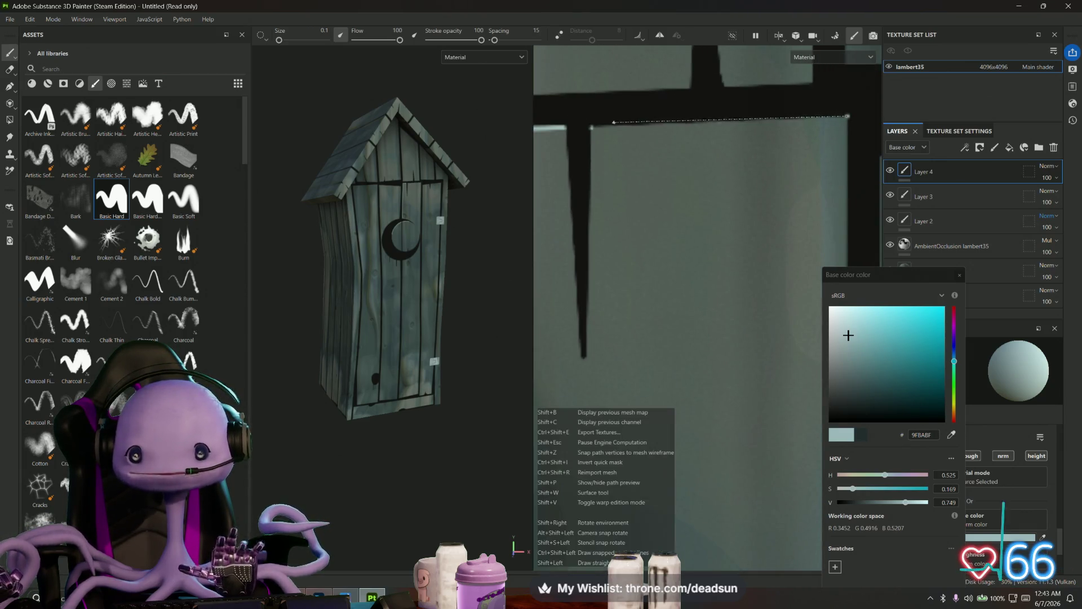
# - Paint pale highlights along the top and left edges of the first door planks
pyautogui.keyDown('shift'); pyautogui.click(847, 117); pyautogui.keyUp('shift')
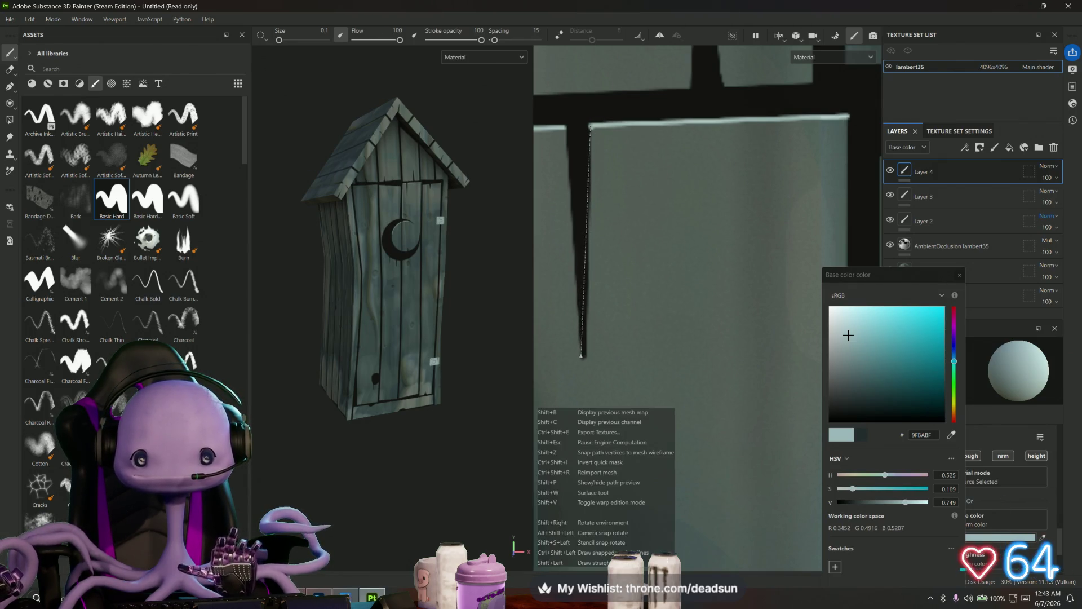
pyautogui.keyDown('shift'); pyautogui.click(584, 357); pyautogui.keyUp('shift')
pyautogui.moveTo(710, 300)
pyautogui.mouseDown(button='middle')
pyautogui.moveTo(505, 316)
pyautogui.moveTo(720, 170)
pyautogui.mouseUp(button='middle')
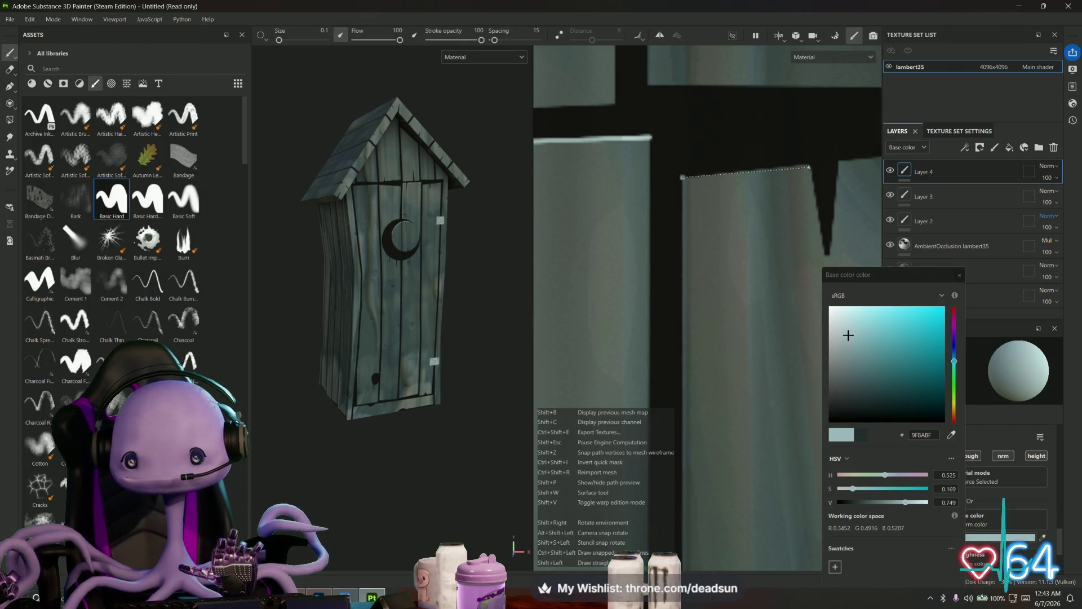
pyautogui.moveTo(682, 177)
pyautogui.mouseDown(button='middle')
pyautogui.moveTo(654, 213)
pyautogui.moveTo(609, 239)
pyautogui.mouseUp(button='middle')
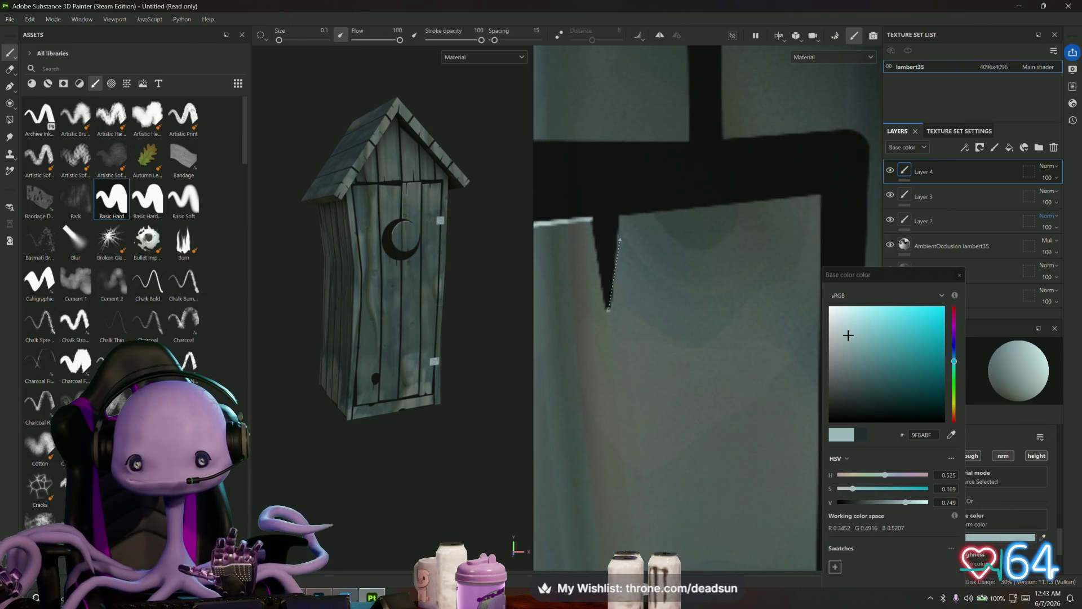
pyautogui.keyDown('shift'); pyautogui.click(620, 215); pyautogui.keyUp('shift')
pyautogui.keyDown('shift'); pyautogui.click(821, 194); pyautogui.keyUp('shift')
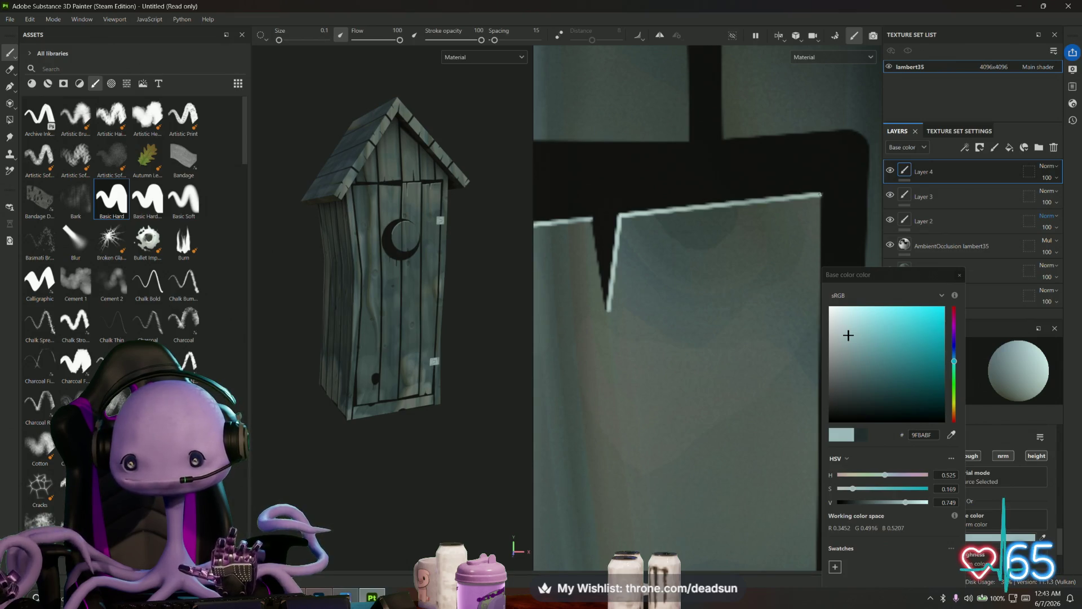
# - Add straight pale highlights along the panel's top edge beneath the roof
pyautogui.scroll(-3, 821, 195)
pyautogui.moveTo(777, 483); pyautogui.dragTo(756, 310, button='middle')
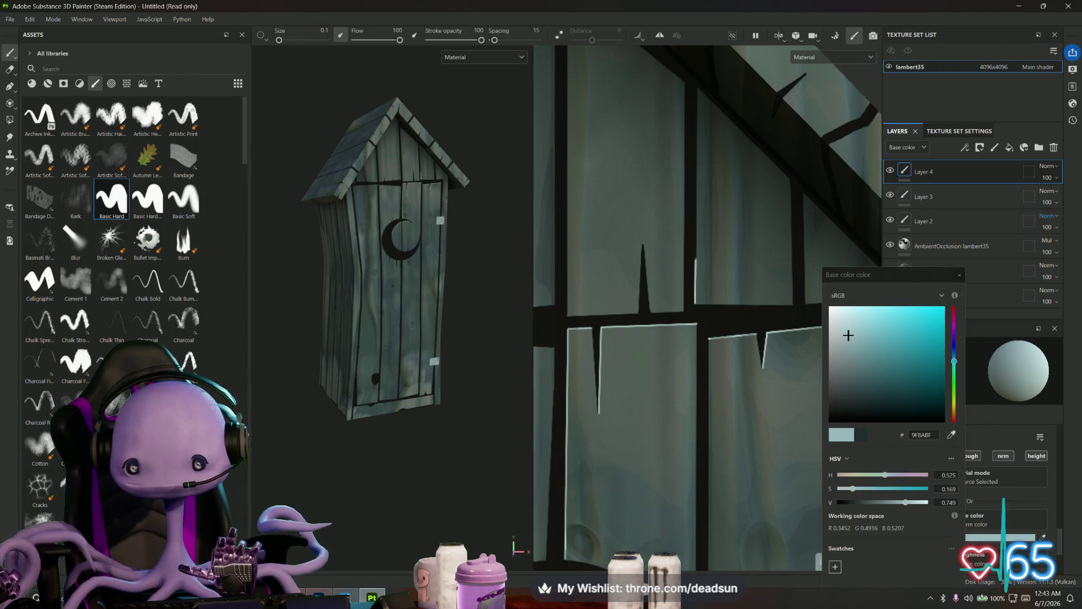
pyautogui.scroll(-2, 666, 335)
pyautogui.scroll(5, 666, 338)
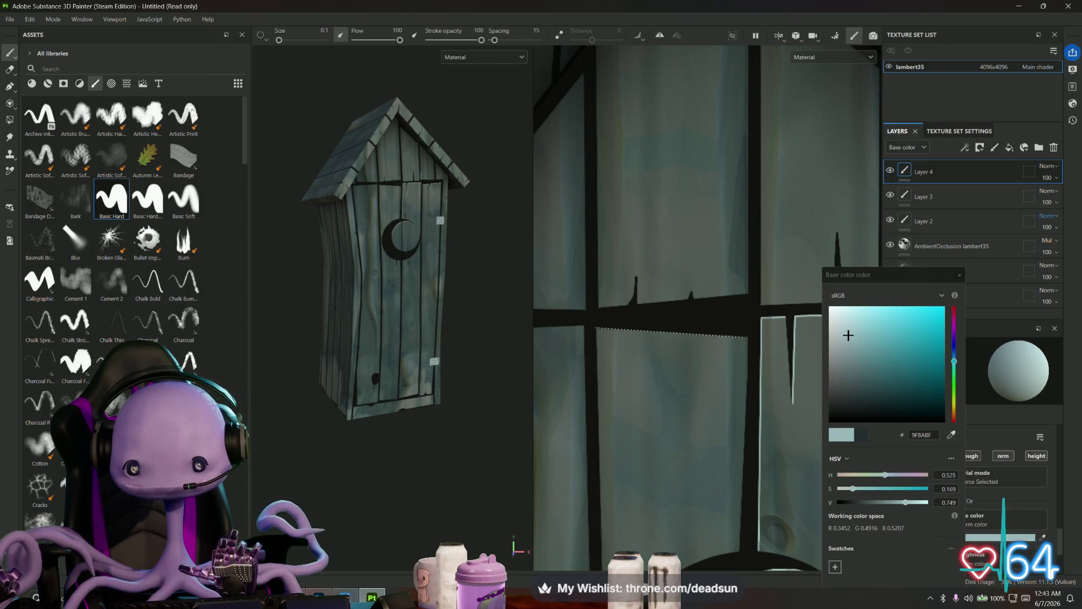
pyautogui.press('shift')
pyautogui.keyDown('shift'); pyautogui.click(747, 337); pyautogui.keyUp('shift')
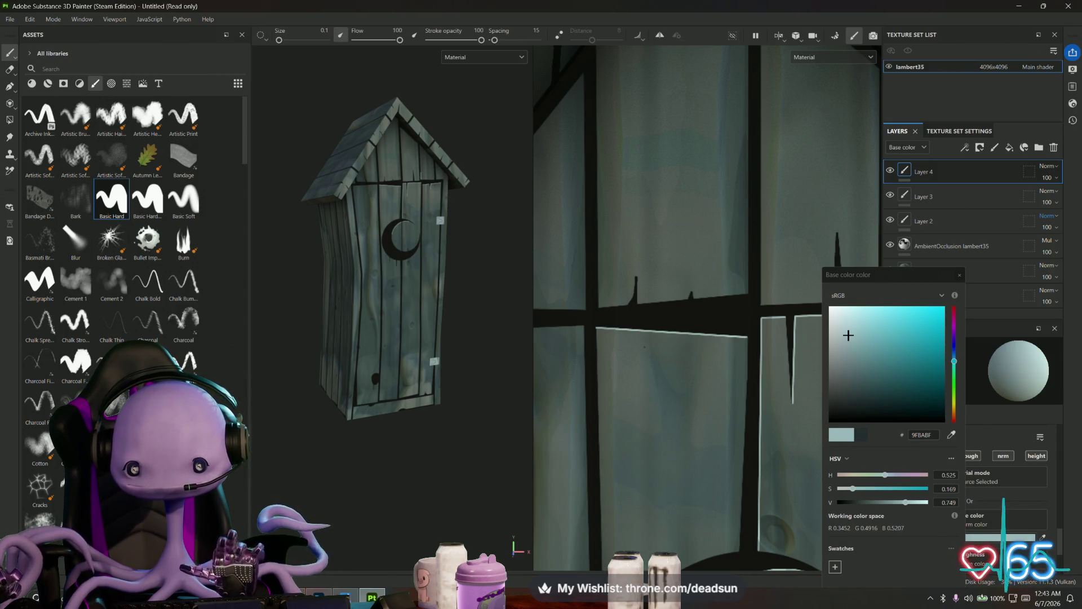
pyautogui.scroll(2, 643, 330)
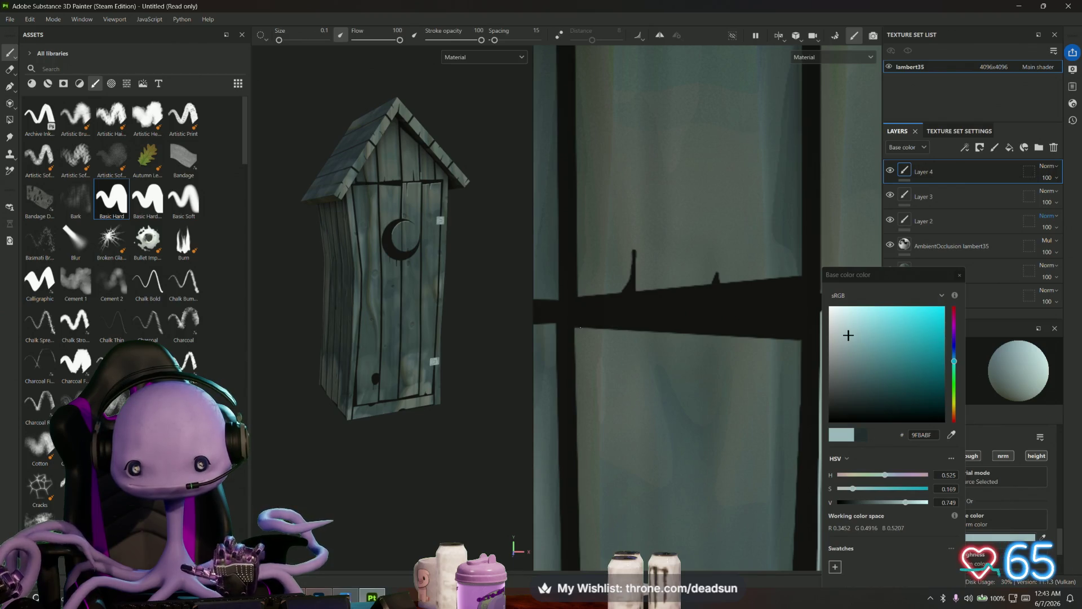
pyautogui.press('shift')
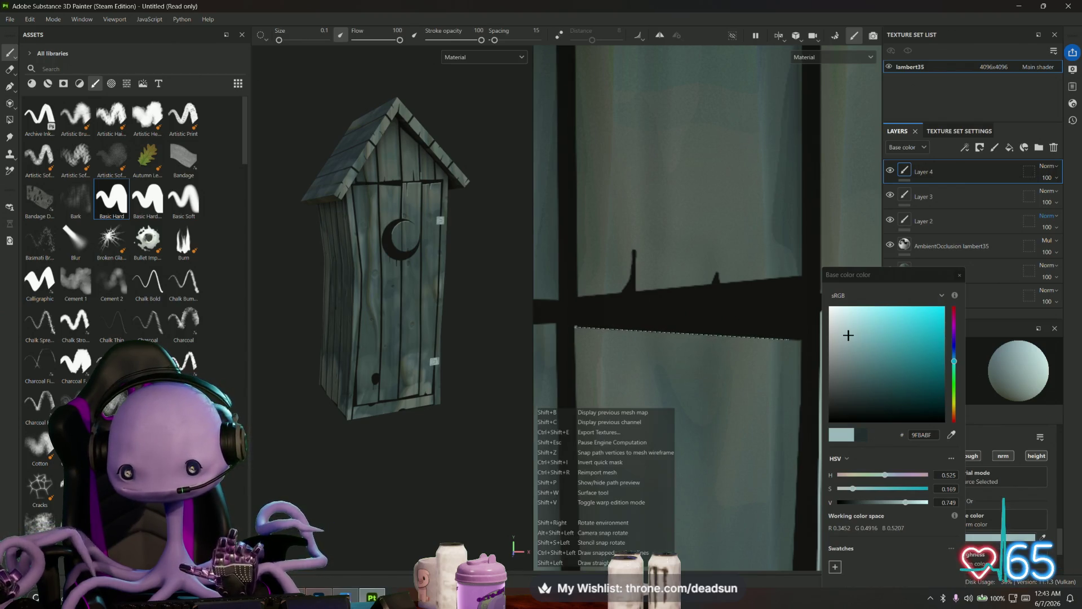
pyautogui.keyDown('shift'); pyautogui.click(801, 340); pyautogui.keyUp('shift')
pyautogui.scroll(-5, 673, 350)
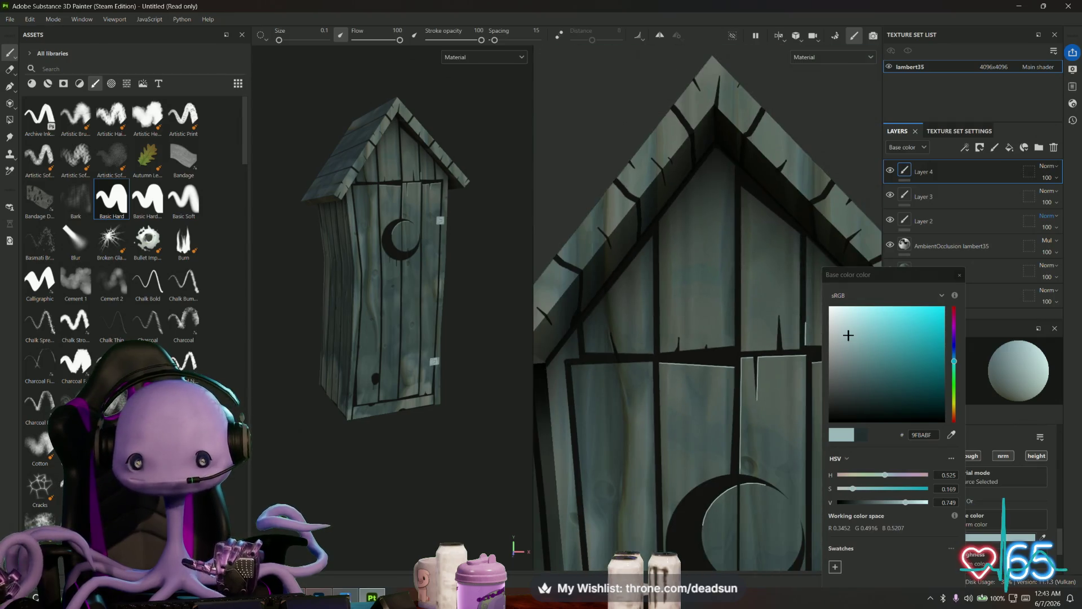
pyautogui.scroll(2, 673, 350)
pyautogui.scroll(3, 672, 350)
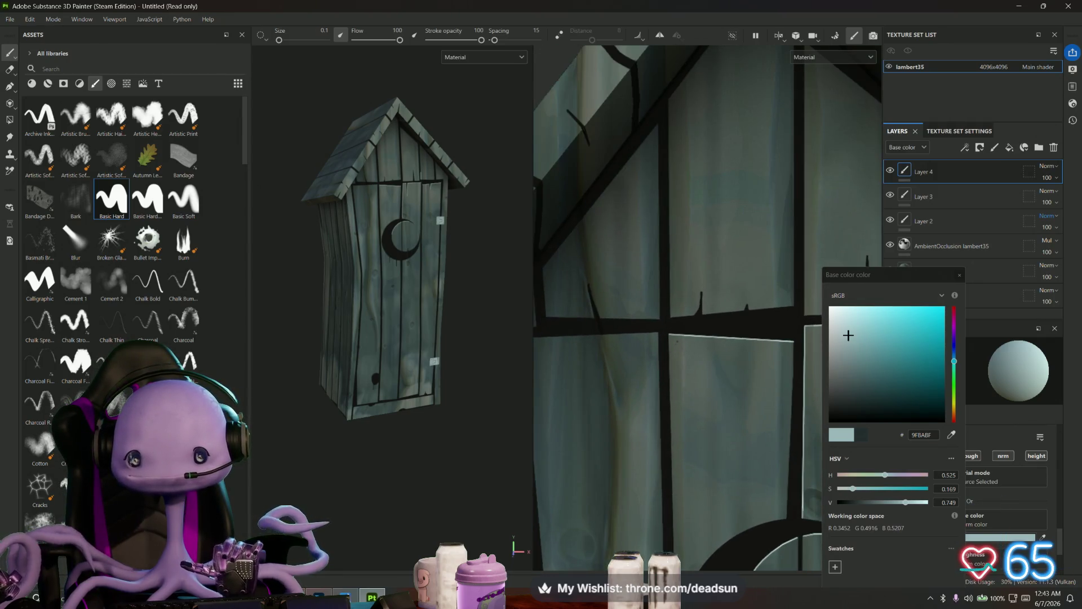
pyautogui.scroll(-5, 725, 333)
pyautogui.scroll(3, 704, 339)
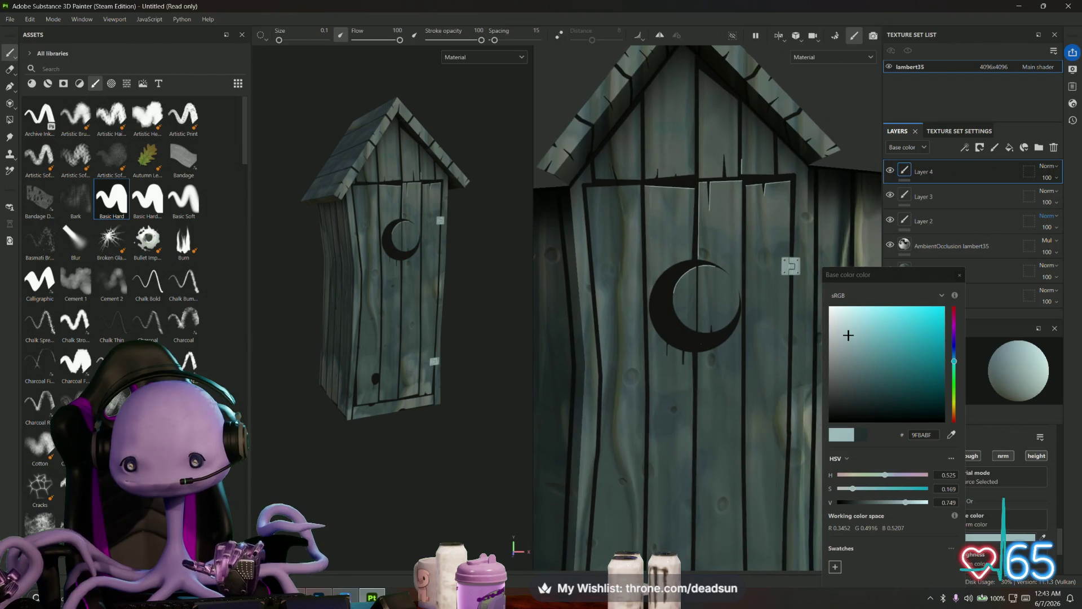
pyautogui.moveTo(755, 469)
pyautogui.mouseDown(button='middle')
pyautogui.moveTo(630, 362)
pyautogui.moveTo(679, 367)
pyautogui.moveTo(633, 326)
pyautogui.mouseUp(button='middle')
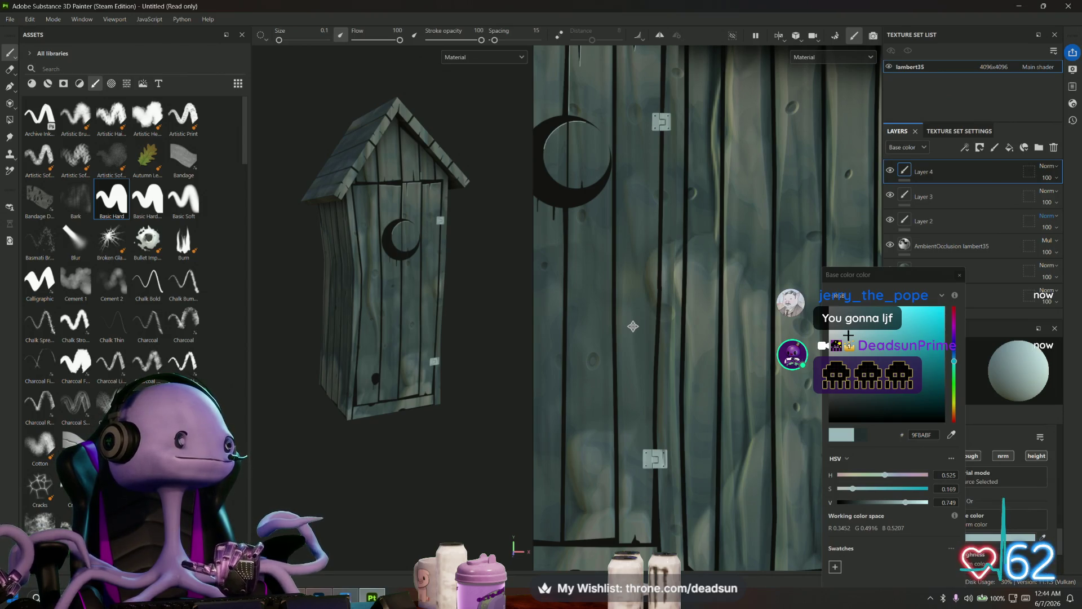
pyautogui.moveTo(633, 326); pyautogui.dragTo(630, 310, button='middle')
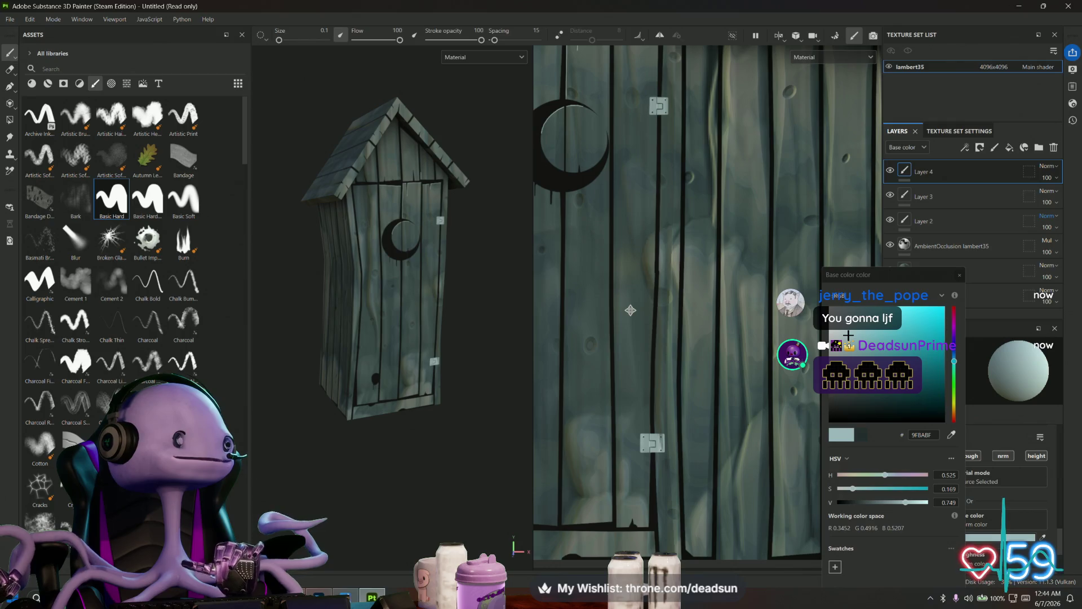
pyautogui.scroll(5, 630, 310)
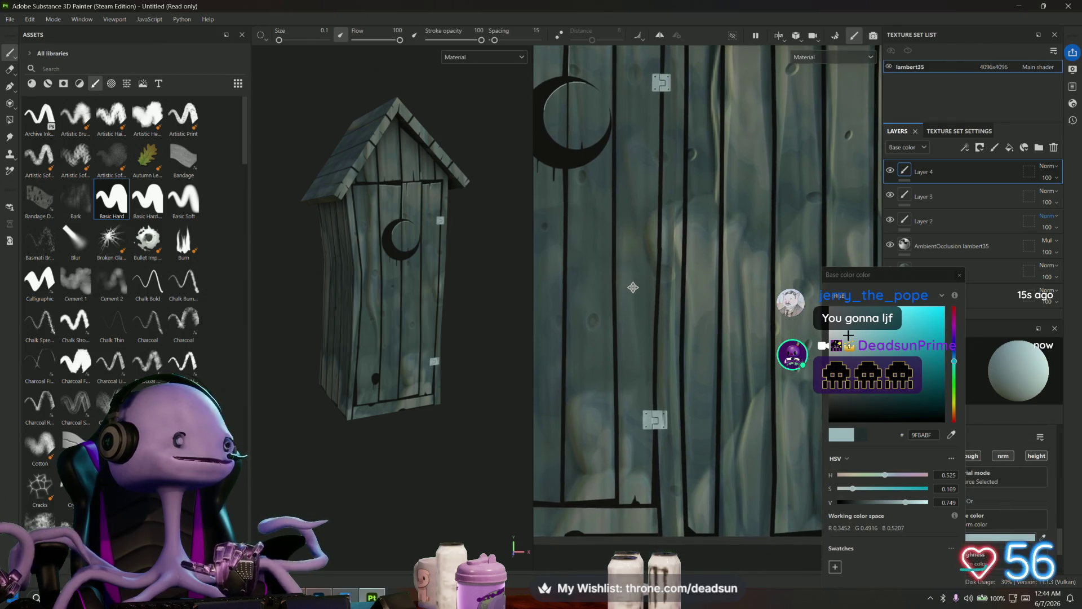
pyautogui.scroll(5, 634, 303)
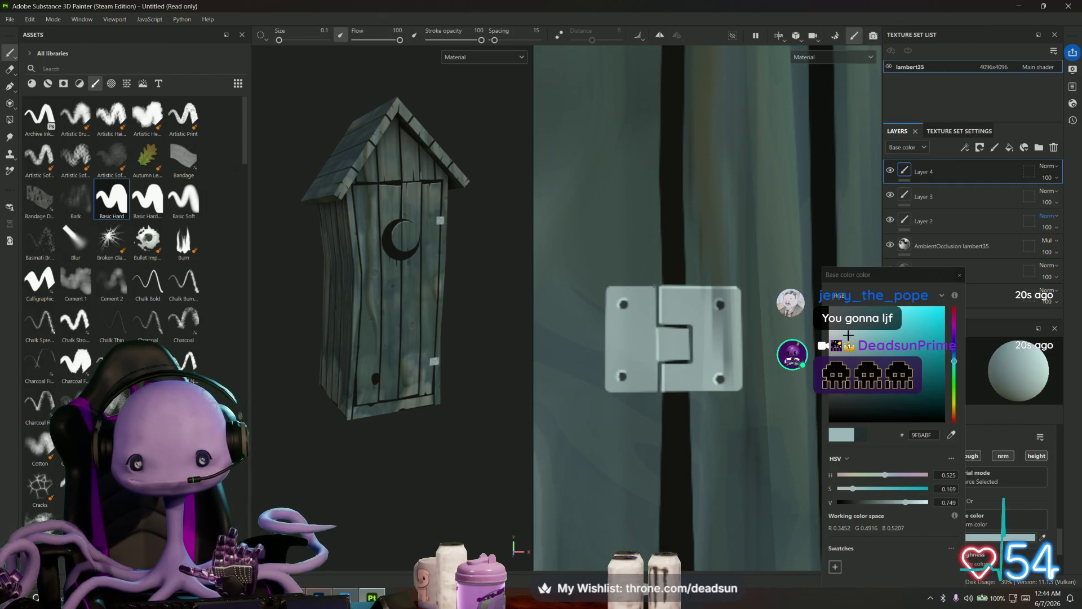
pyautogui.press('shift')
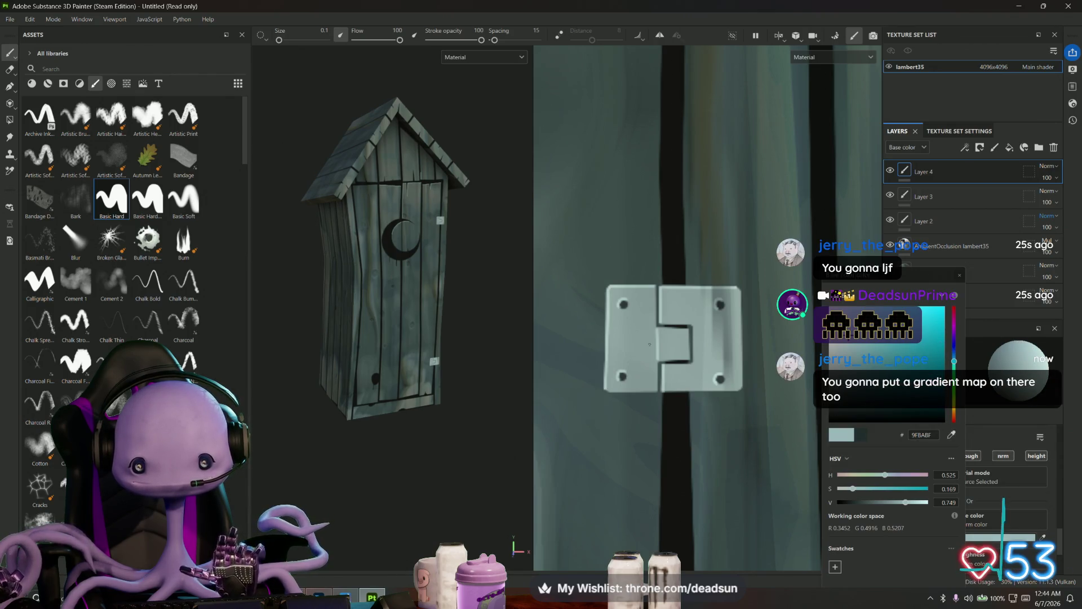
pyautogui.scroll(-4, 641, 322)
pyautogui.moveTo(652, 327); pyautogui.dragTo(656, 569, button='middle')
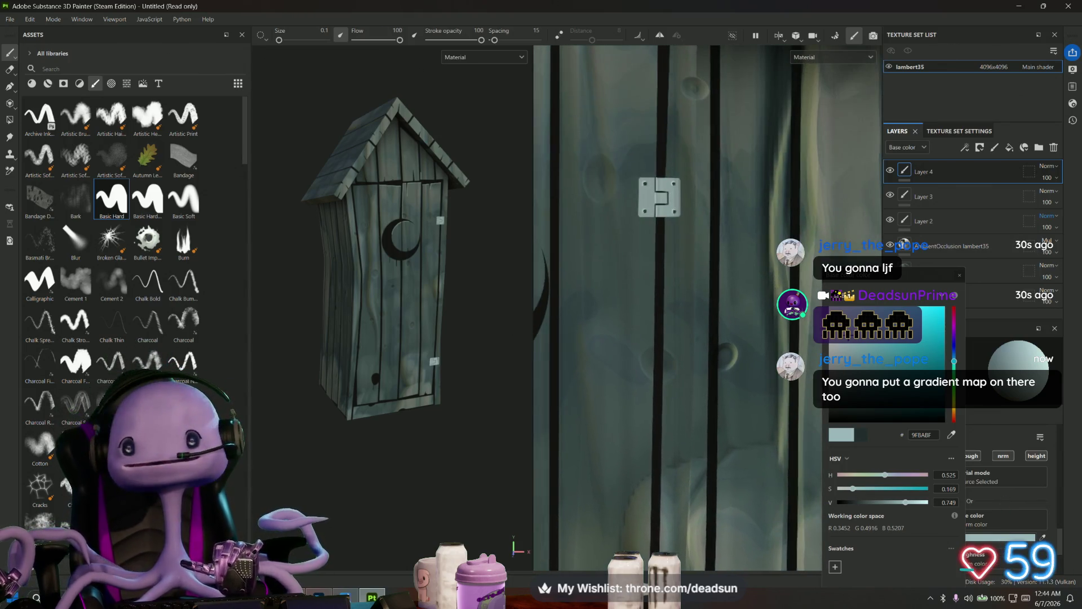
pyautogui.scroll(5, 609, 373)
pyautogui.moveTo(610, 373); pyautogui.dragTo(663, 356, button='middle')
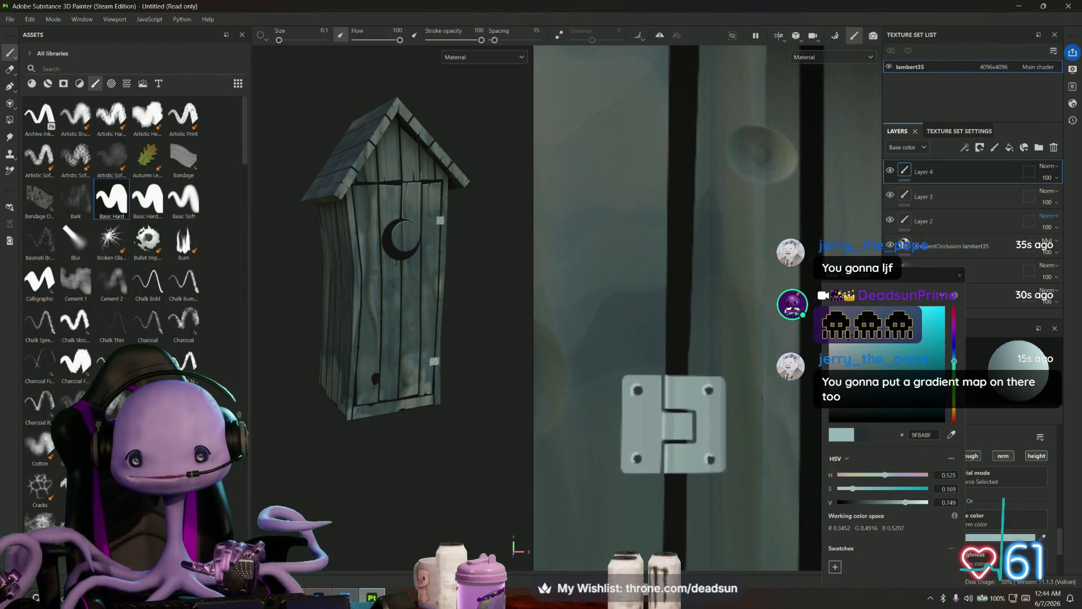
pyautogui.scroll(2, 676, 377)
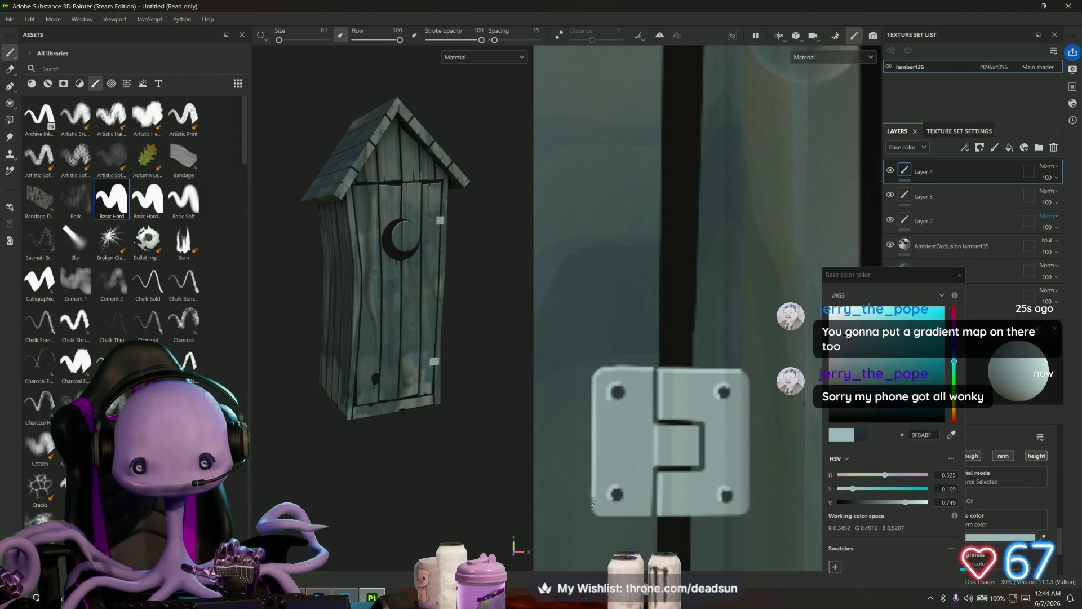
pyautogui.scroll(-5, 708, 307)
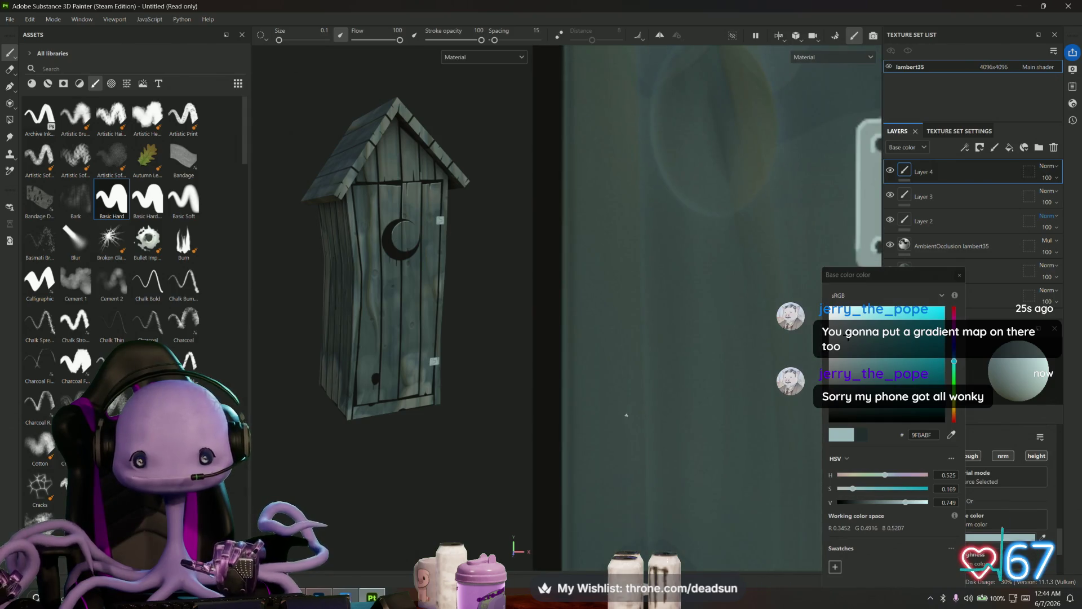
# - Paint a pale highlight along the plank edge, undoing a thin stroke beside the moon
pyautogui.moveTo(707, 316); pyautogui.dragTo(698, 377, button='middle')
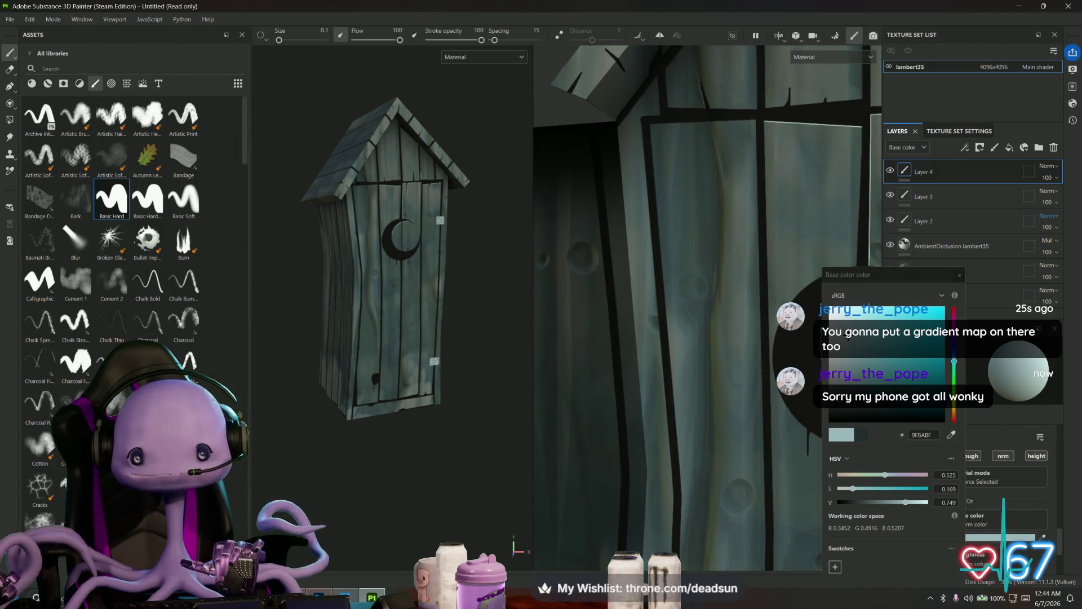
pyautogui.scroll(4, 698, 376)
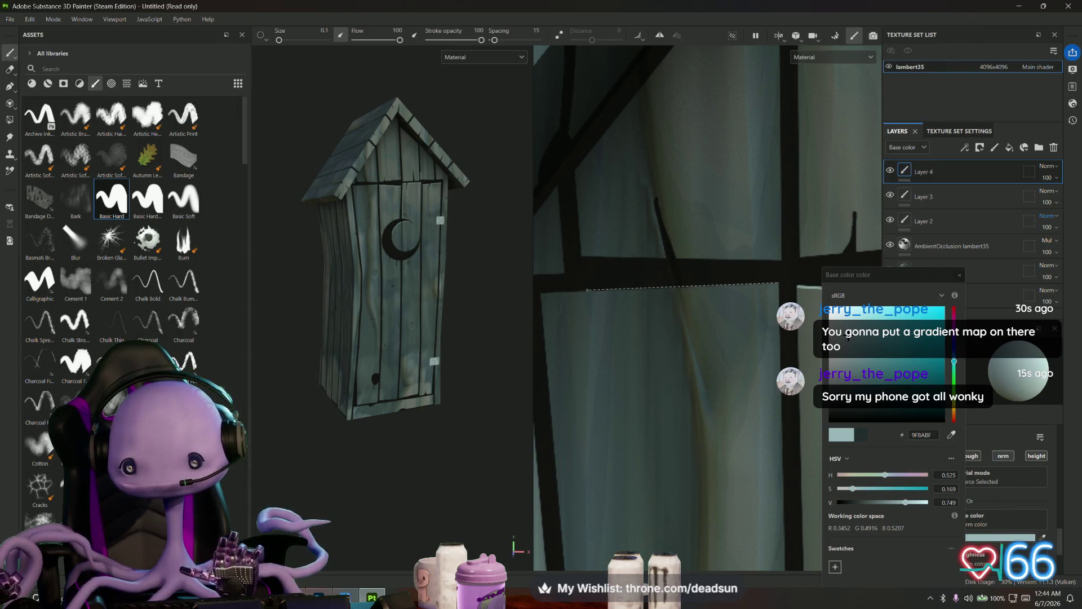
pyautogui.keyDown('shift'); pyautogui.click(780, 281); pyautogui.keyUp('shift')
pyautogui.scroll(-5, 765, 317)
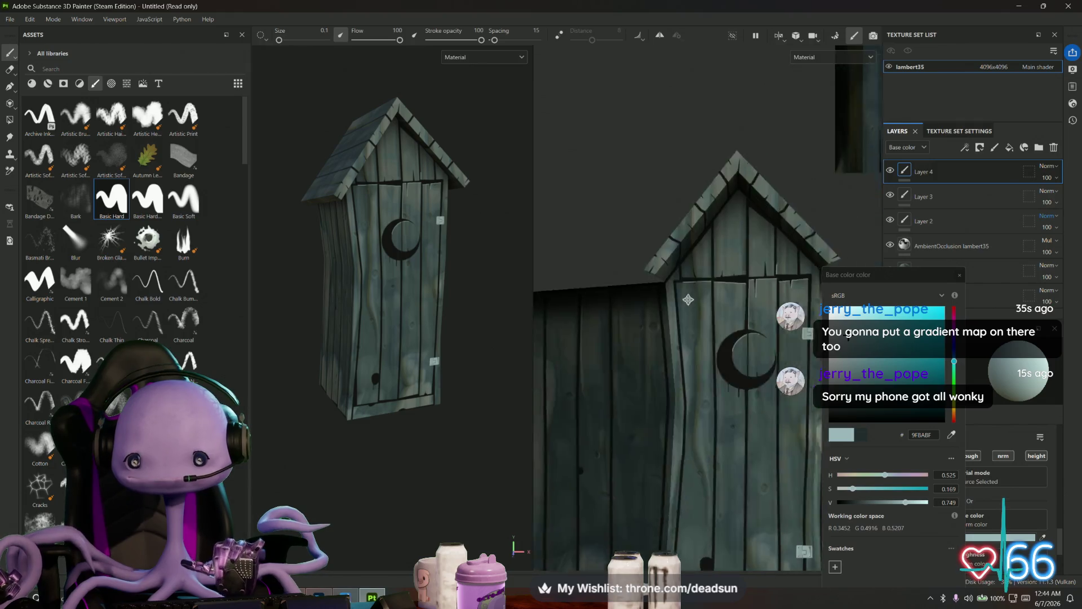
pyautogui.scroll(6, 682, 314)
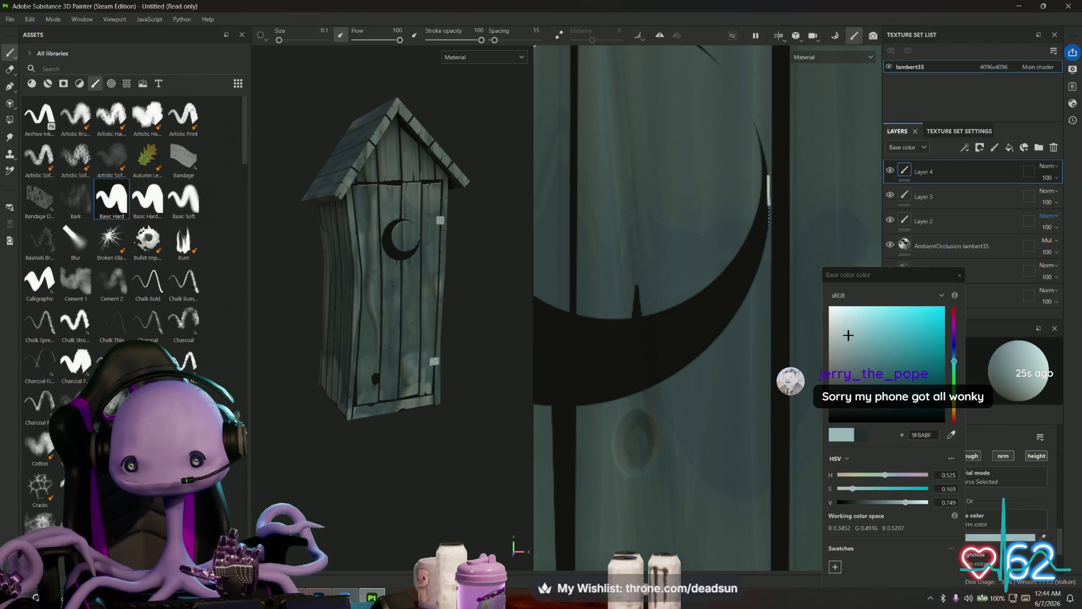
pyautogui.moveTo(768, 206); pyautogui.dragTo(745, 296)
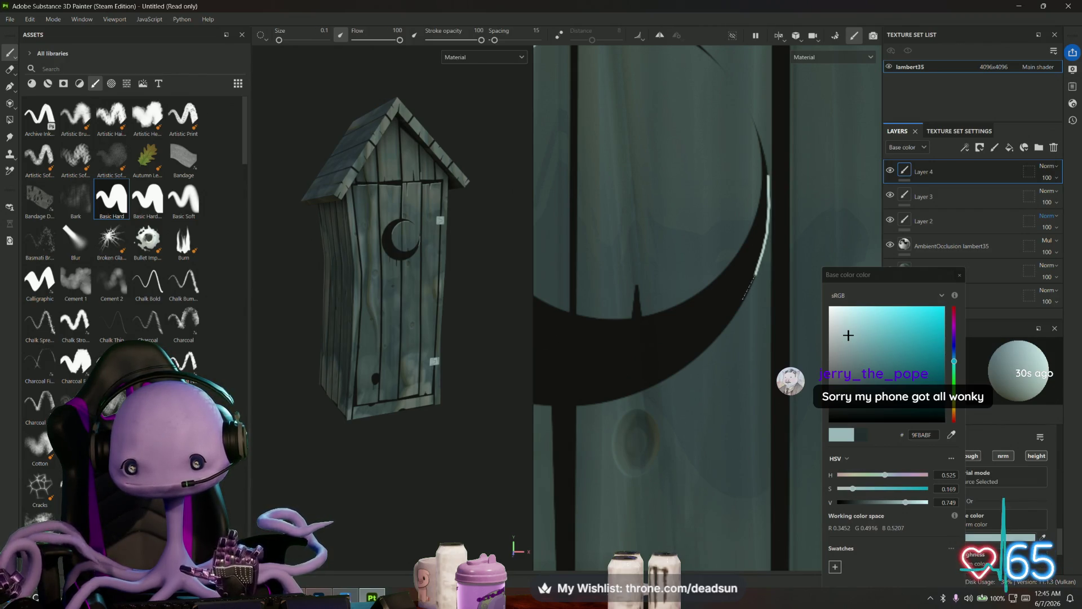
pyautogui.hotkey('ctrl', 'z')
pyautogui.hotkey('ctrl', 'z')
pyautogui.hotkey('ctrl', 'z')
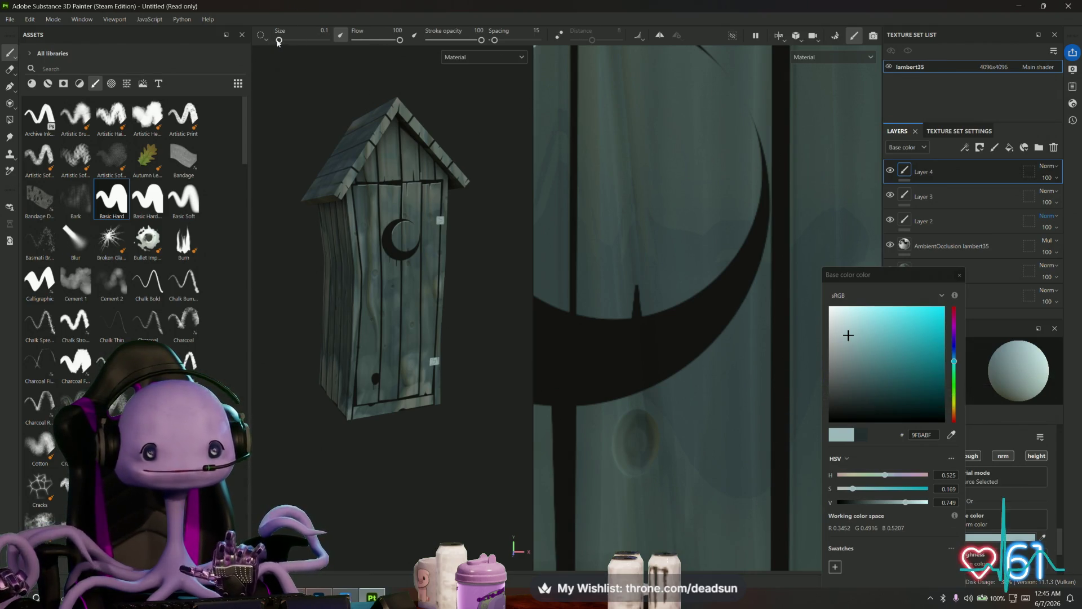
# - Set brush size to 0.05 and trace straight highlight segments down the crescent's edge
pyautogui.click(325, 31)
pyautogui.write('0')
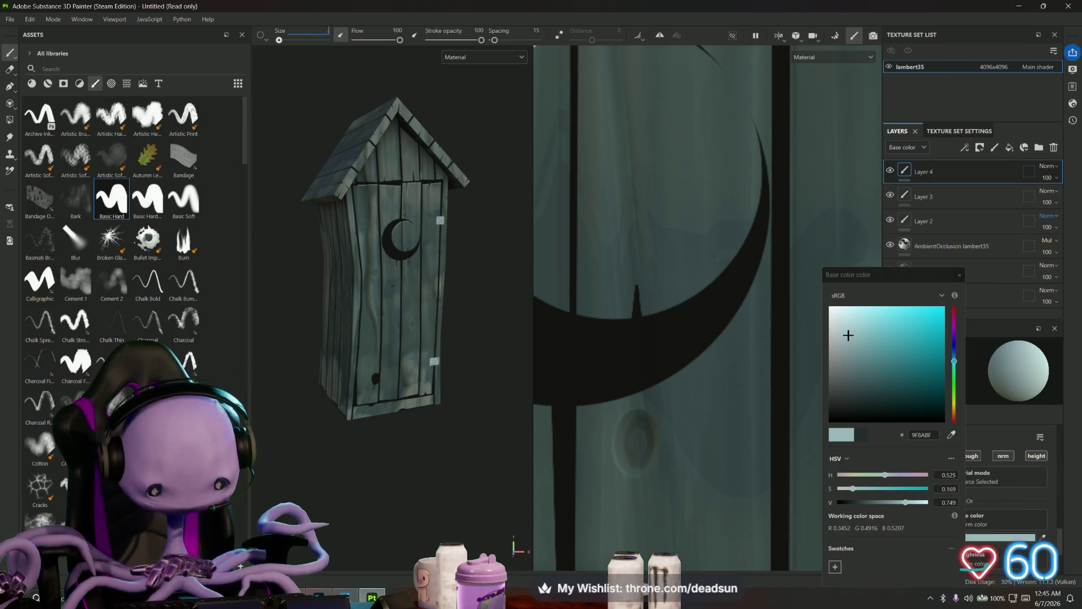
pyautogui.write('.05')
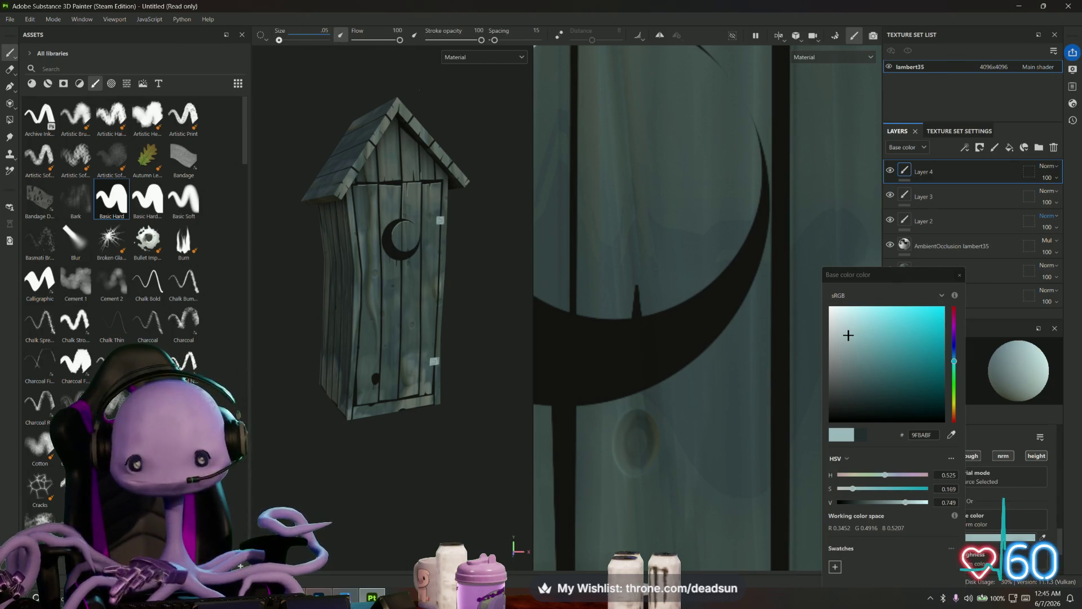
pyautogui.scroll(2, 637, 293)
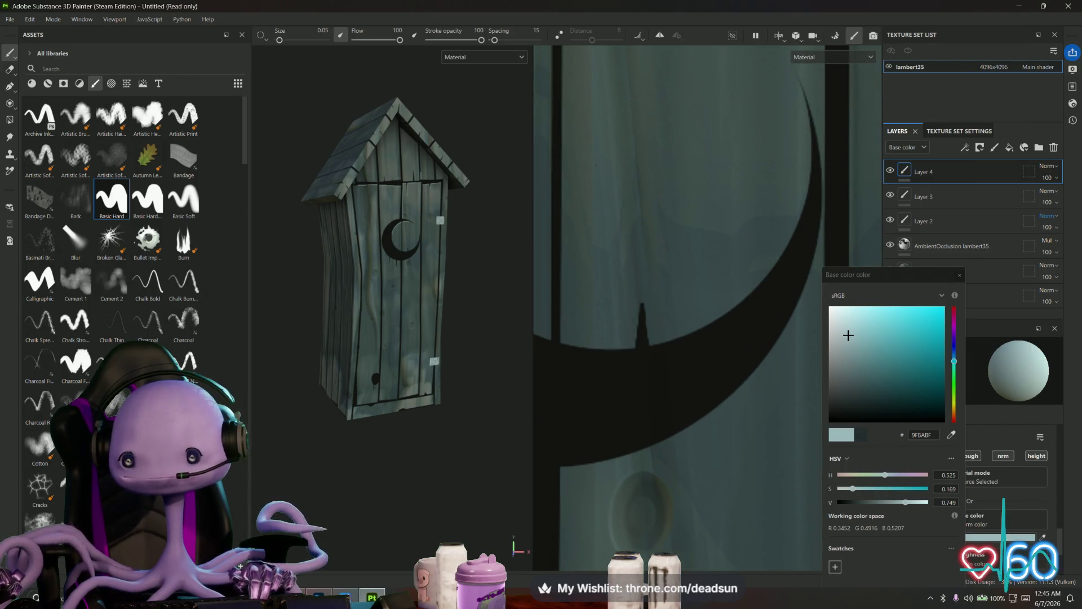
pyautogui.moveTo(682, 237); pyautogui.dragTo(574, 237, button='middle')
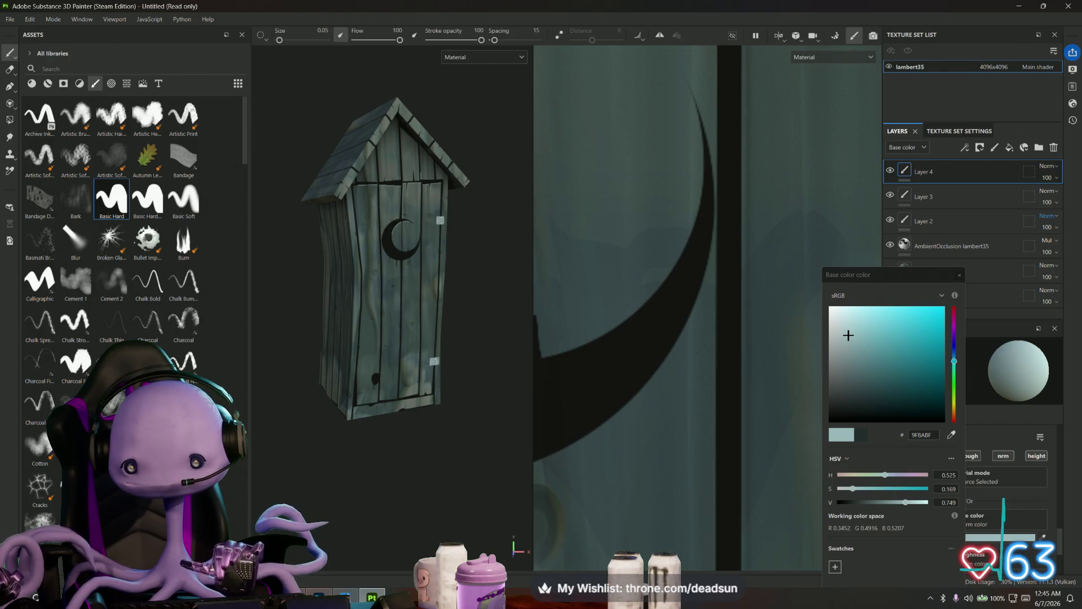
pyautogui.scroll(5, 698, 270)
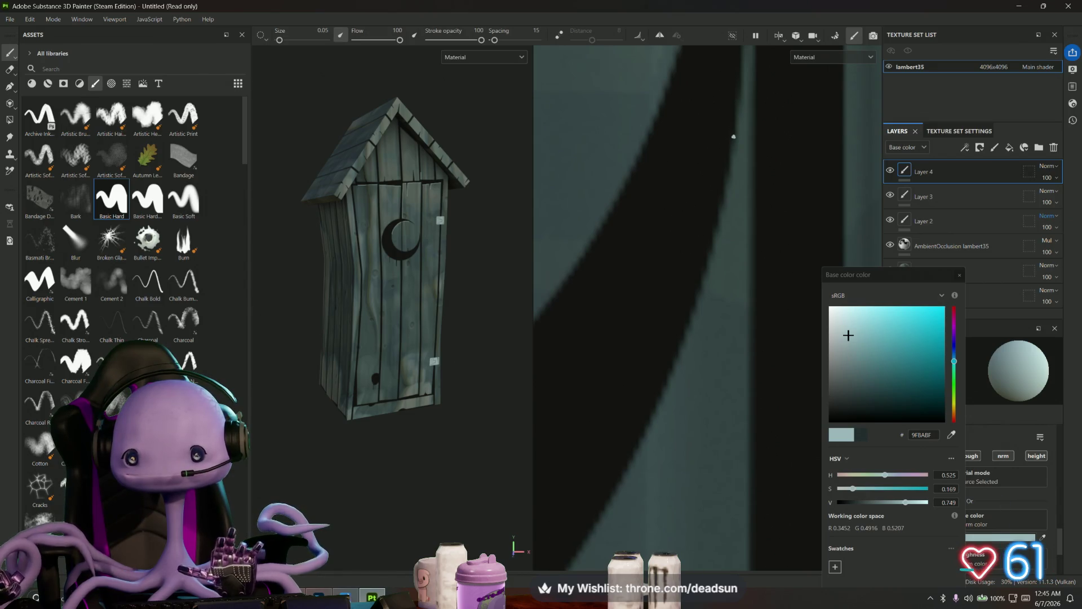
pyautogui.keyDown('shift'); pyautogui.click(719, 227); pyautogui.keyUp('shift')
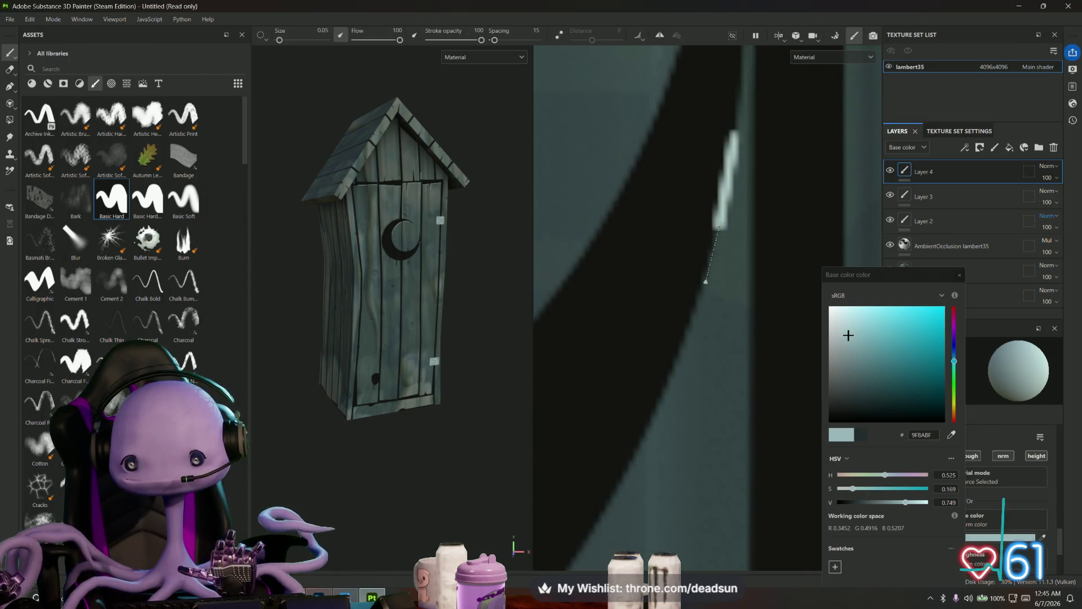
pyautogui.keyDown('shift'); pyautogui.click(685, 339); pyautogui.keyUp('shift')
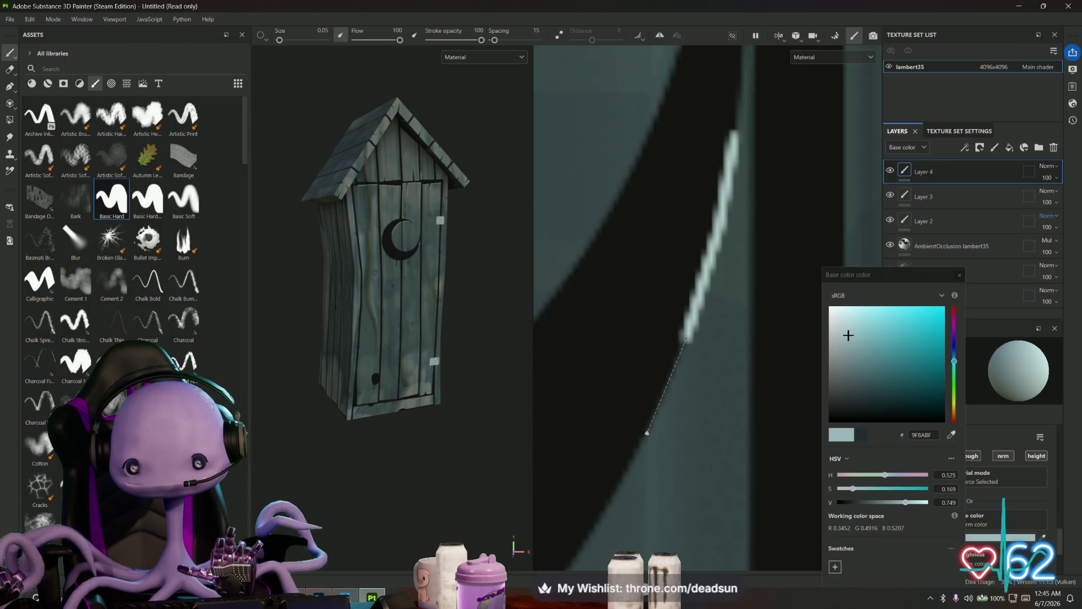
pyautogui.keyDown('shift'); pyautogui.click(654, 417); pyautogui.keyUp('shift')
pyautogui.keyDown('shift'); pyautogui.click(614, 491); pyautogui.keyUp('shift')
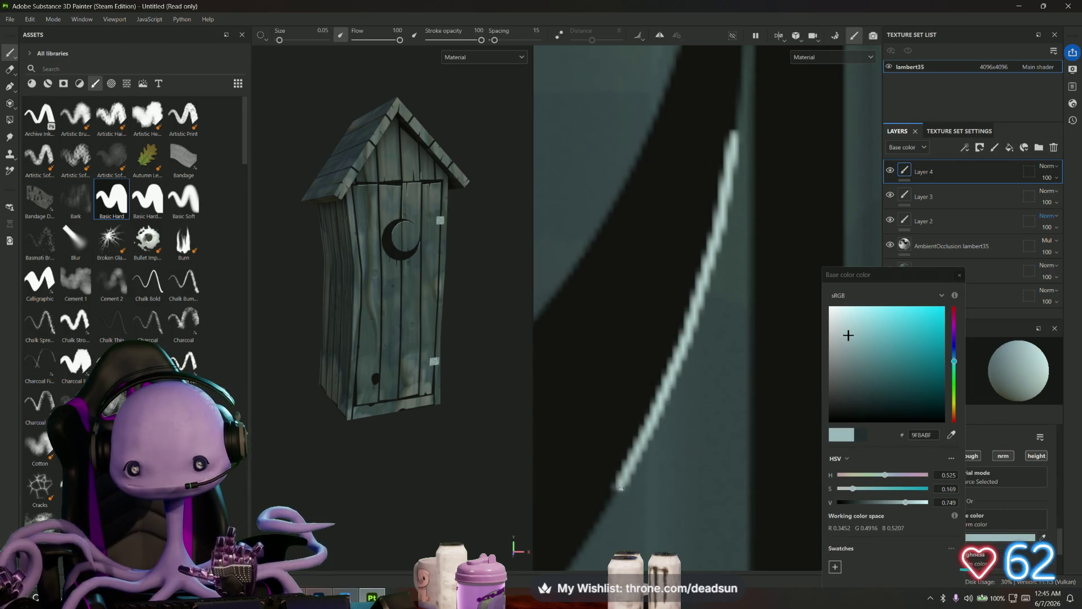
# - Continue the pale edge highlight along the crescent down to its tip
pyautogui.moveTo(655, 469)
pyautogui.keyDown('alt'); pyautogui.mouseDown(button='middle')
pyautogui.moveTo(695, 415)
pyautogui.moveTo(722, 308)
pyautogui.mouseUp(button='middle'); pyautogui.keyUp('alt')
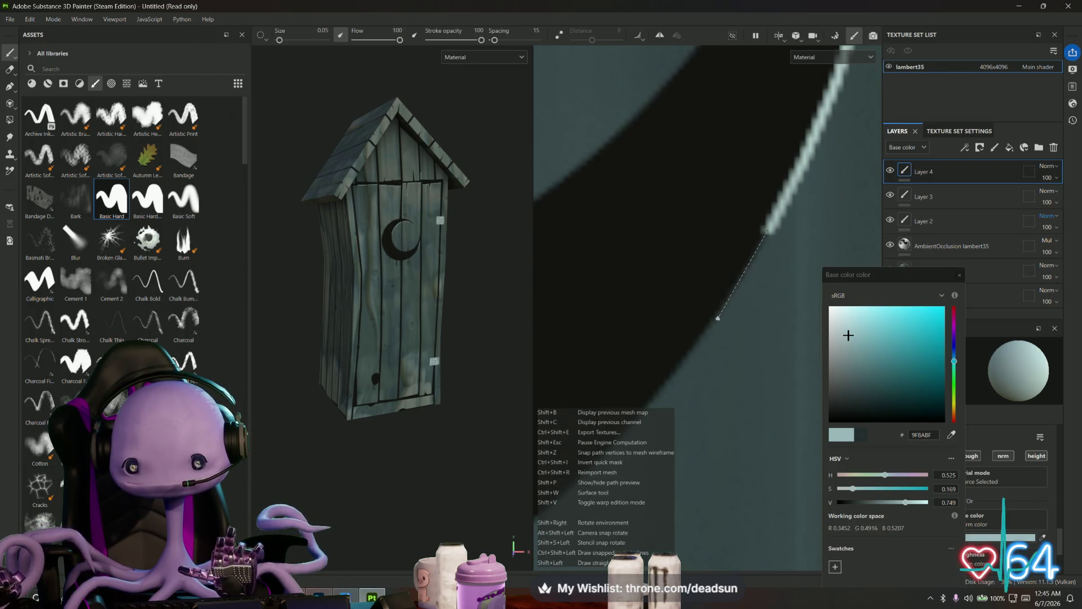
pyautogui.keyDown('shift'); pyautogui.click(724, 305); pyautogui.keyUp('shift')
pyautogui.keyDown('shift'); pyautogui.click(668, 380); pyautogui.keyUp('shift')
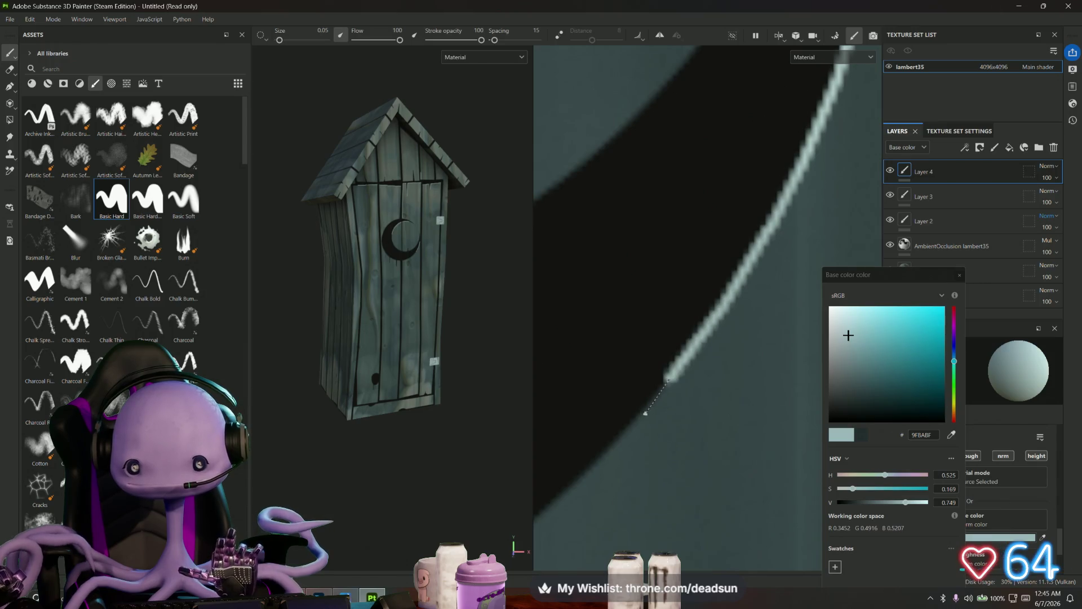
pyautogui.keyDown('shift'); pyautogui.click(623, 436); pyautogui.keyUp('shift')
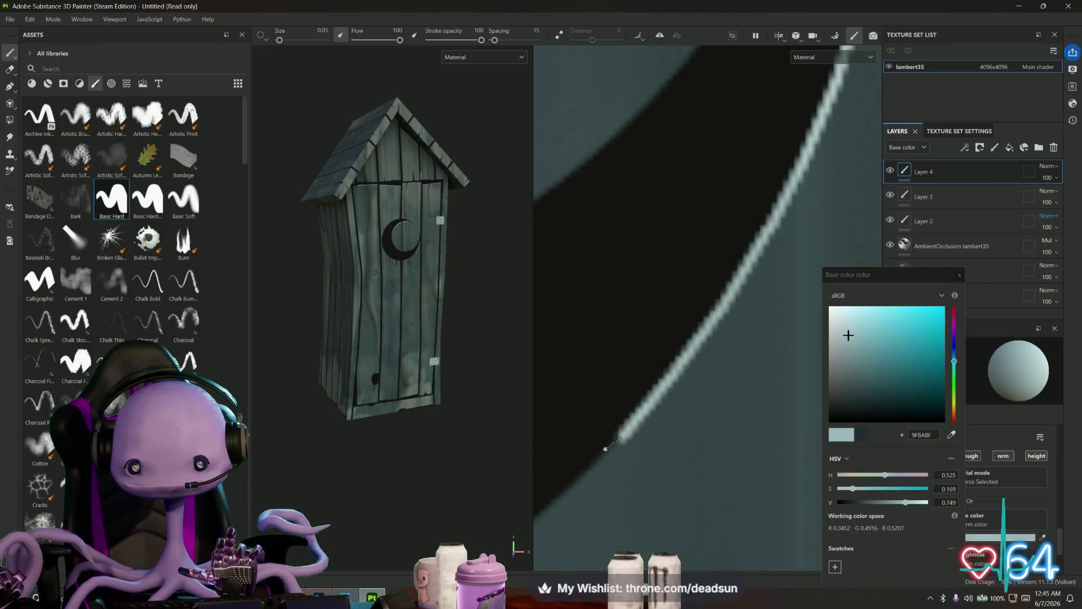
pyautogui.keyDown('shift'); pyautogui.click(582, 479); pyautogui.keyUp('shift')
pyautogui.scroll(-3, 581, 478)
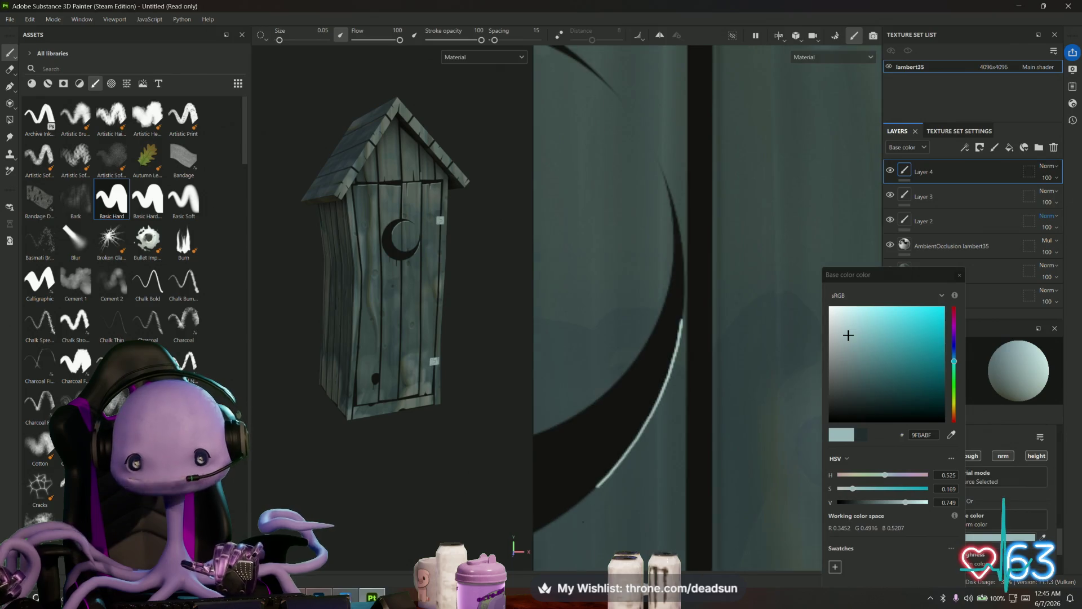
pyautogui.scroll(3, 764, 317)
# - Extend the pale highlight along the next stretch of the crescent's curve
pyautogui.moveTo(764, 316); pyautogui.dragTo(759, 300, button='middle')
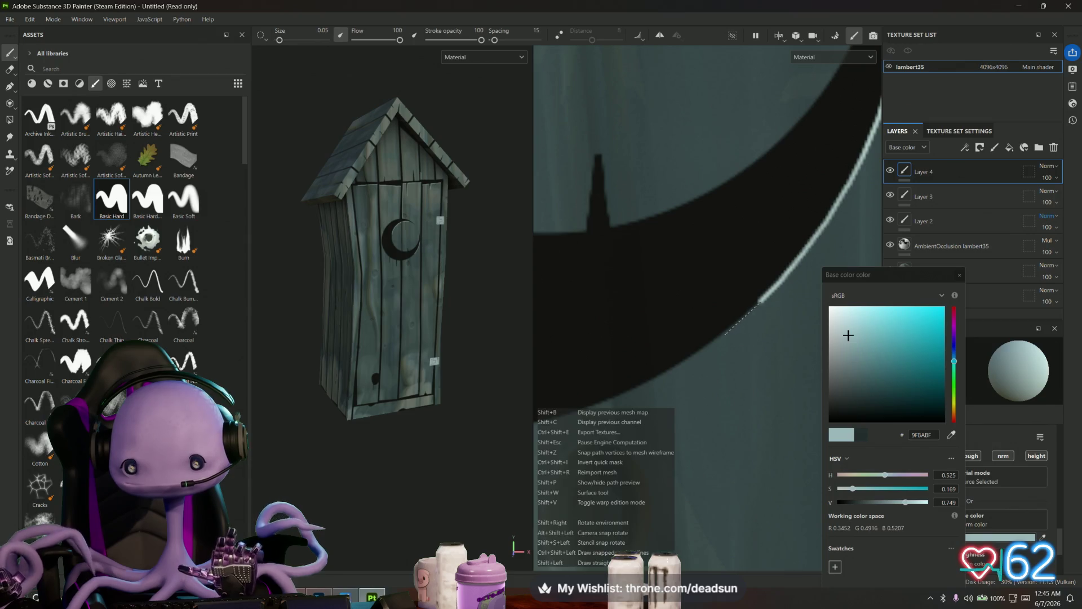
pyautogui.keyDown('shift'); pyautogui.click(719, 335); pyautogui.keyUp('shift')
pyautogui.keyDown('shift'); pyautogui.click(672, 367); pyautogui.keyUp('shift')
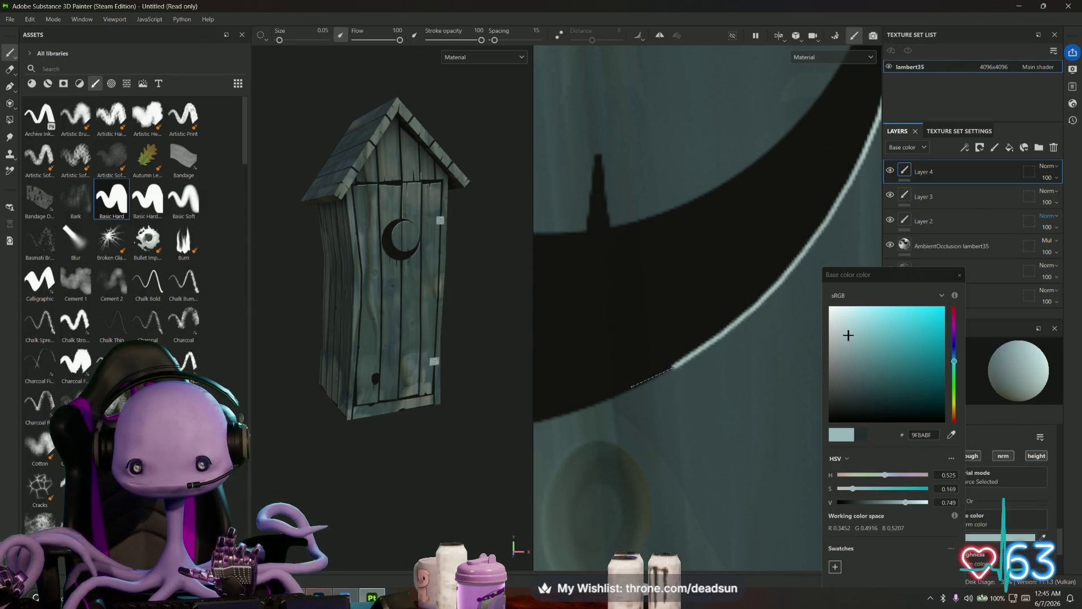
pyautogui.keyDown('shift'); pyautogui.click(622, 394); pyautogui.keyUp('shift')
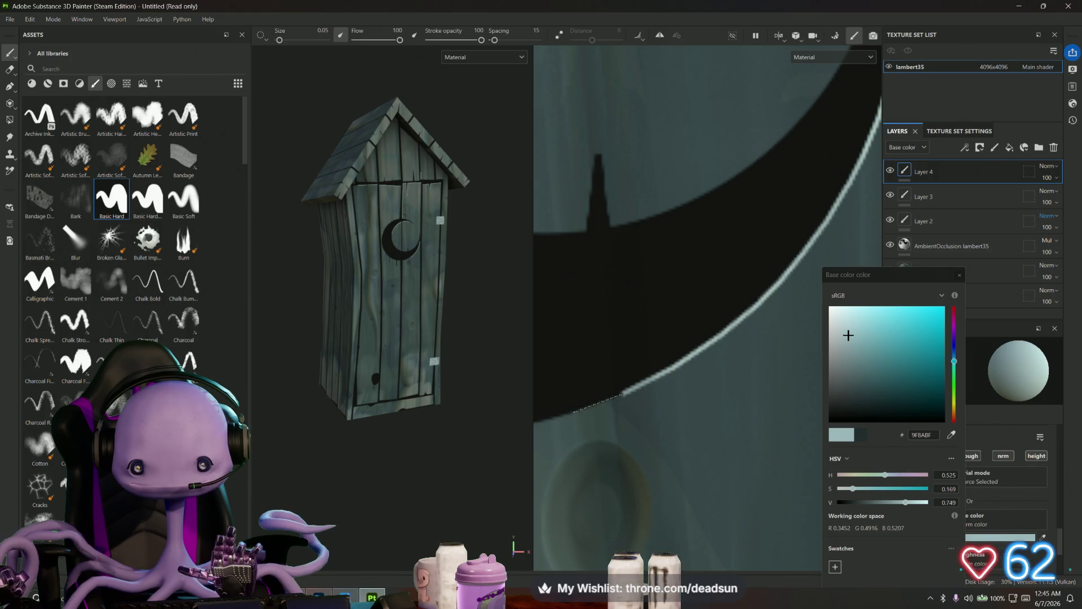
pyautogui.keyDown('shift'); pyautogui.click(575, 413); pyautogui.keyUp('shift')
# - Add highlight segments leftward along the crescent, then select the brush size value
pyautogui.moveTo(575, 413); pyautogui.dragTo(731, 381, button='middle')
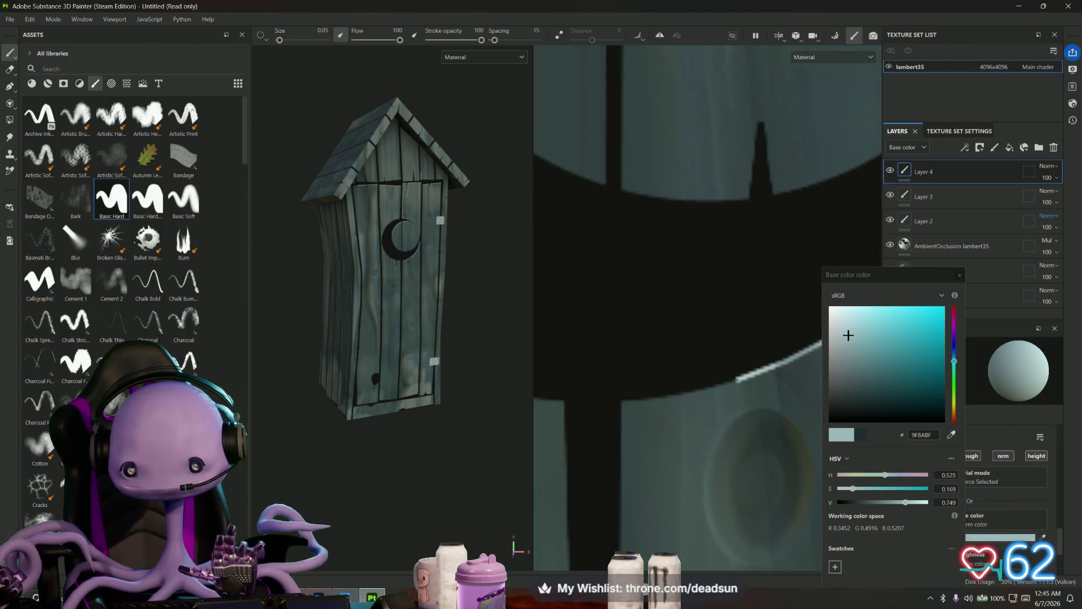
pyautogui.keyDown('shift'); pyautogui.click(687, 393); pyautogui.keyUp('shift')
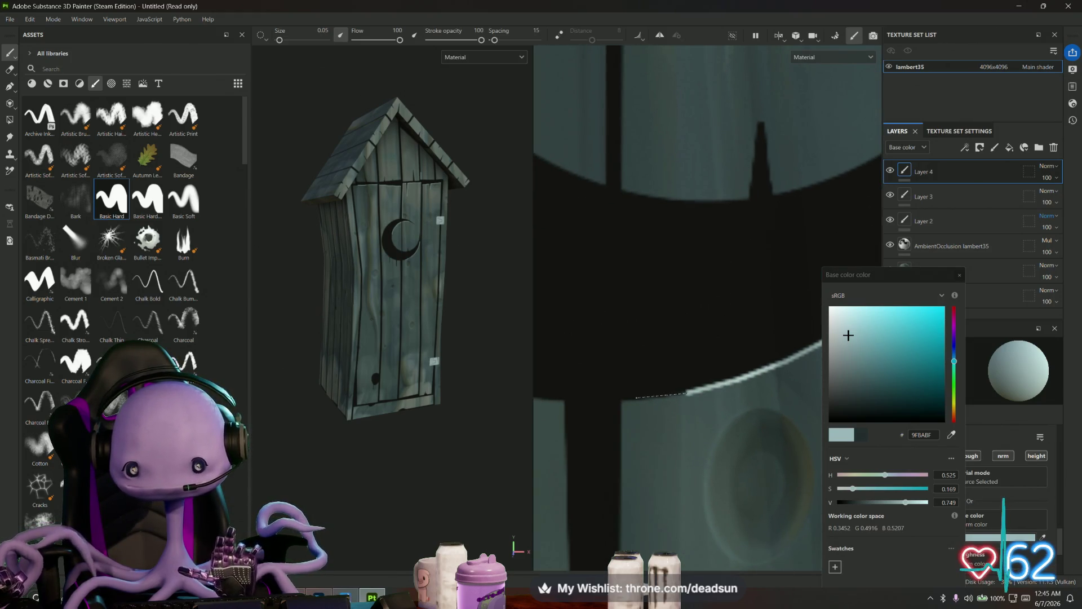
pyautogui.keyDown('shift'); pyautogui.click(649, 398); pyautogui.keyUp('shift')
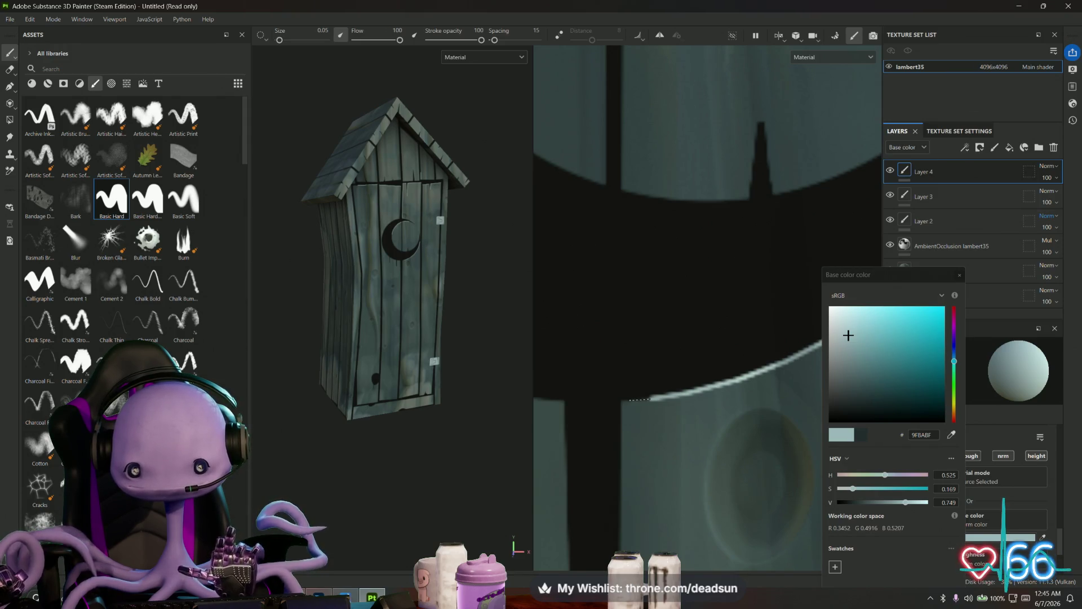
pyautogui.keyDown('shift'); pyautogui.click(623, 400); pyautogui.keyUp('shift')
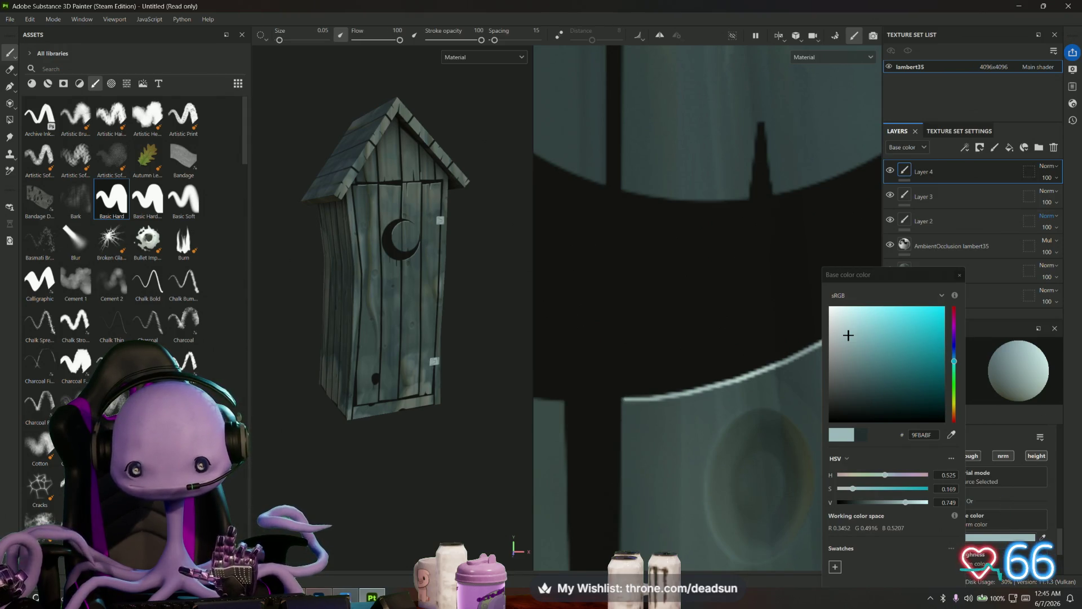
pyautogui.scroll(-4, 617, 472)
pyautogui.scroll(-5, 703, 276)
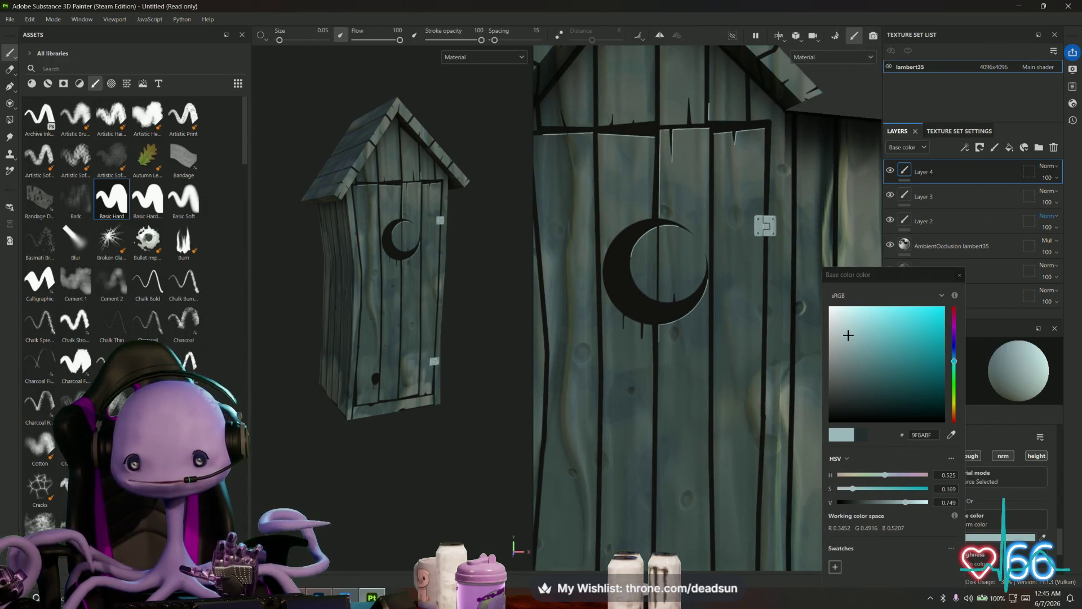
pyautogui.scroll(2, 704, 169)
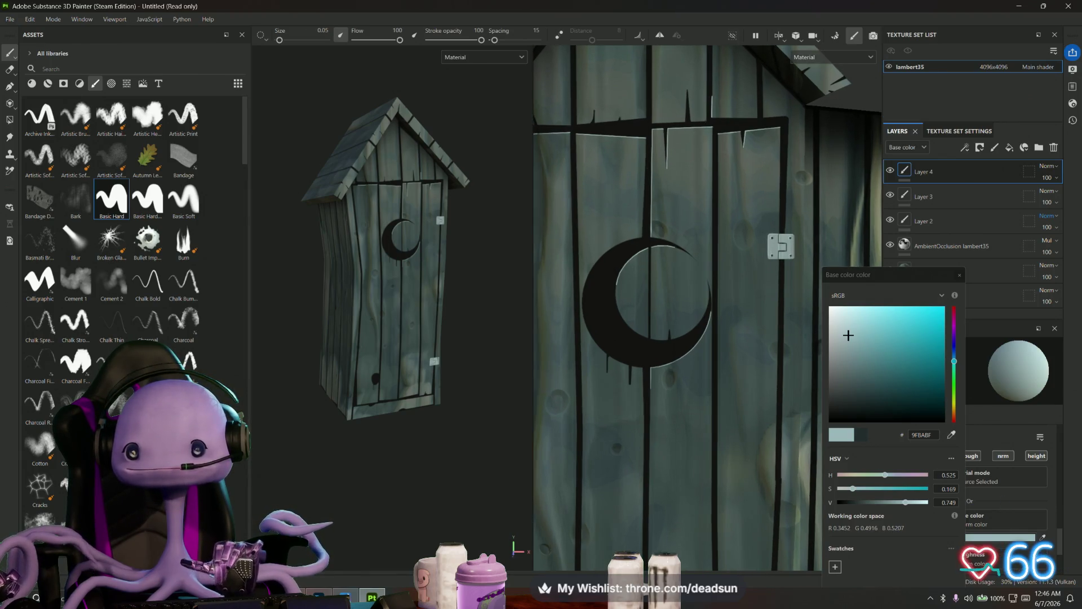
pyautogui.scroll(2, 708, 186)
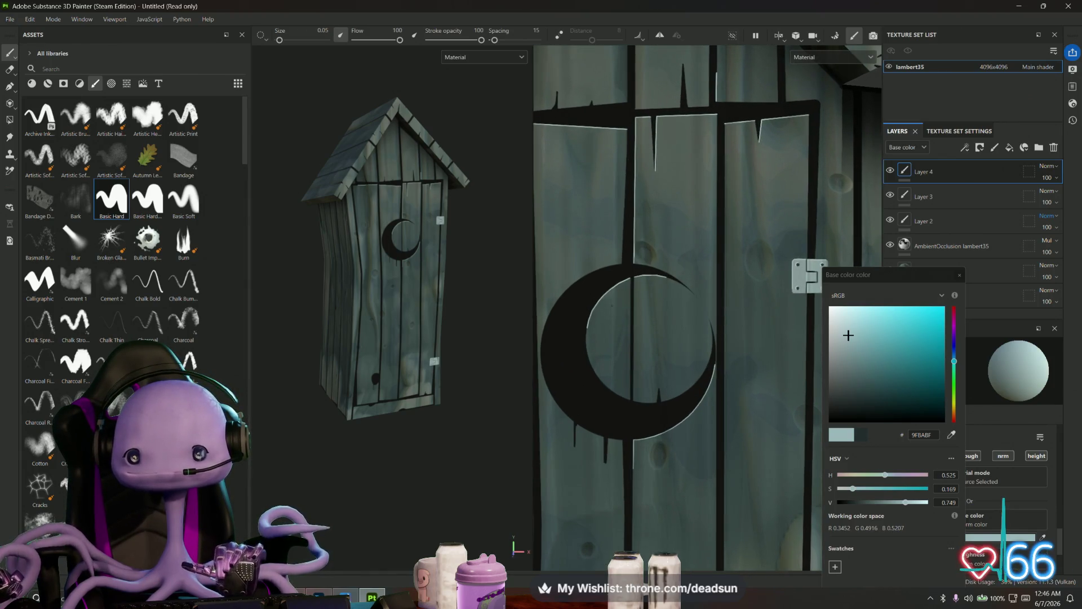
pyautogui.scroll(2, 613, 383)
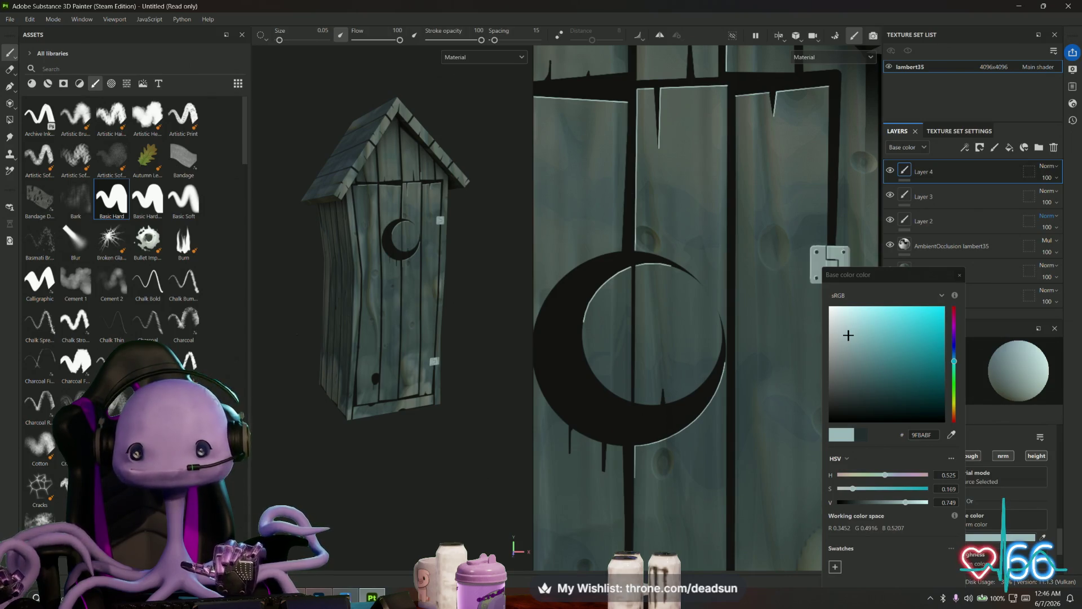
pyautogui.doubleClick(322, 31)
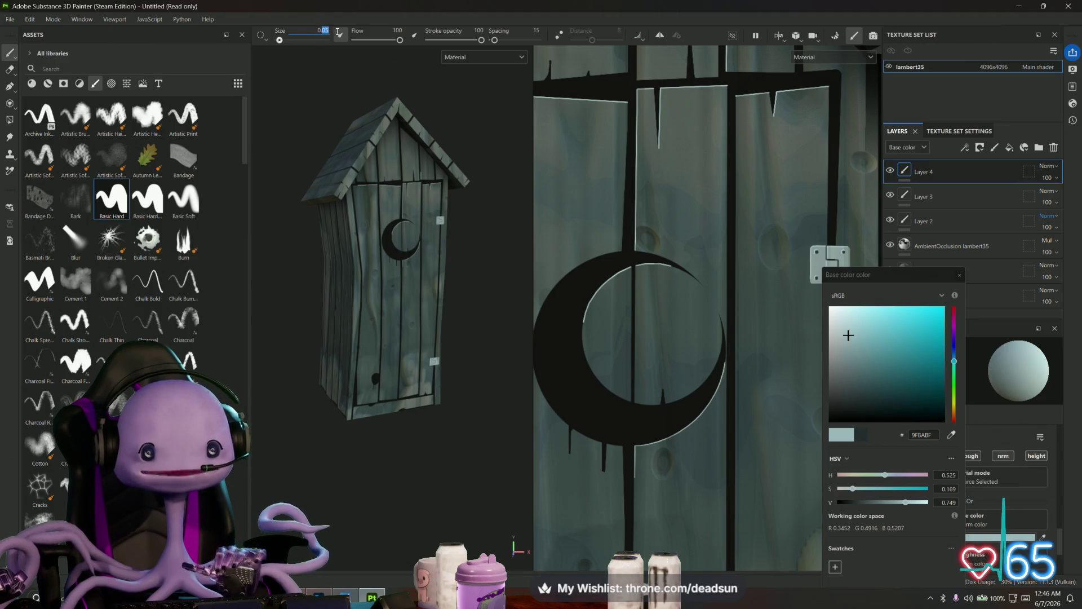
# - Set brush size to 0.1 and paint a highlight along the moon's lit edge
pyautogui.write('0.1')
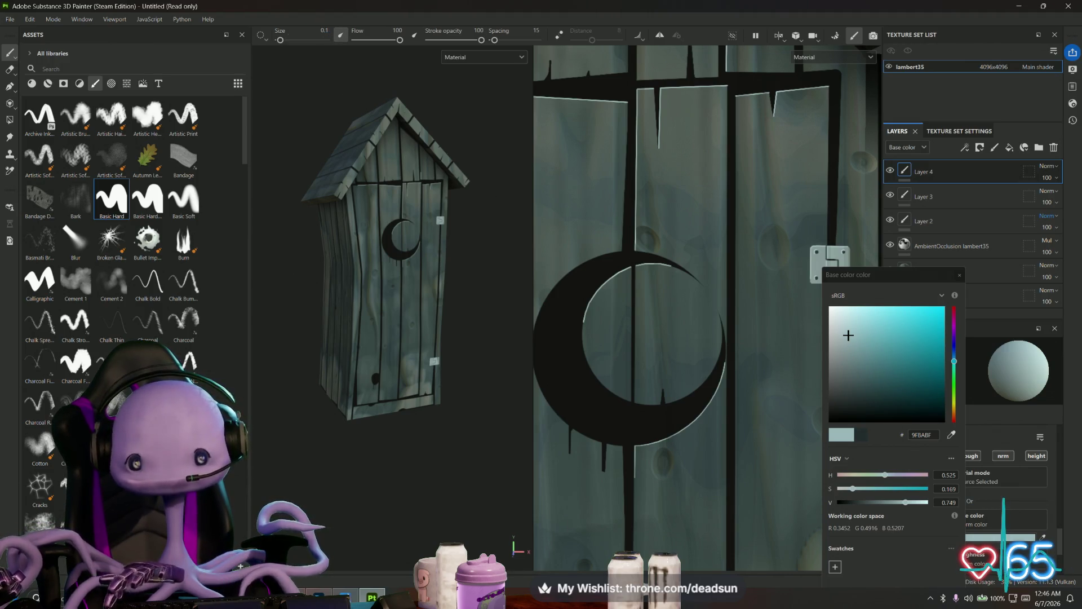
pyautogui.scroll(5, 417, 355)
pyautogui.scroll(2, 653, 451)
pyautogui.scroll(3, 648, 451)
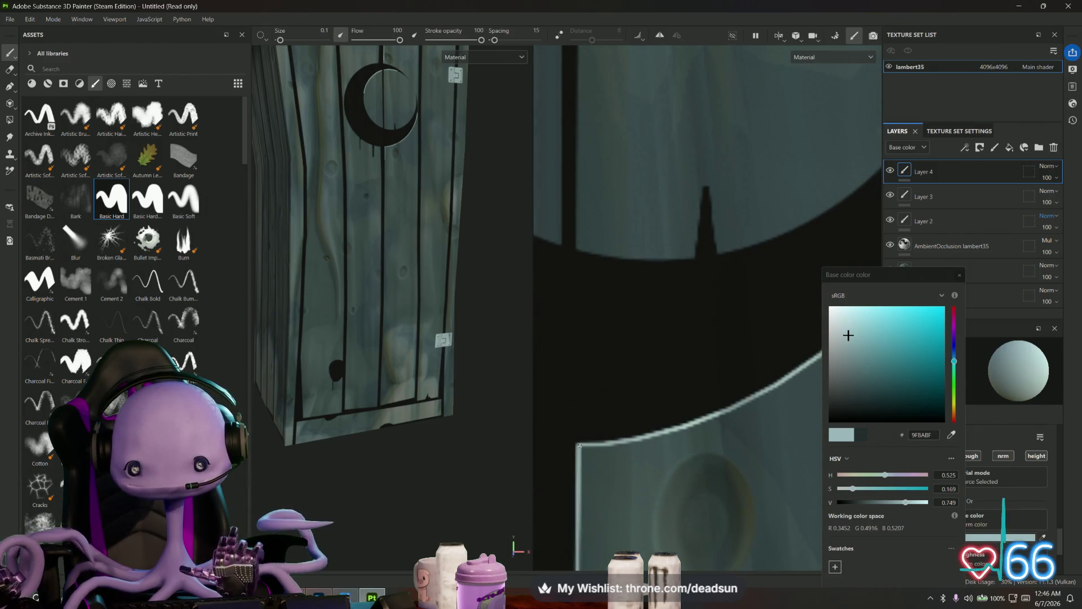
pyautogui.moveTo(613, 443)
pyautogui.mouseDown()
pyautogui.moveTo(697, 426)
pyautogui.moveTo(812, 363)
pyautogui.mouseUp()
pyautogui.scroll(-3, 676, 339)
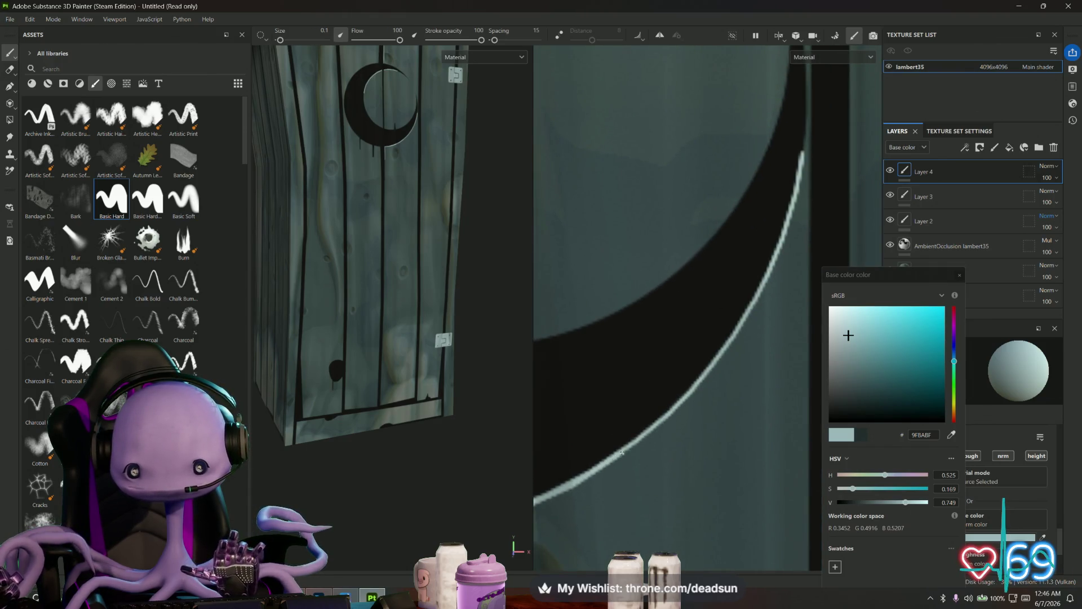
pyautogui.scroll(-2, 626, 481)
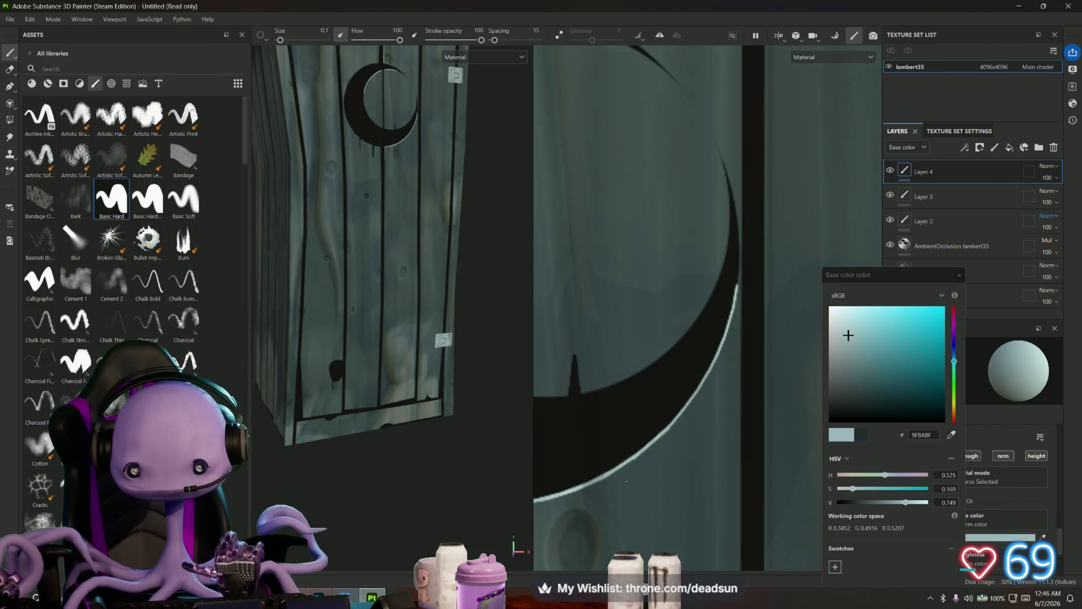
pyautogui.scroll(-2, 626, 481)
pyautogui.scroll(2, 785, 326)
pyautogui.scroll(3, 655, 383)
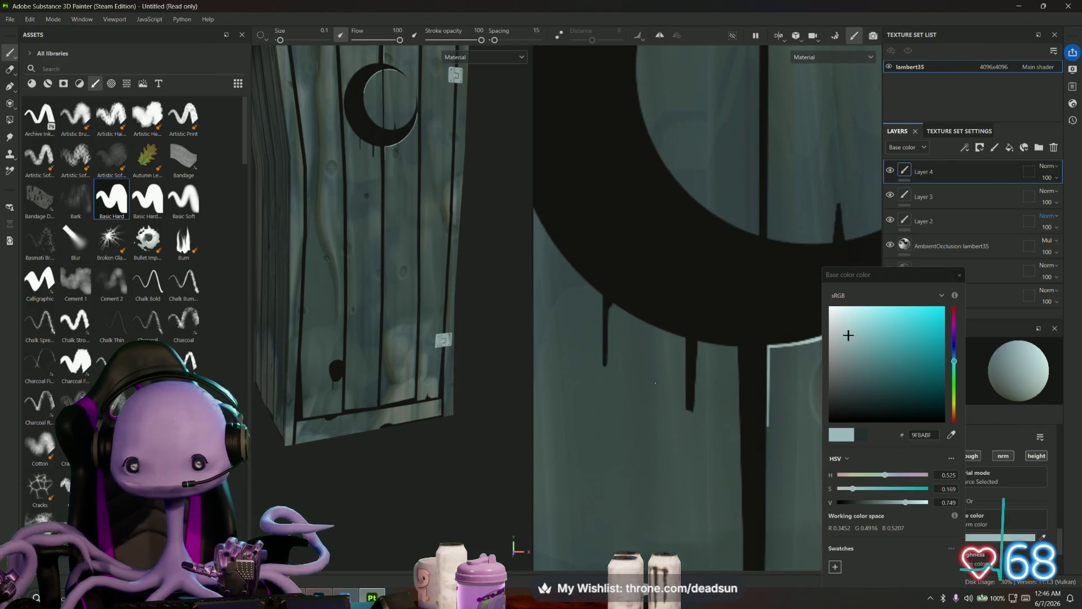
pyautogui.scroll(2, 671, 380)
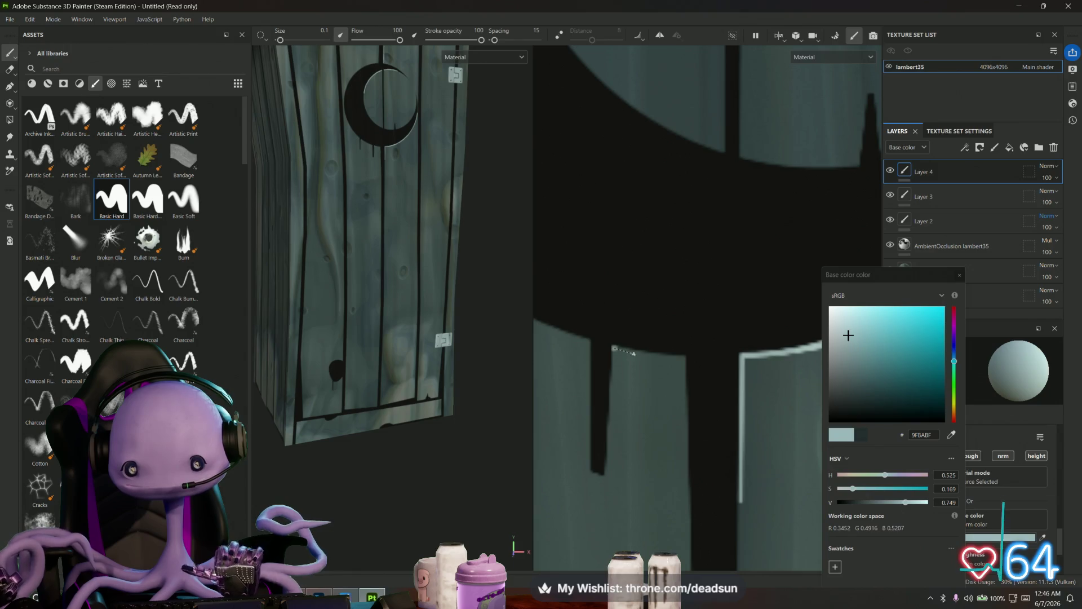
# - Paint straight pale highlights along a plank's top and down its left edge
pyautogui.press('shift')
pyautogui.keyDown('shift'); pyautogui.click(654, 353); pyautogui.keyUp('shift')
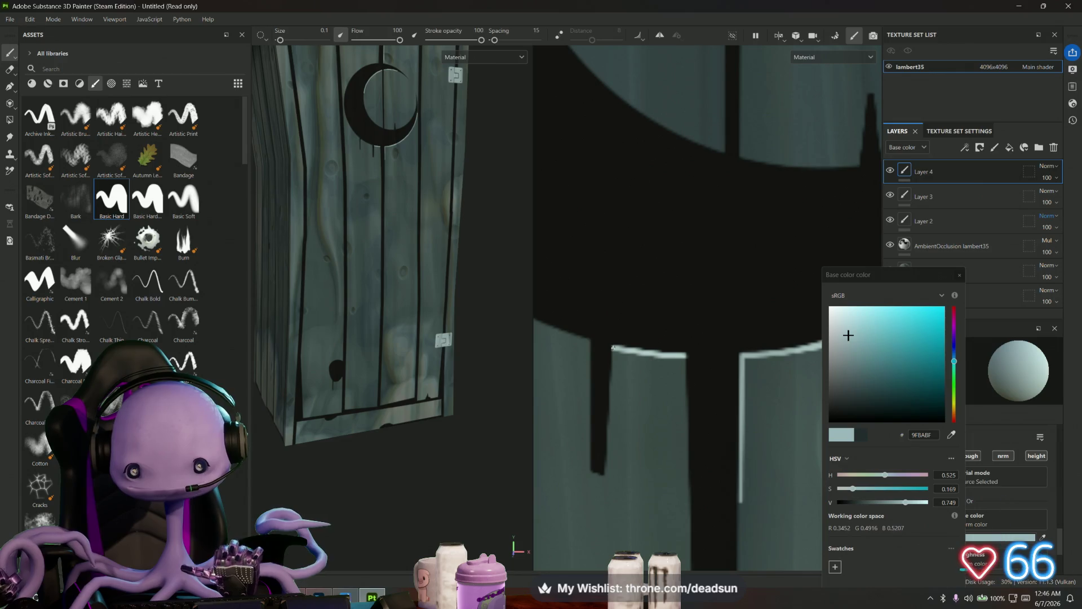
pyautogui.press('shift')
pyautogui.keyDown('shift'); pyautogui.click(602, 467); pyautogui.keyUp('shift')
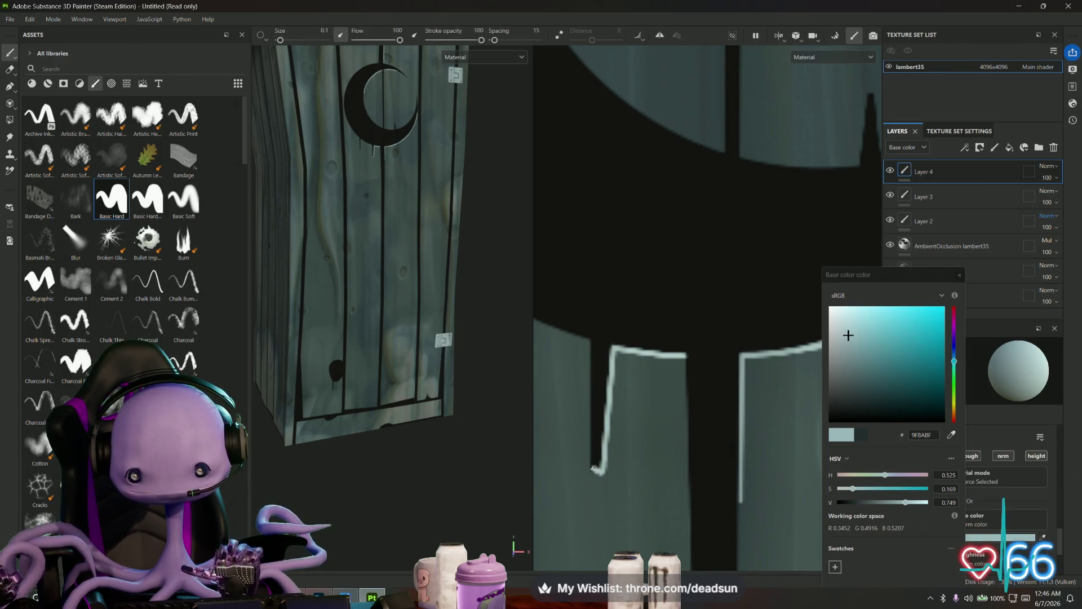
# - Add straight highlights along the next plank's top and down its edge near the moon
pyautogui.keyDown('alt'); pyautogui.moveTo(595, 375); pyautogui.dragTo(648, 394); pyautogui.keyUp('alt')
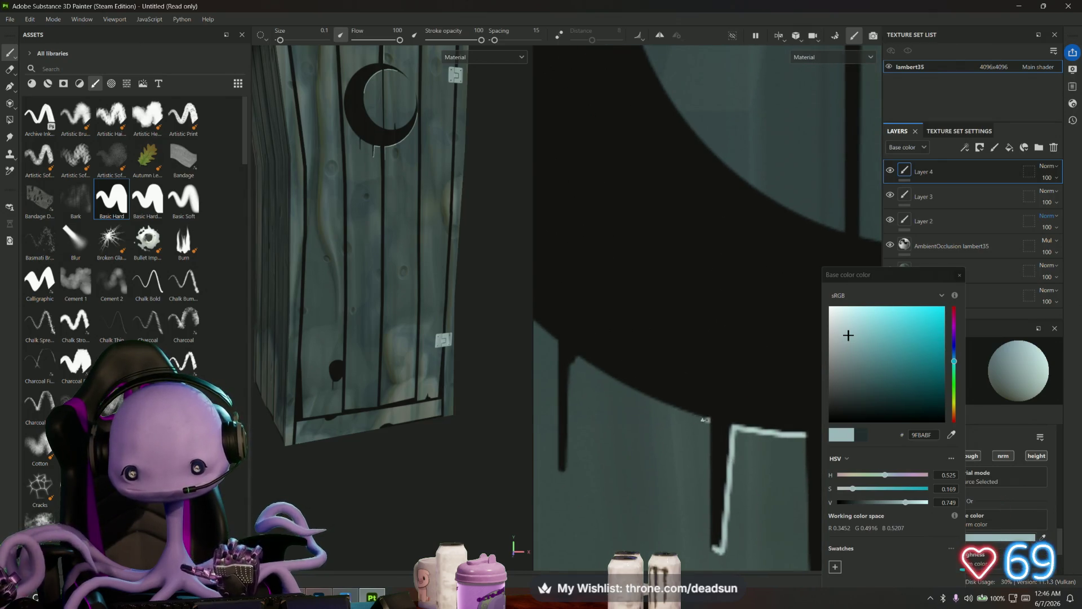
pyautogui.keyDown('shift'); pyautogui.click(670, 406); pyautogui.keyUp('shift')
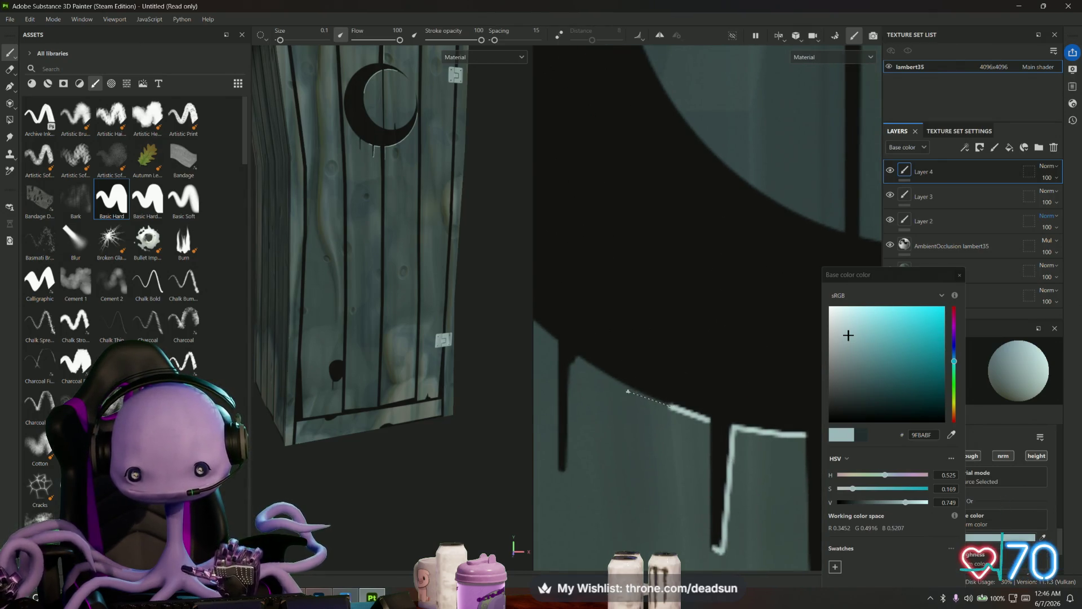
pyautogui.keyDown('shift'); pyautogui.click(634, 390); pyautogui.keyUp('shift')
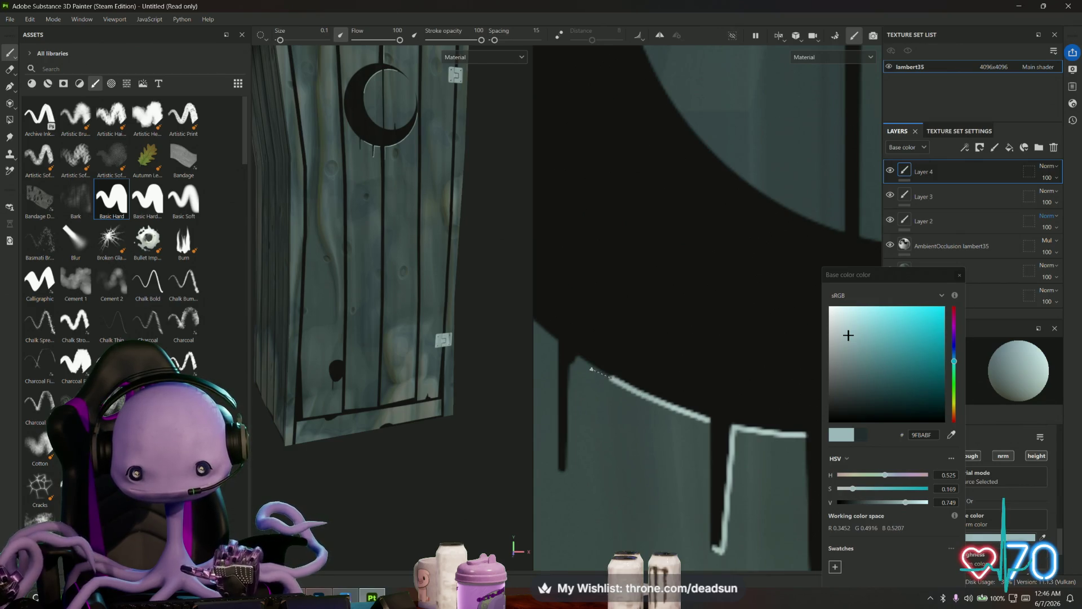
pyautogui.keyDown('shift'); pyautogui.click(590, 369); pyautogui.keyUp('shift')
pyautogui.keyDown('shift'); pyautogui.click(580, 357); pyautogui.keyUp('shift')
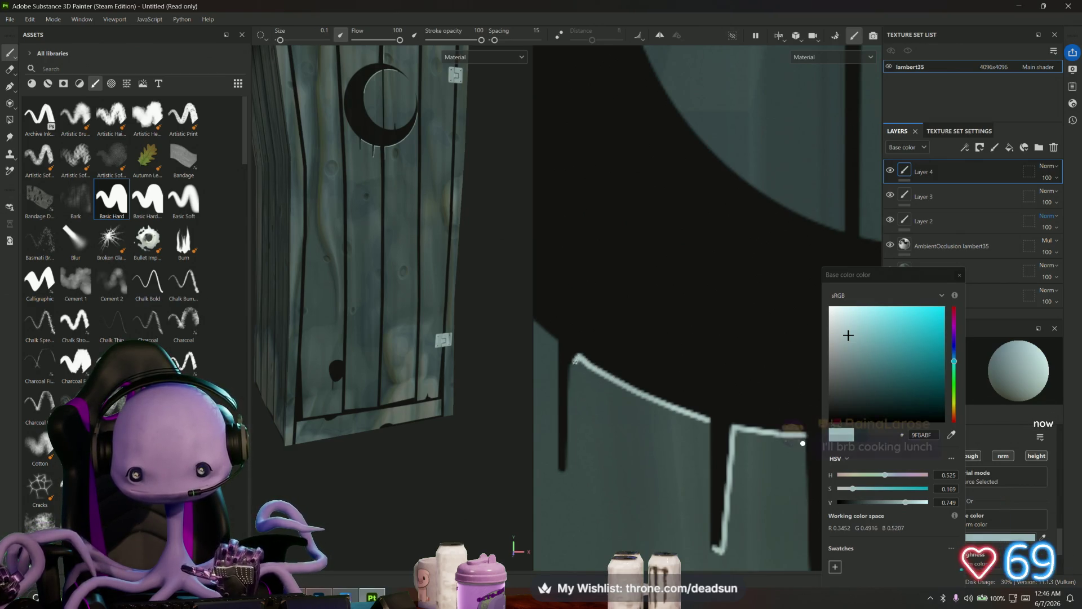
pyautogui.keyDown('shift'); pyautogui.click(565, 470); pyautogui.keyUp('shift')
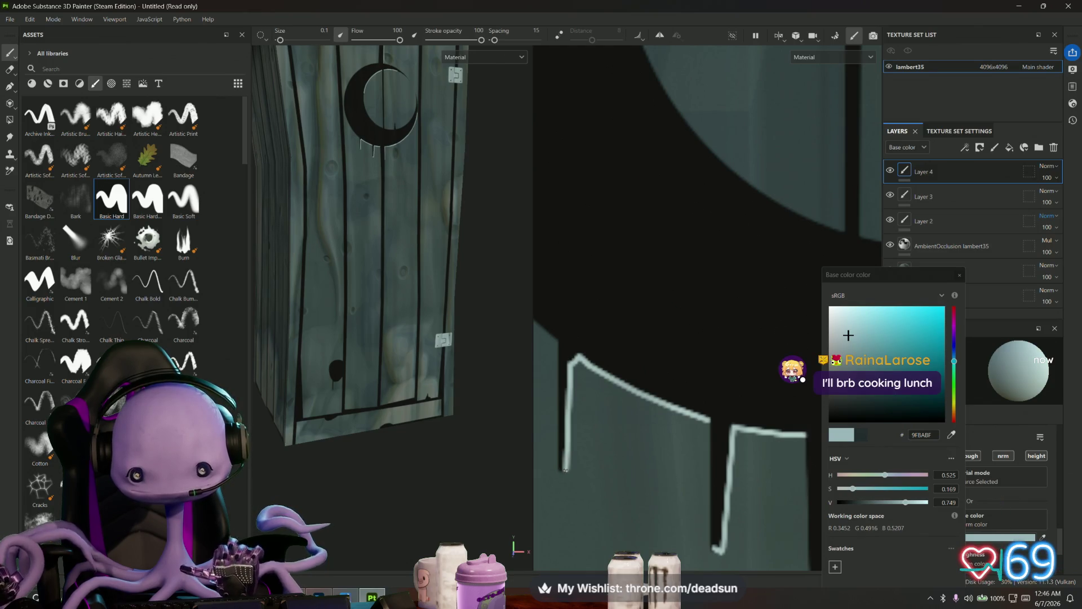
pyautogui.scroll(-5, 562, 470)
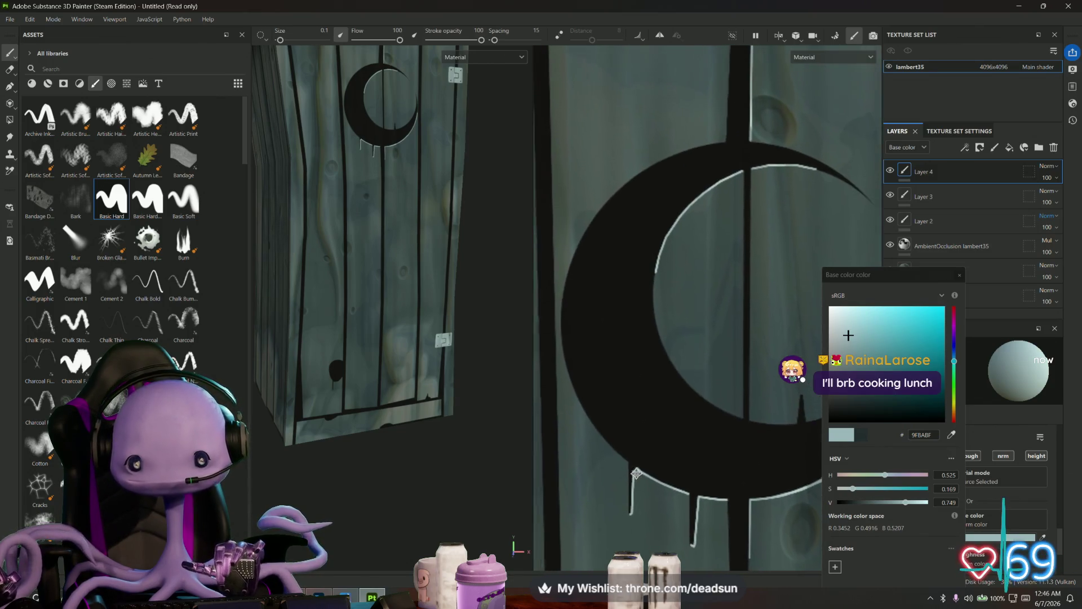
pyautogui.scroll(3, 629, 467)
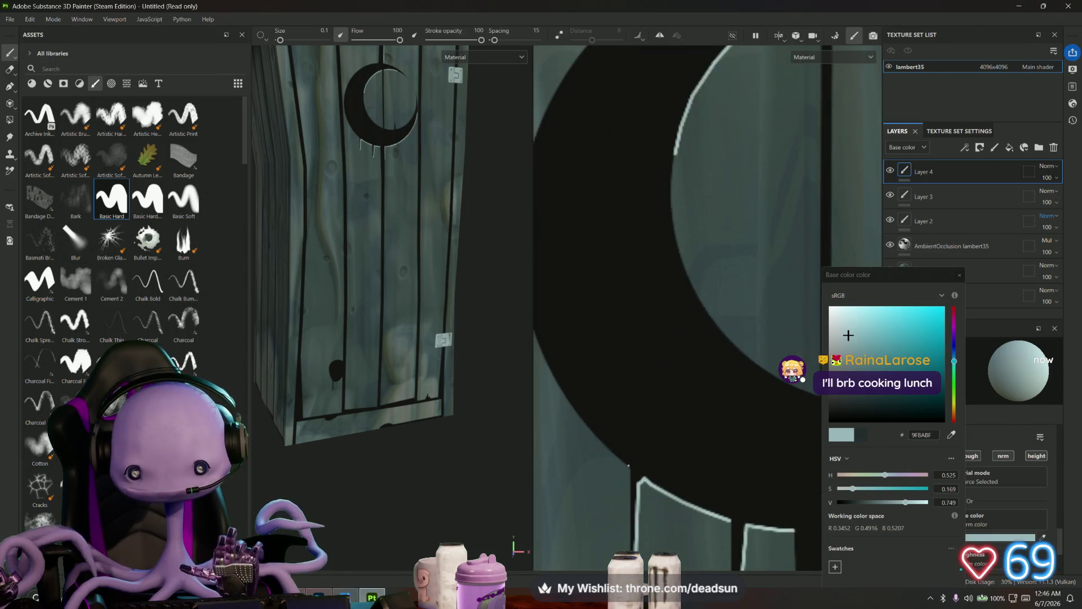
# - Paint a highlight along the moon's lower edge, then frame the outhouse and view its right side
pyautogui.moveTo(629, 467); pyautogui.dragTo(568, 408)
pyautogui.press('f')
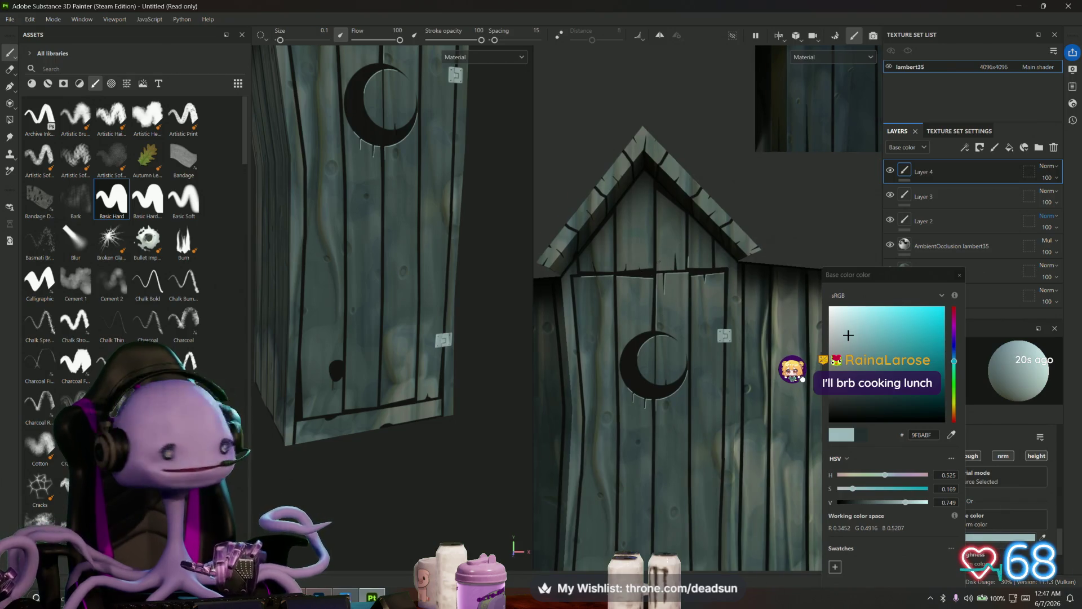
pyautogui.scroll(3, 666, 265)
pyautogui.moveTo(677, 265)
pyautogui.keyDown('alt'); pyautogui.mouseDown()
pyautogui.moveTo(618, 272)
pyautogui.moveTo(640, 272)
pyautogui.mouseUp(); pyautogui.keyUp('alt')
pyautogui.scroll(5, 639, 272)
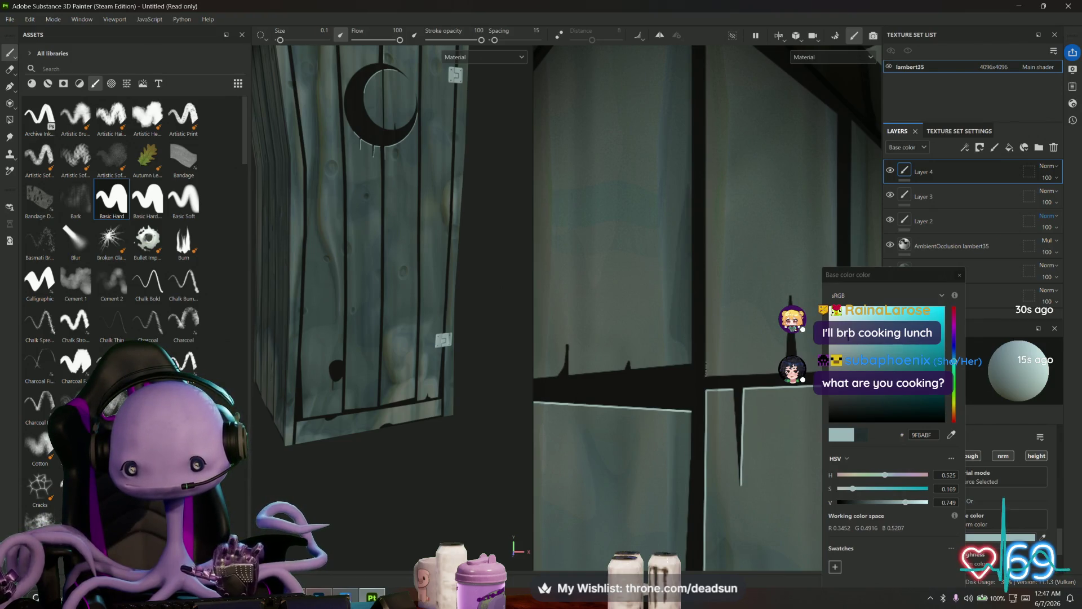
pyautogui.scroll(-5, 704, 195)
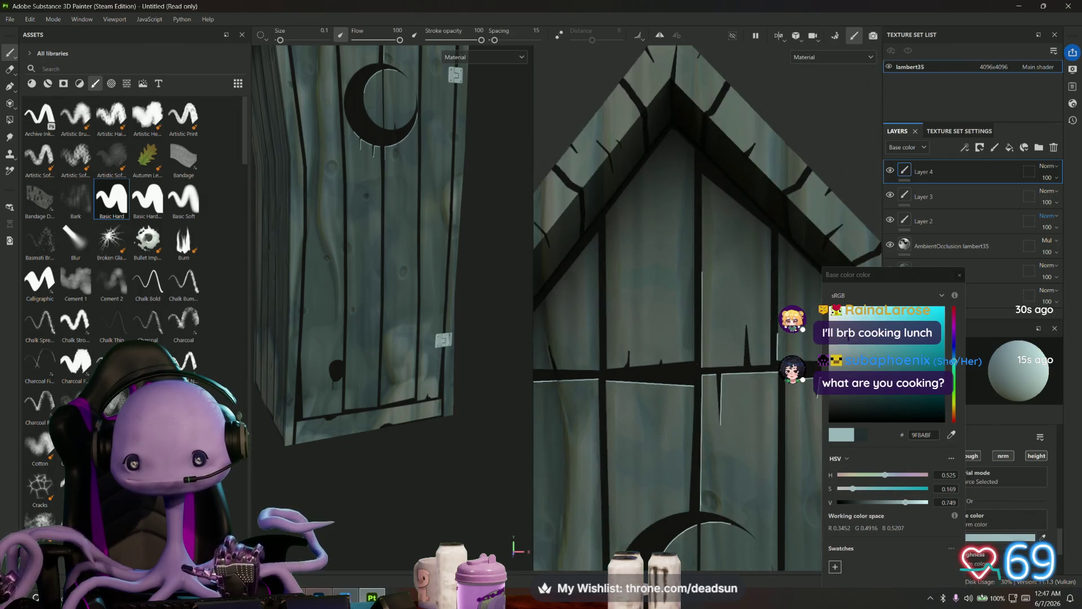
pyautogui.scroll(-3, 654, 451)
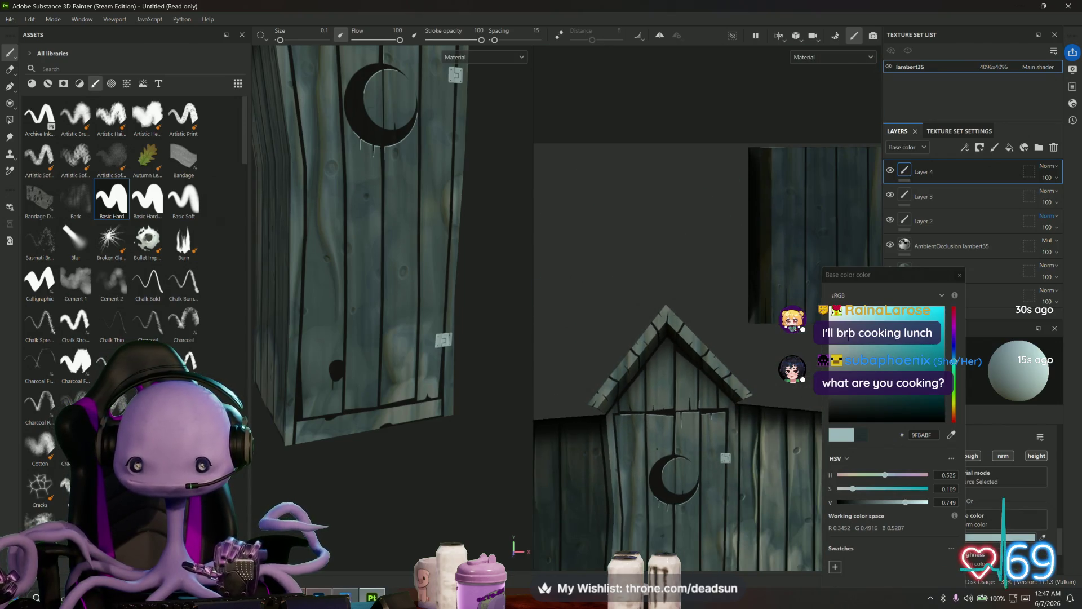
pyautogui.scroll(8, 654, 451)
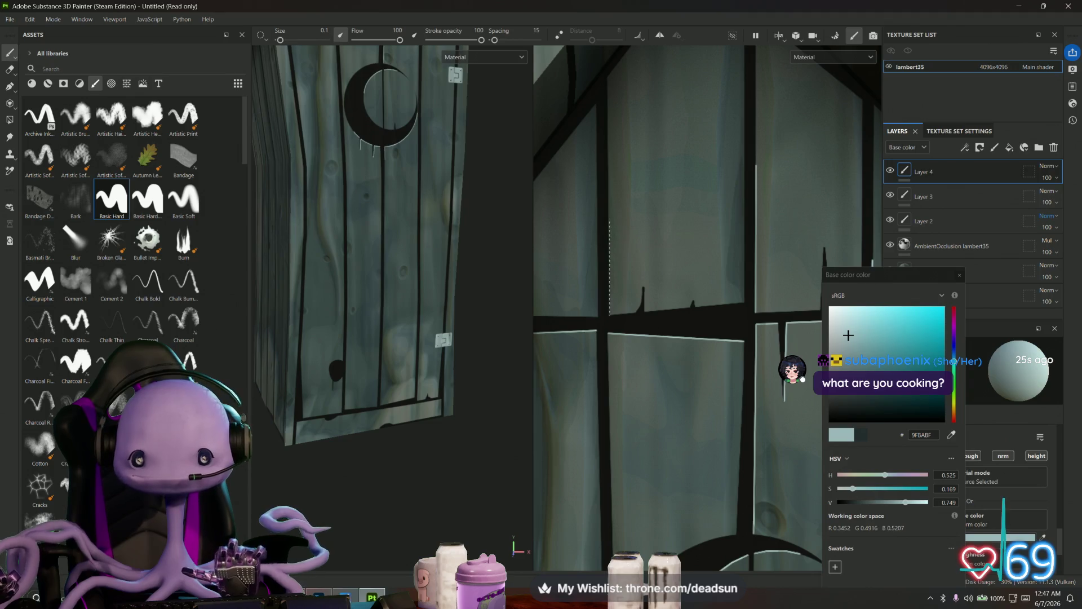
# - Paint a straight highlight beside the window bar and reorient the views toward the roof
pyautogui.keyDown('shift'); pyautogui.click(609, 315); pyautogui.keyUp('shift')
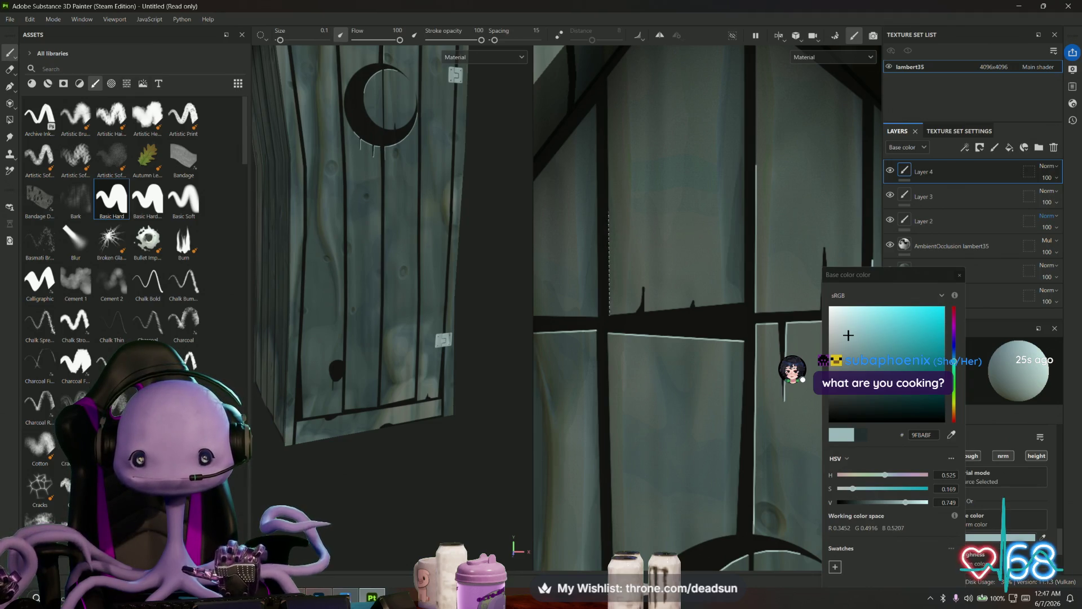
pyautogui.scroll(-2, 634, 287)
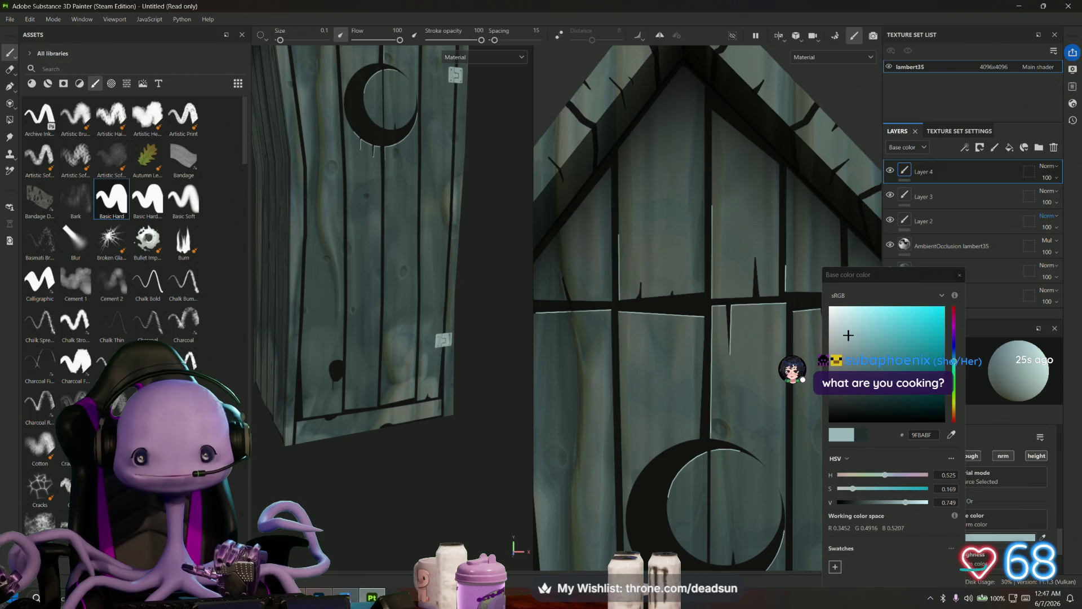
pyautogui.moveTo(637, 265)
pyautogui.keyDown('alt'); pyautogui.mouseDown()
pyautogui.moveTo(613, 244)
pyautogui.moveTo(635, 237)
pyautogui.mouseUp(); pyautogui.keyUp('alt')
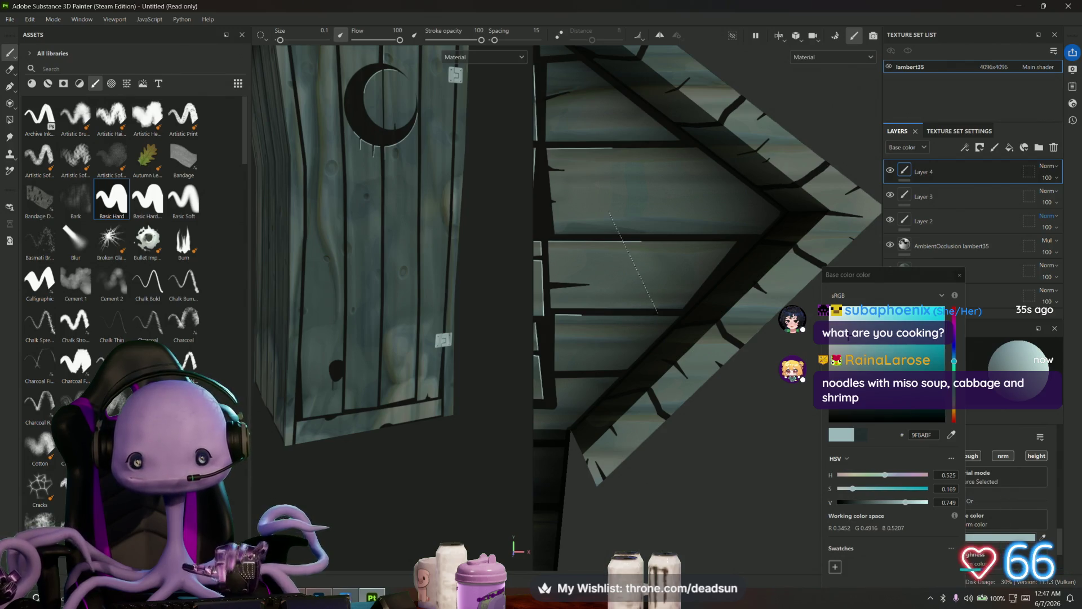
pyautogui.moveTo(656, 313)
pyautogui.keyDown('alt'); pyautogui.mouseDown()
pyautogui.moveTo(714, 430)
pyautogui.moveTo(695, 427)
pyautogui.mouseUp(); pyautogui.keyUp('alt')
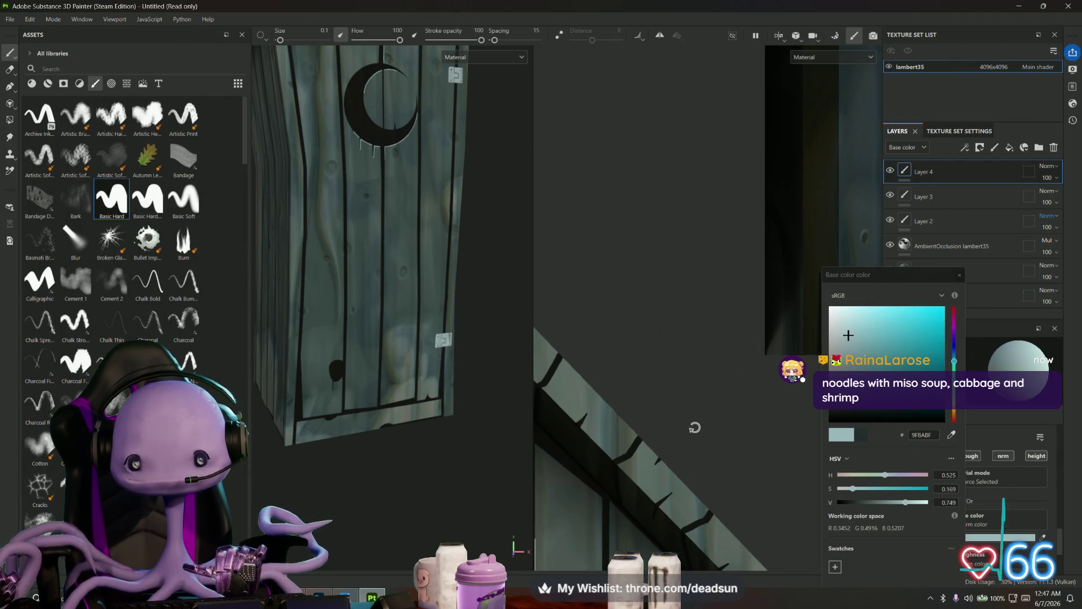
pyautogui.moveTo(695, 427)
pyautogui.keyDown('alt'); pyautogui.mouseDown(button='middle')
pyautogui.moveTo(676, 507)
pyautogui.moveTo(648, 315)
pyautogui.moveTo(563, 338)
pyautogui.moveTo(660, 366)
pyautogui.mouseUp(button='middle'); pyautogui.keyUp('alt')
pyautogui.moveTo(395, 225)
pyautogui.keyDown('alt'); pyautogui.mouseDown()
pyautogui.moveTo(372, 222)
pyautogui.moveTo(426, 301)
pyautogui.moveTo(445, 307)
pyautogui.moveTo(414, 260)
pyautogui.mouseUp(); pyautogui.keyUp('alt')
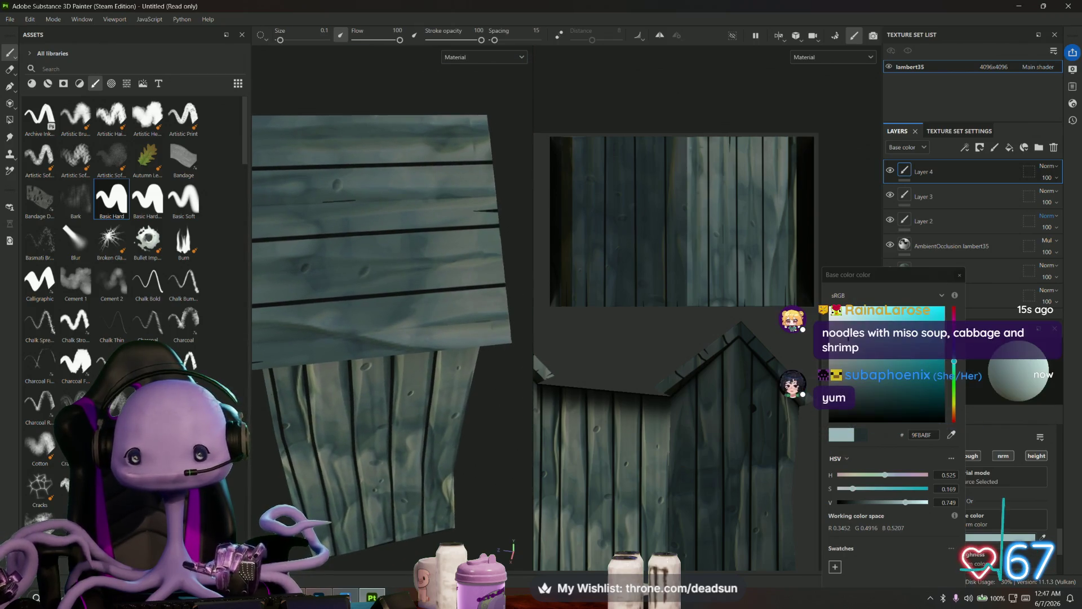
# - Set the brush size to 0.5
pyautogui.scroll(2, 676, 282)
pyautogui.scroll(2, 676, 282)
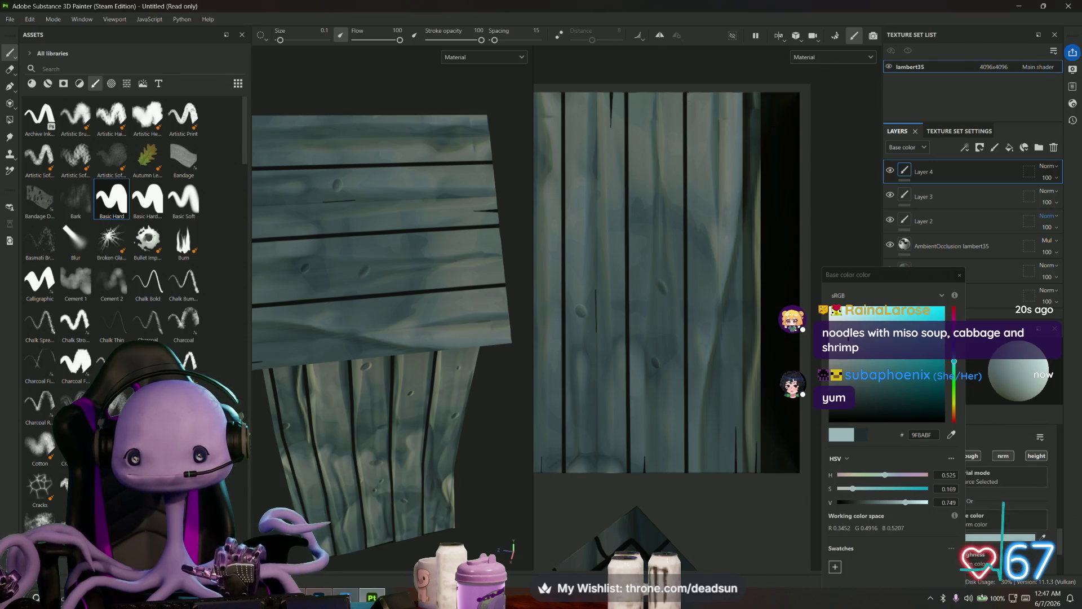
pyautogui.press('shift')
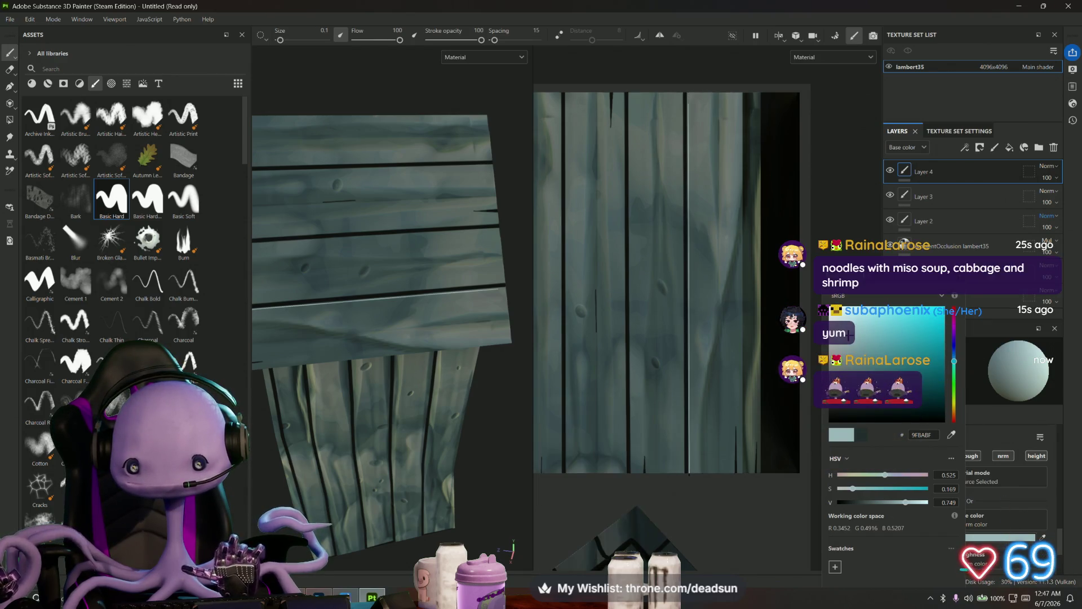
pyautogui.scroll(2, 653, 169)
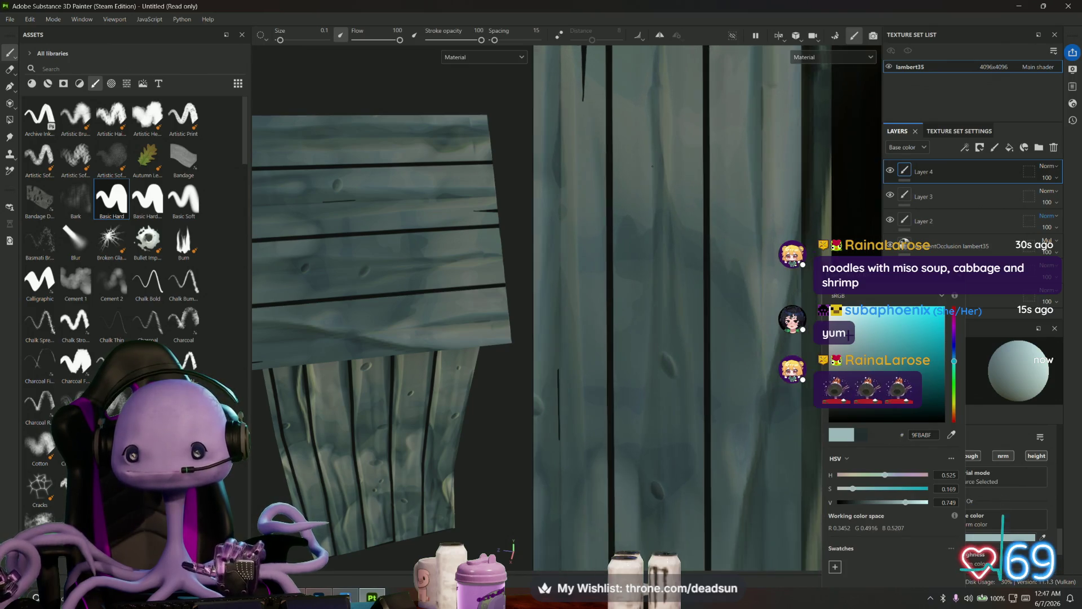
pyautogui.scroll(1, 652, 170)
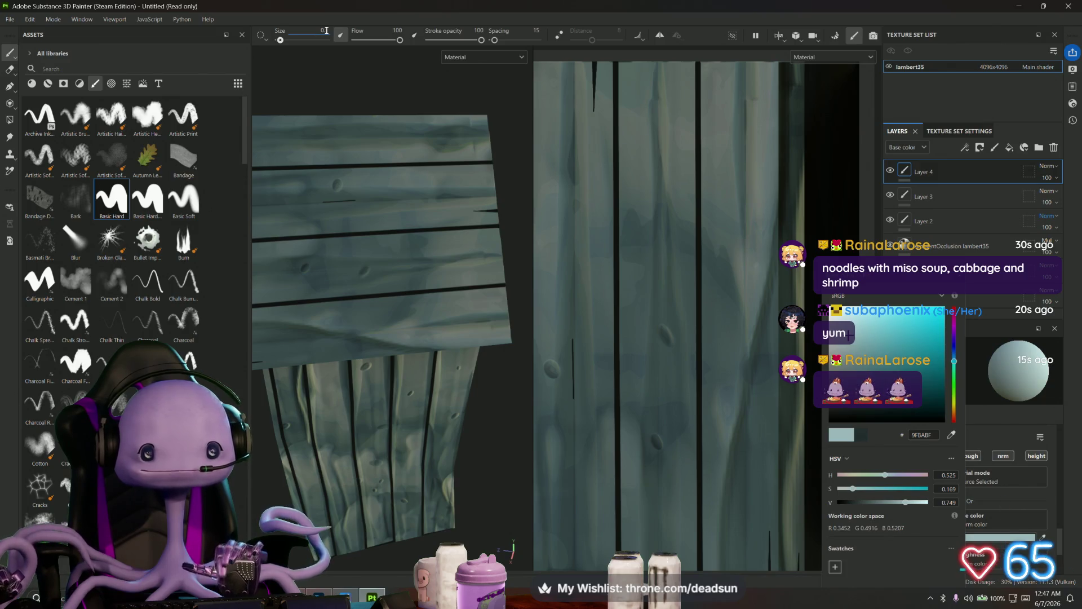
pyautogui.write('5')
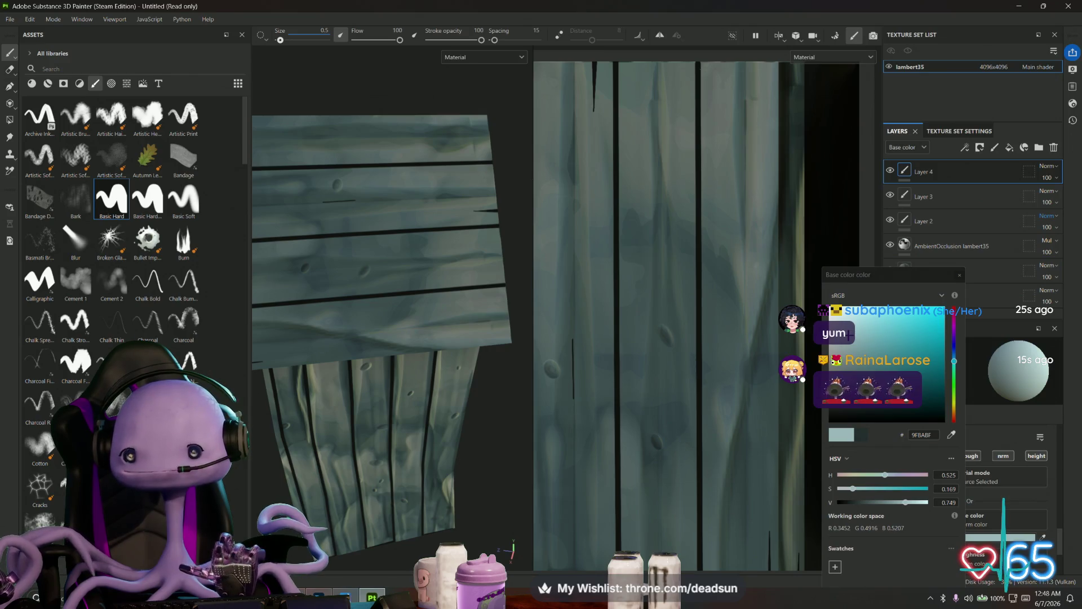
pyautogui.press('Return')
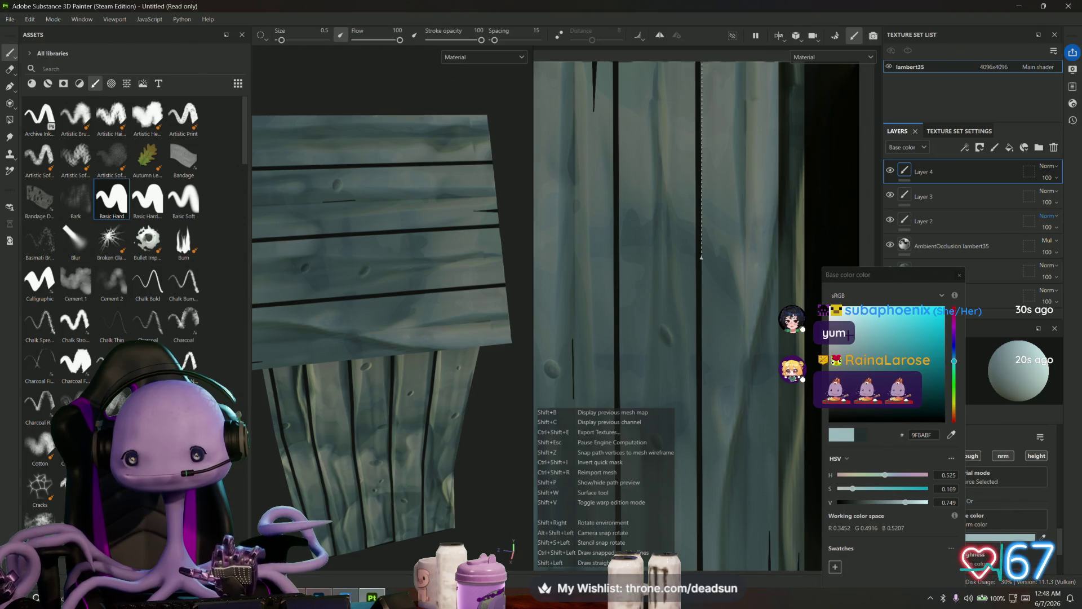
# - Paint a straight pale highlight down a plank edge, then switch the colour to 6C7C7F
pyautogui.keyDown('shift'); pyautogui.click(701, 258); pyautogui.keyUp('shift')
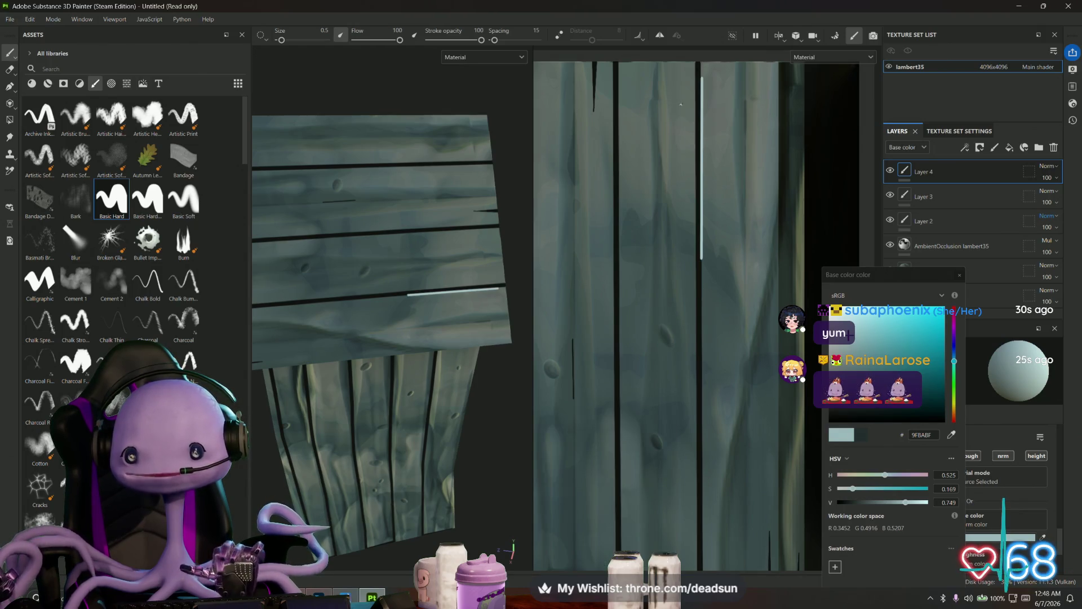
pyautogui.hotkey('ctrl', 'z')
pyautogui.scroll(2, 703, 65)
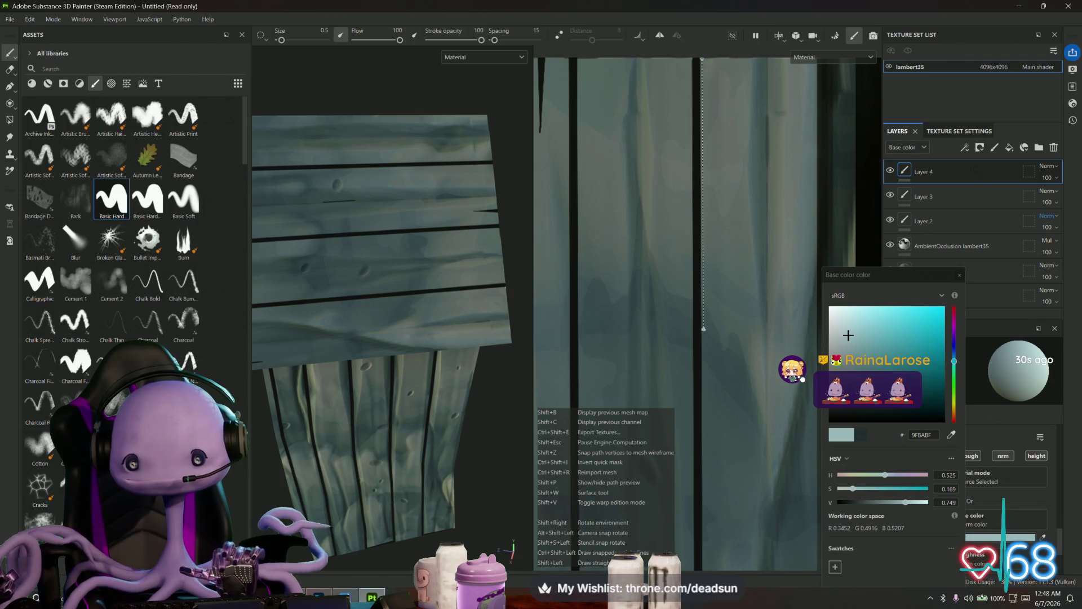
pyautogui.keyDown('shift'); pyautogui.click(702, 329); pyautogui.keyUp('shift')
pyautogui.scroll(-2, 699, 293)
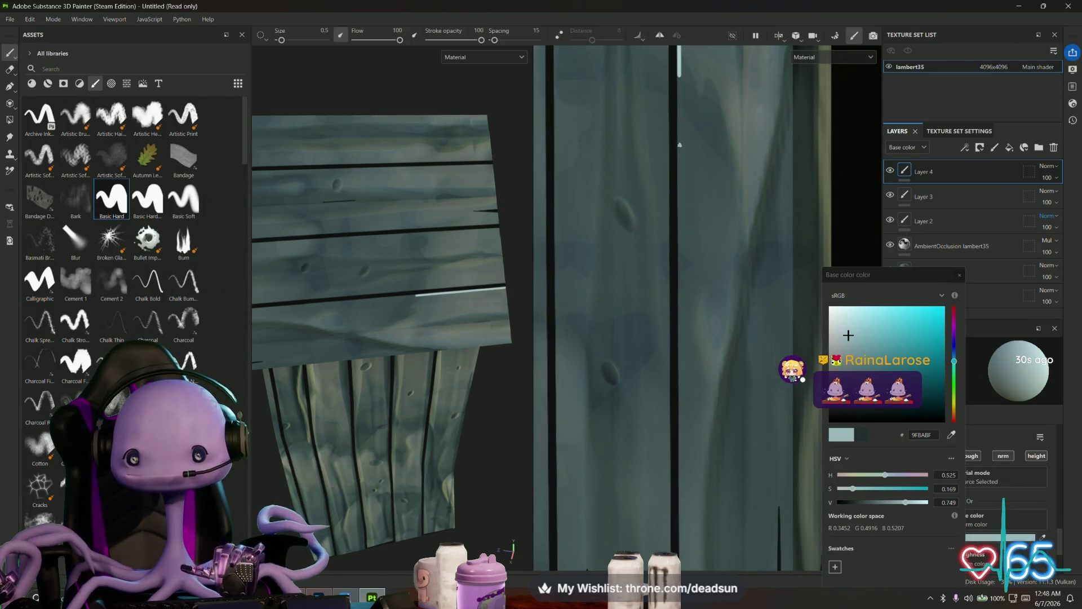
pyautogui.scroll(-1, 682, 166)
pyautogui.scroll(-2, 683, 165)
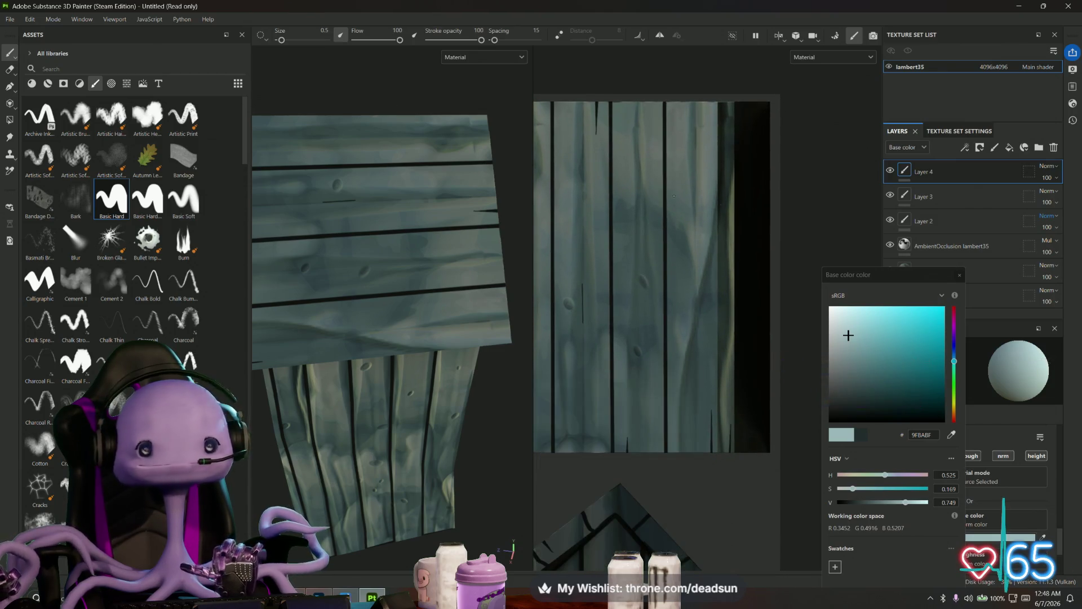
pyautogui.click(847, 366)
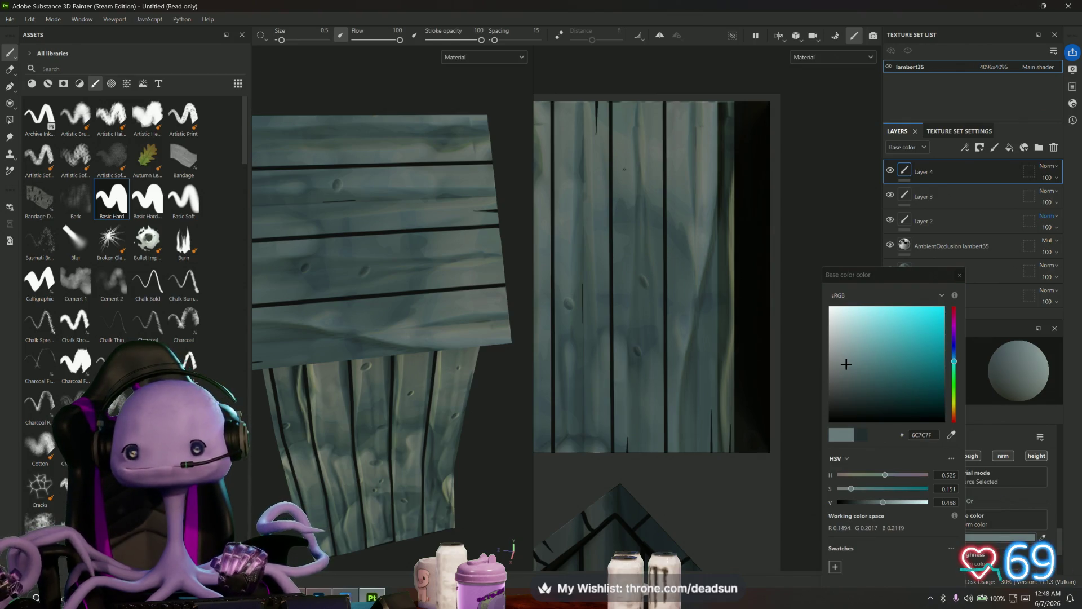
# - Paint a straight highlight down a plank edge to the texture's bottom edge
pyautogui.scroll(2, 666, 99)
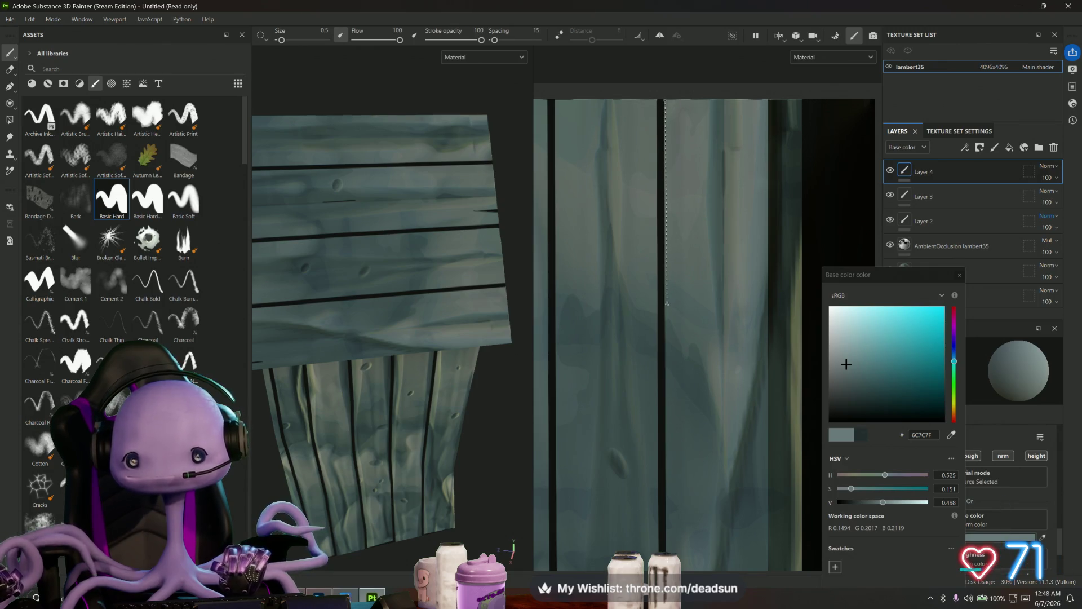
pyautogui.keyDown('shift'); pyautogui.click(666, 304); pyautogui.keyUp('shift')
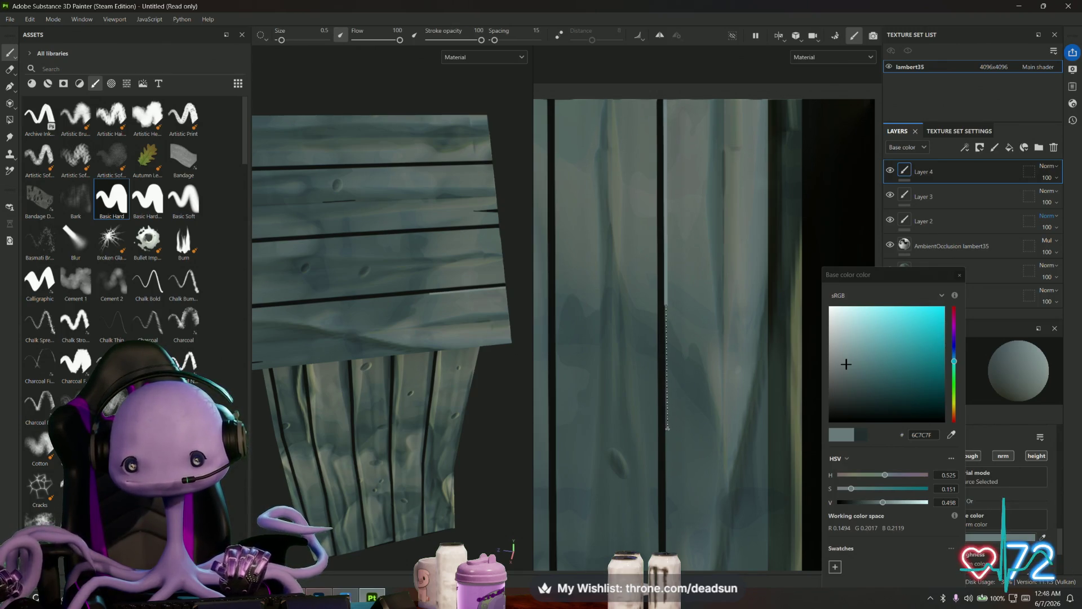
pyautogui.keyDown('shift'); pyautogui.click(668, 429); pyautogui.keyUp('shift')
pyautogui.keyDown('shift'); pyautogui.click(668, 530); pyautogui.keyUp('shift')
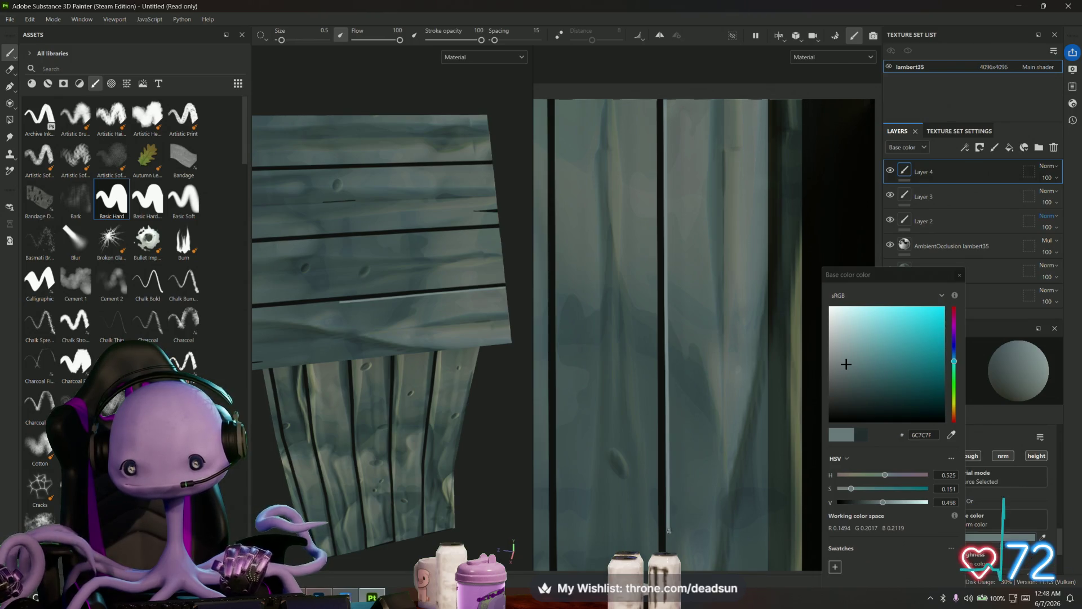
pyautogui.moveTo(668, 530)
pyautogui.mouseDown(button='middle')
pyautogui.moveTo(692, 314)
pyautogui.moveTo(665, 120)
pyautogui.moveTo(662, 167)
pyautogui.mouseUp(button='middle')
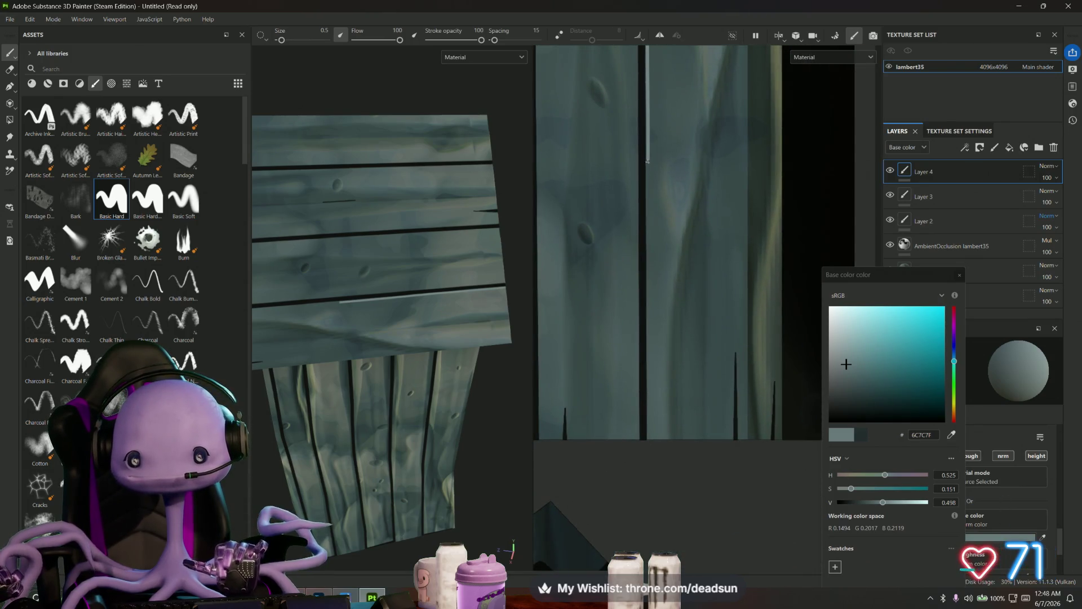
pyautogui.press('shift')
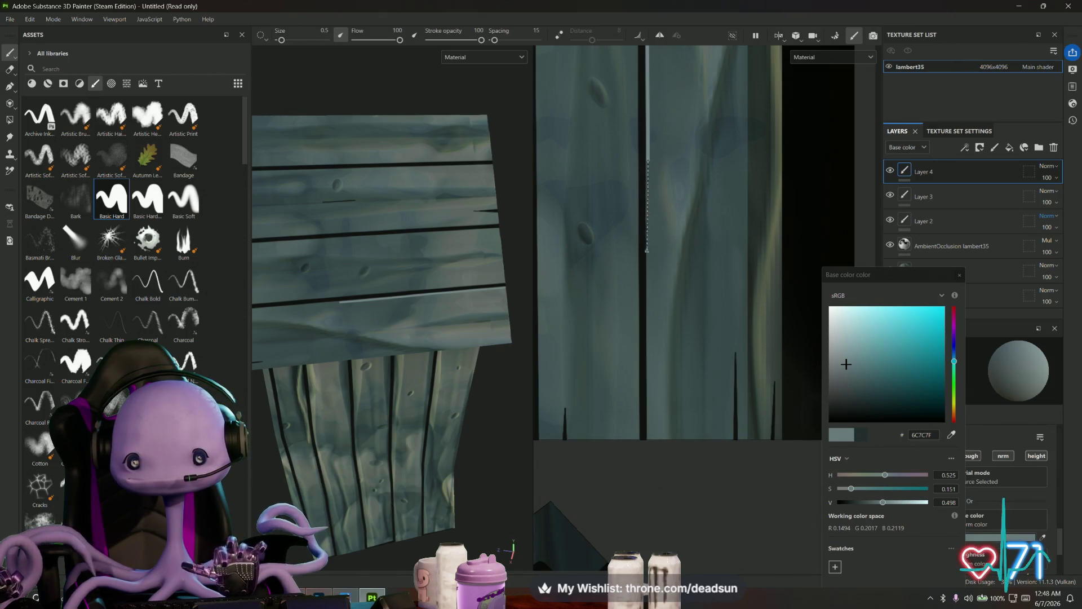
pyautogui.keyDown('shift'); pyautogui.click(648, 438); pyautogui.keyUp('shift')
# - Add a light highlight down another plank edge and a short pale one at a plank bottom
pyautogui.scroll(3, 728, 272)
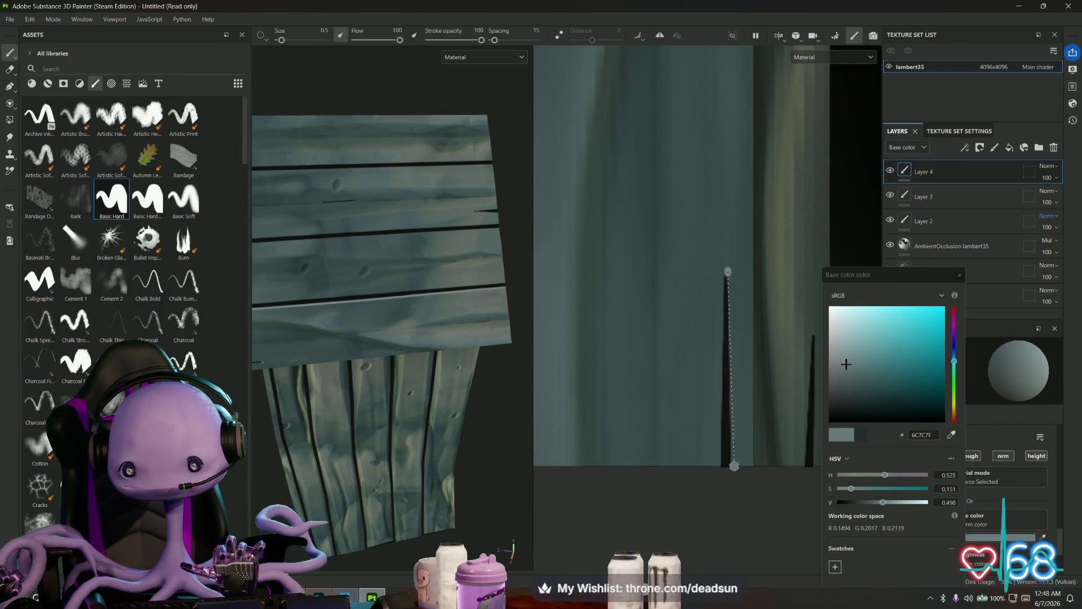
pyautogui.keyDown('shift'); pyautogui.click(728, 461); pyautogui.keyUp('shift')
pyautogui.moveTo(766, 455); pyautogui.dragTo(650, 447, button='middle')
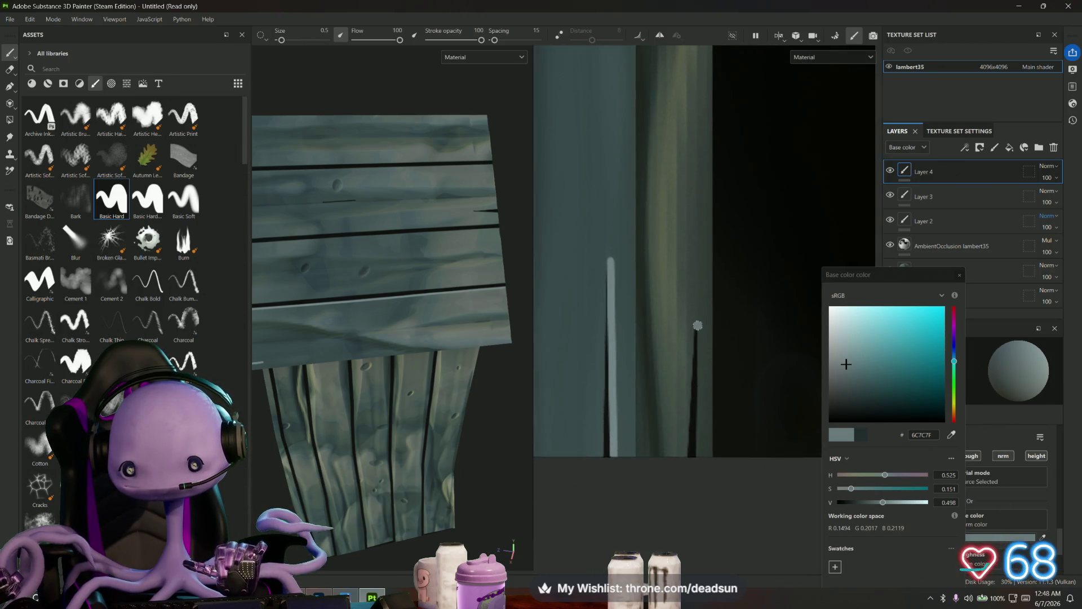
pyautogui.scroll(-4, 611, 399)
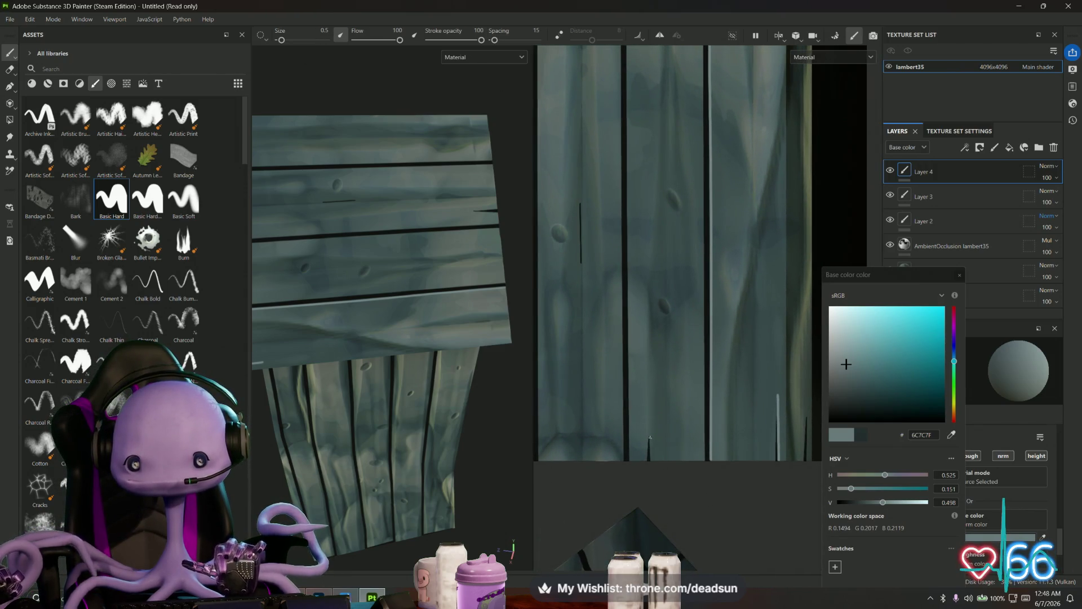
pyautogui.keyDown('shift'); pyautogui.click(651, 461); pyautogui.keyUp('shift')
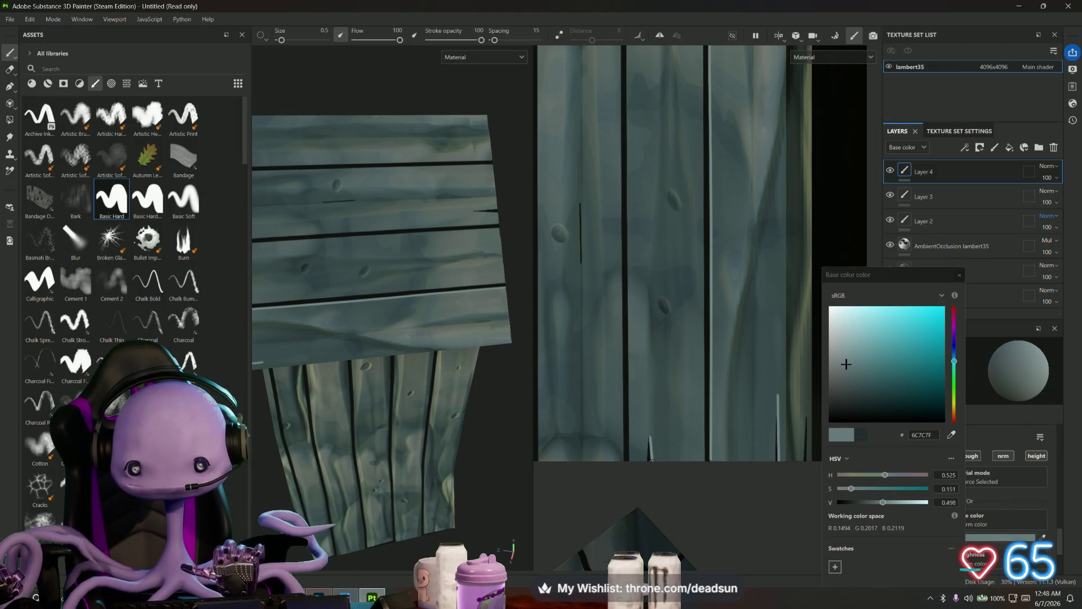
pyautogui.scroll(-3, 702, 327)
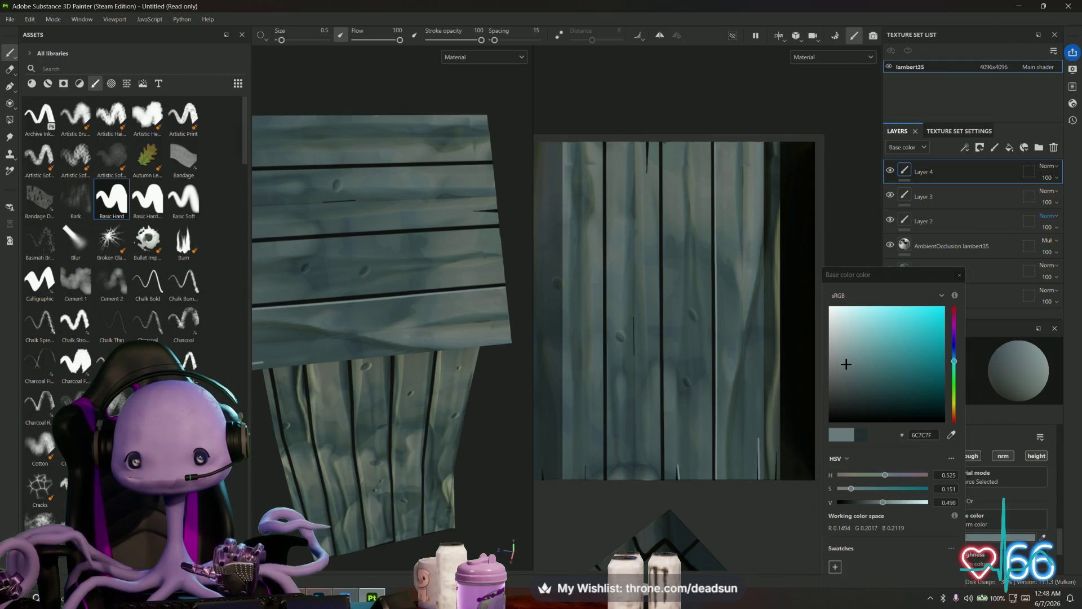
# - Preview another straight highlight down the planks and bring the piece below into view
pyautogui.press('shift')
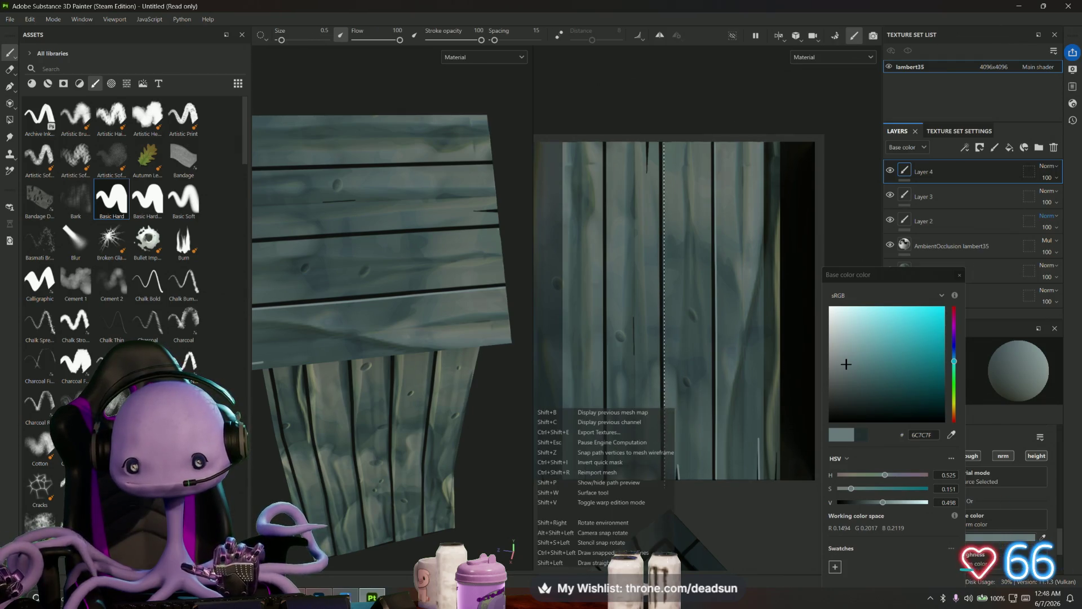
pyautogui.moveTo(632, 363); pyautogui.dragTo(679, 387, button='middle')
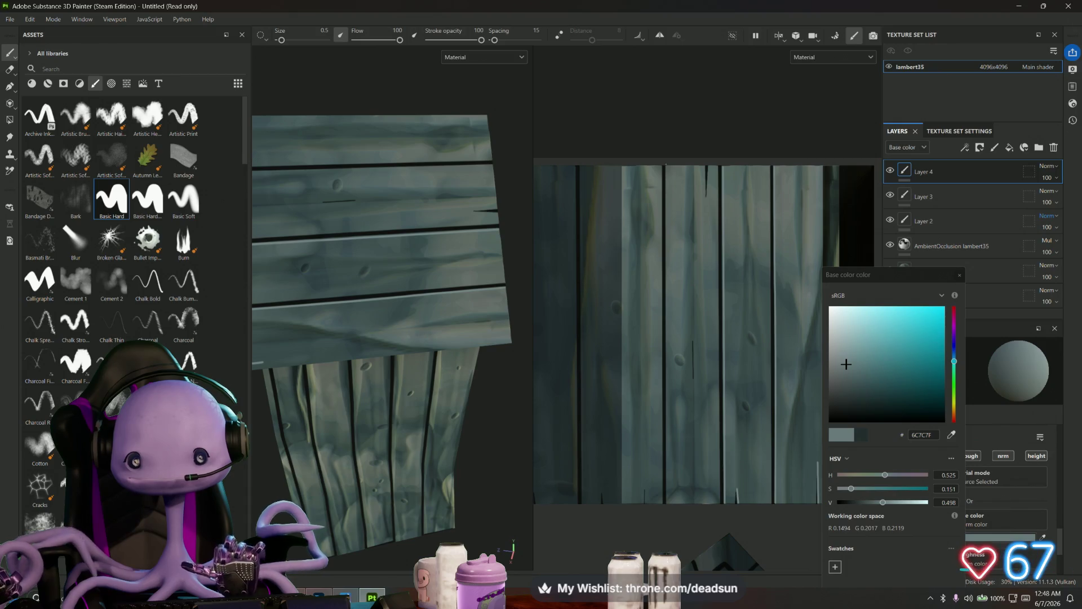
pyautogui.press('shift')
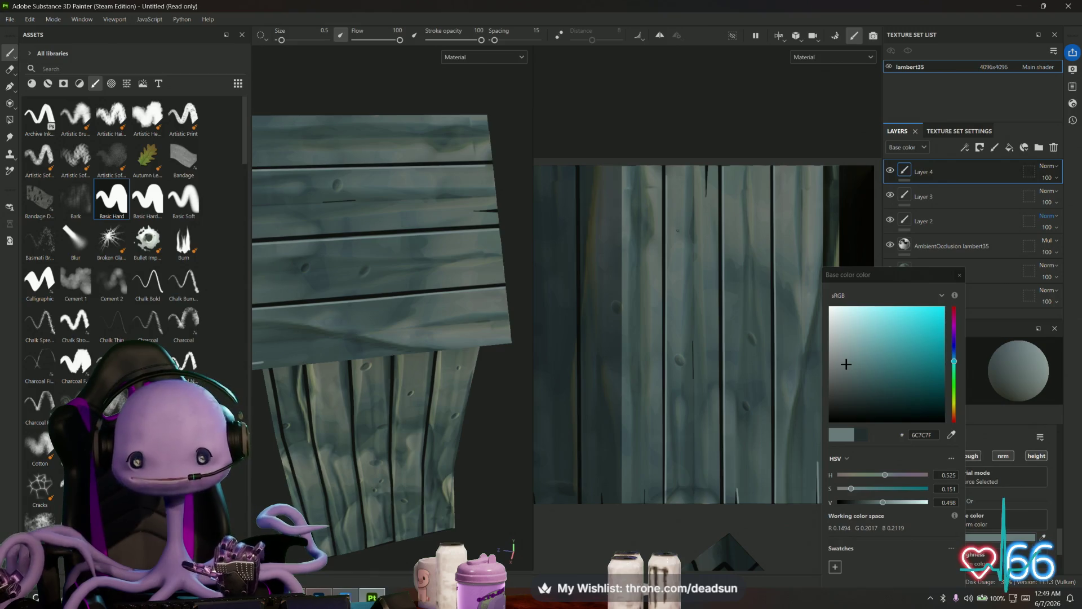
pyautogui.scroll(2, 708, 169)
pyautogui.scroll(3, 707, 161)
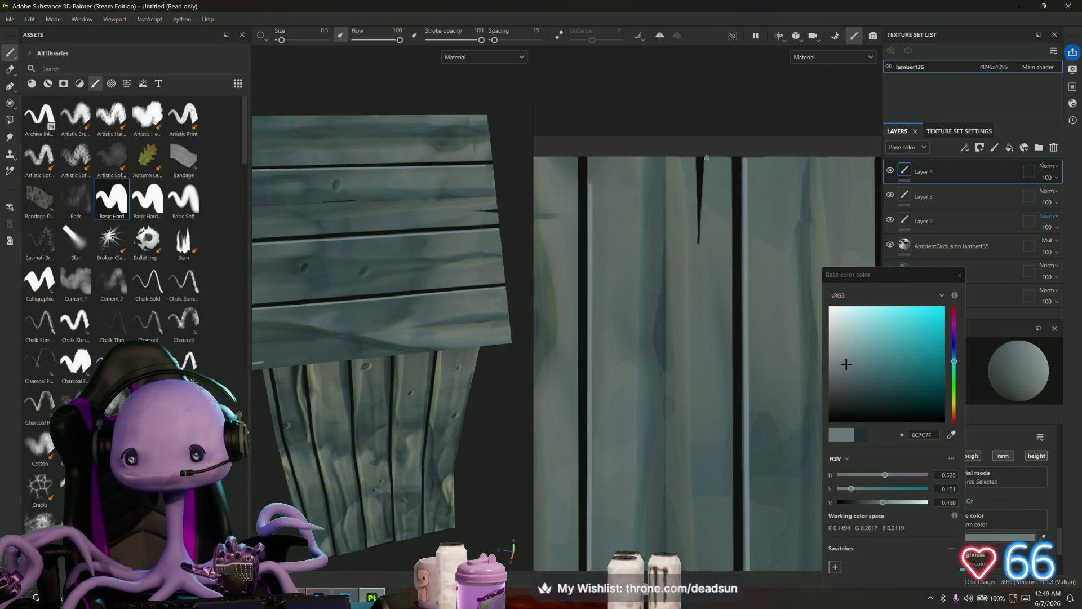
pyautogui.scroll(-5, 653, 345)
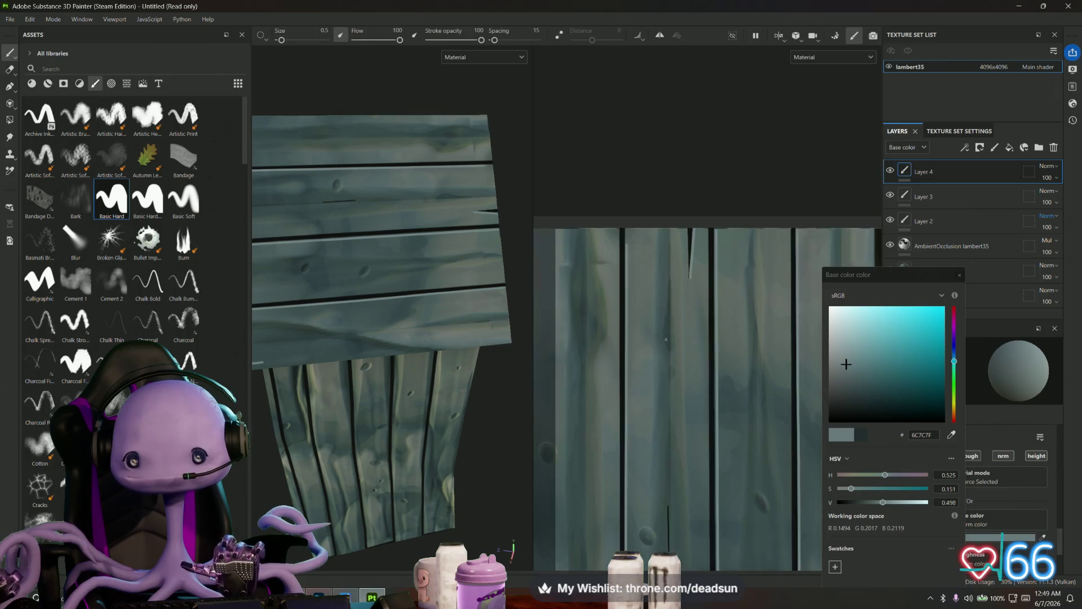
pyautogui.moveTo(676, 350); pyautogui.dragTo(665, 180, button='middle')
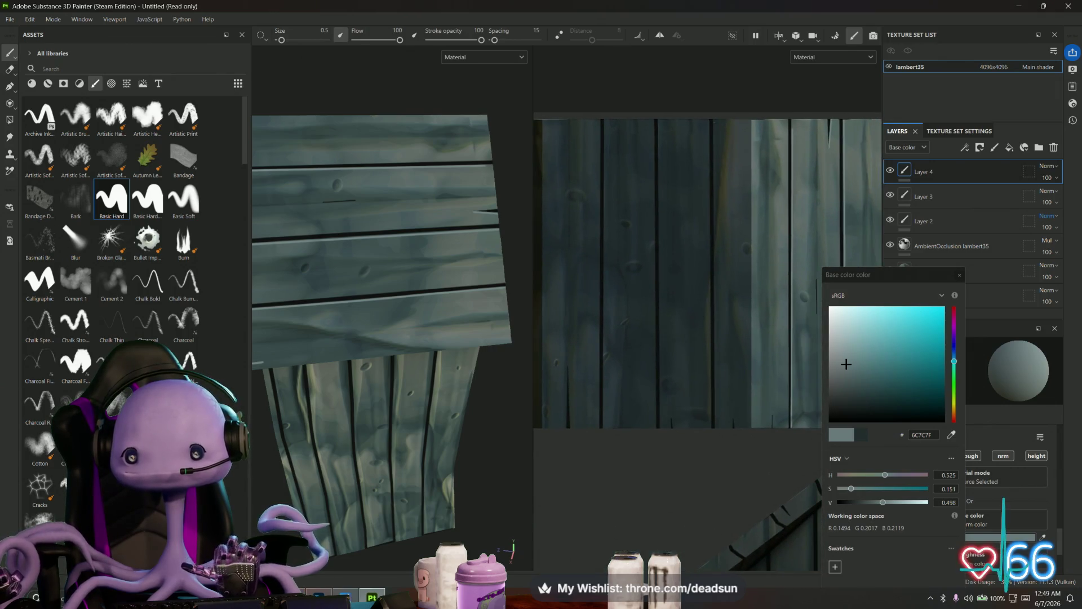
# - Position the plank texture and preview straight highlight lines along the plank edges
pyautogui.press('shift')
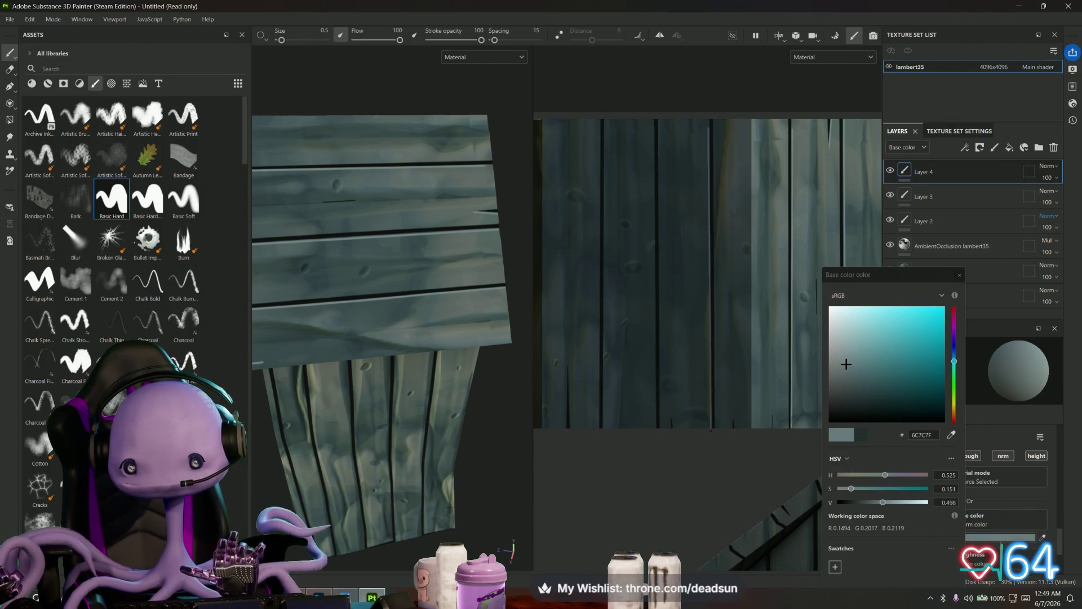
pyautogui.scroll(2, 711, 429)
pyautogui.scroll(2, 713, 105)
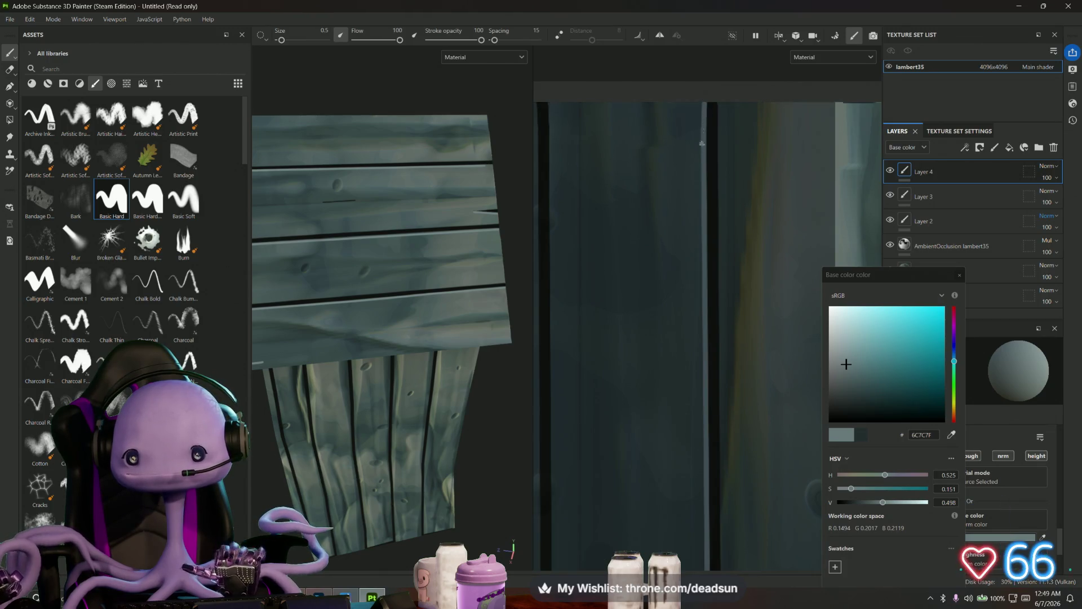
pyautogui.scroll(-3, 624, 339)
pyautogui.moveTo(624, 339); pyautogui.dragTo(634, 231, button='middle')
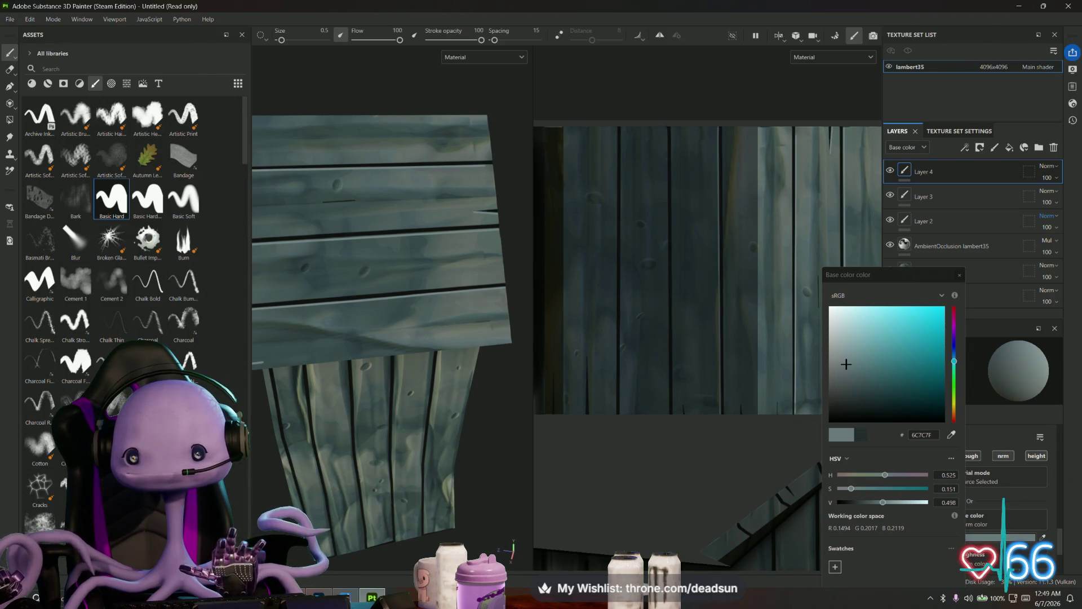
pyautogui.press('shift')
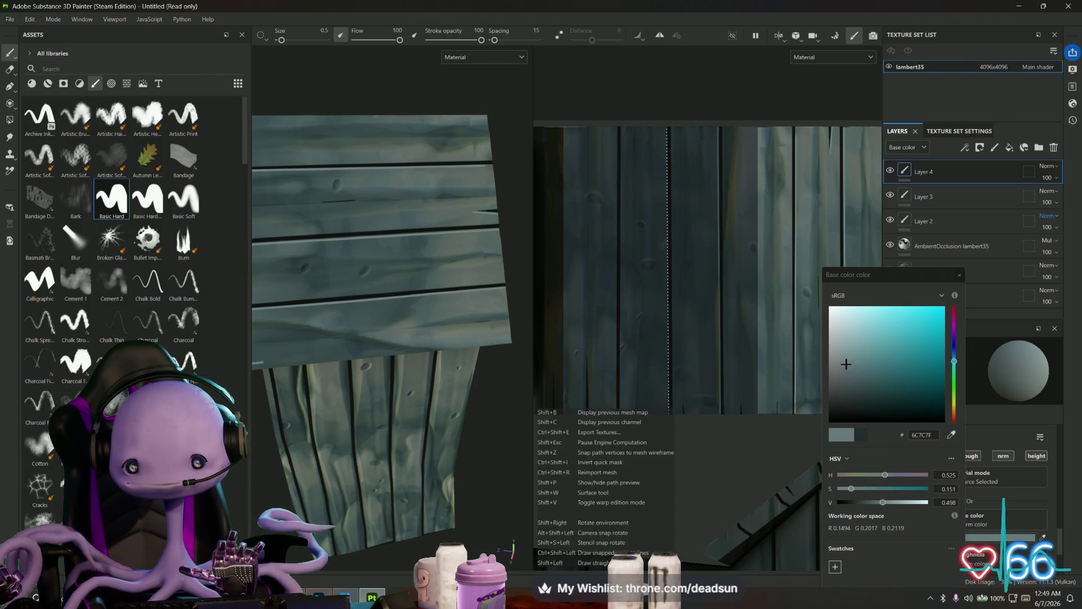
pyautogui.scroll(2, 619, 241)
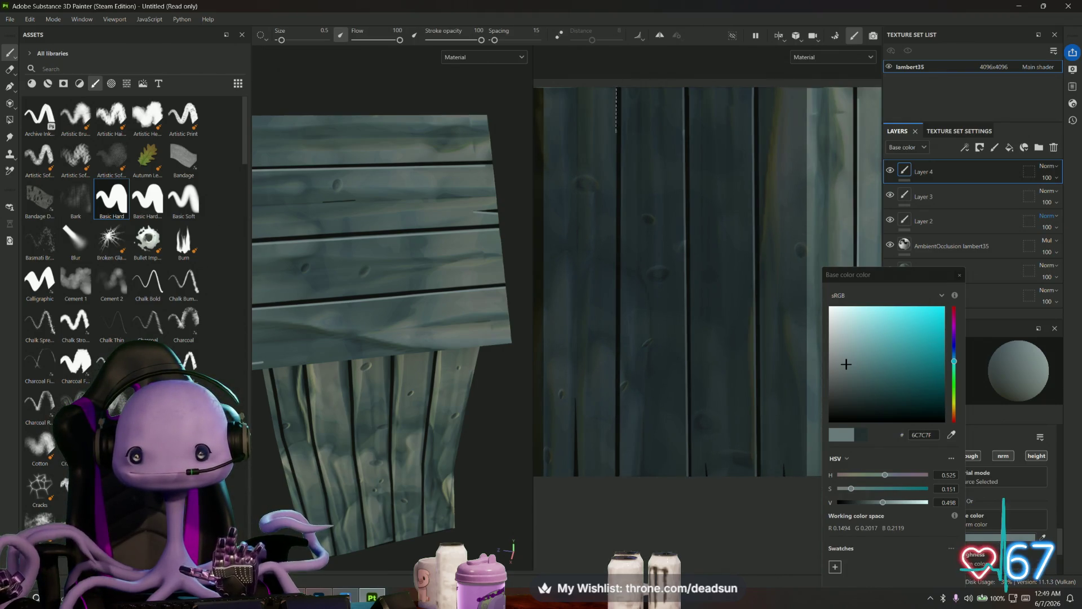
pyautogui.press('shift')
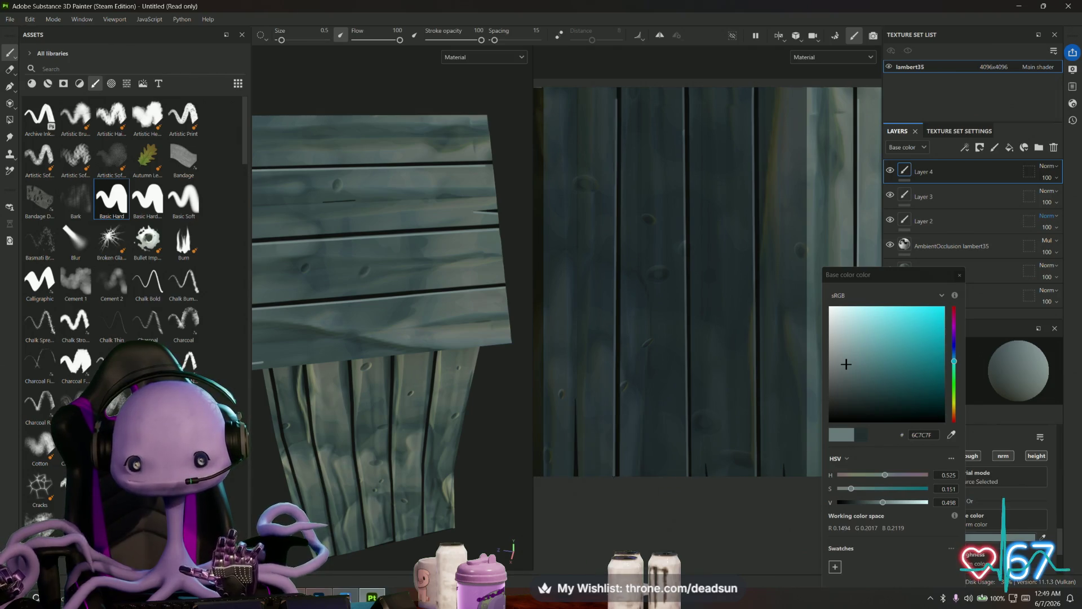
# - Paint a pale vertical highlight along a plank edge
pyautogui.moveTo(624, 491); pyautogui.dragTo(649, 517, button='middle')
pyautogui.scroll(3, 671, 167)
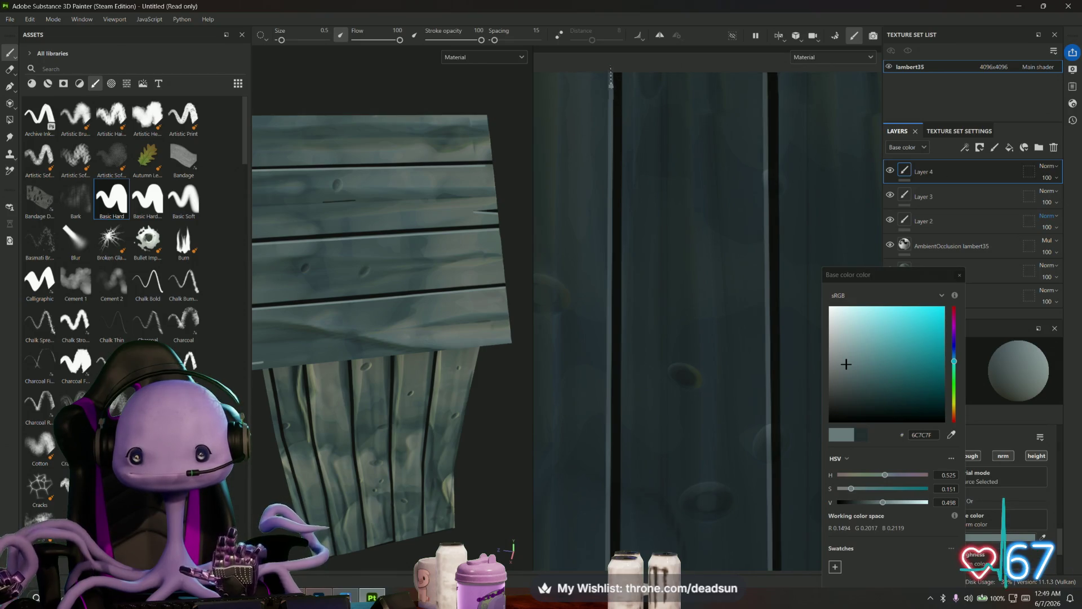
pyautogui.scroll(-3, 705, 141)
pyautogui.scroll(2, 693, 297)
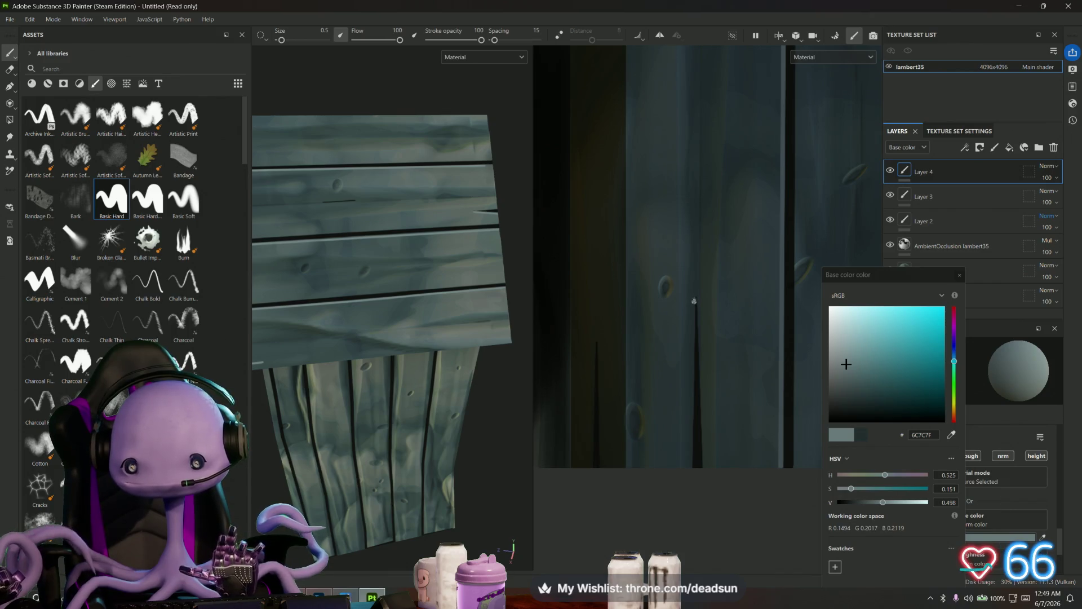
pyautogui.moveTo(694, 300); pyautogui.dragTo(695, 468)
# - Paint a straight pale highlight down a door plank near the door's bottom
pyautogui.scroll(-5, 308, 263)
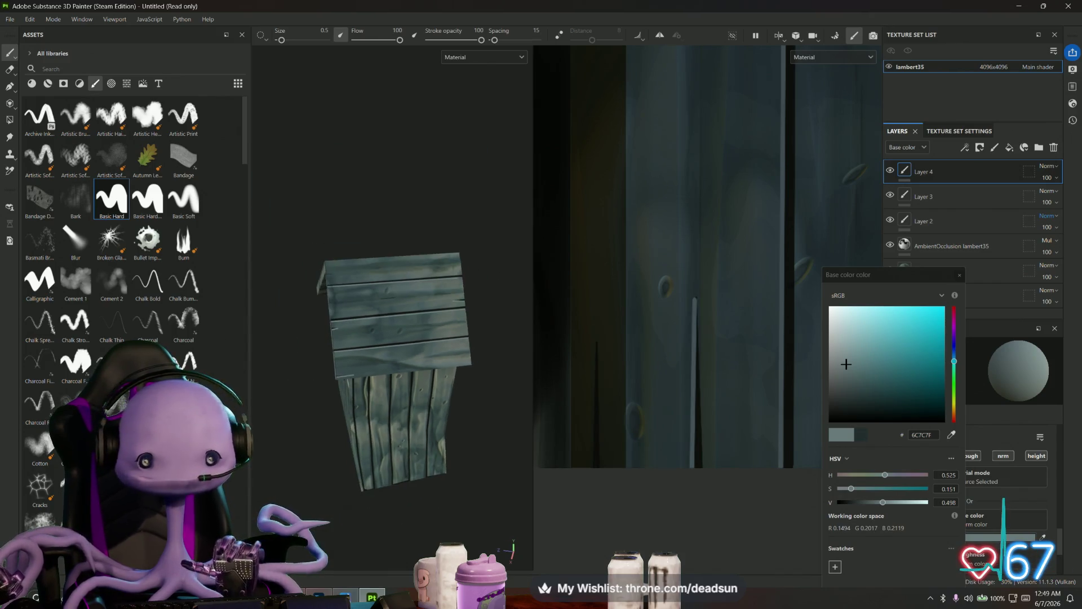
pyautogui.moveTo(315, 271)
pyautogui.keyDown('alt'); pyautogui.mouseDown()
pyautogui.moveTo(439, 389)
pyautogui.moveTo(517, 406)
pyautogui.moveTo(621, 346)
pyautogui.moveTo(606, 316)
pyautogui.moveTo(558, 295)
pyautogui.moveTo(486, 314)
pyautogui.moveTo(512, 303)
pyautogui.moveTo(505, 319)
pyautogui.moveTo(509, 305)
pyautogui.moveTo(500, 306)
pyautogui.mouseUp(); pyautogui.keyUp('alt')
pyautogui.scroll(-5, 627, 373)
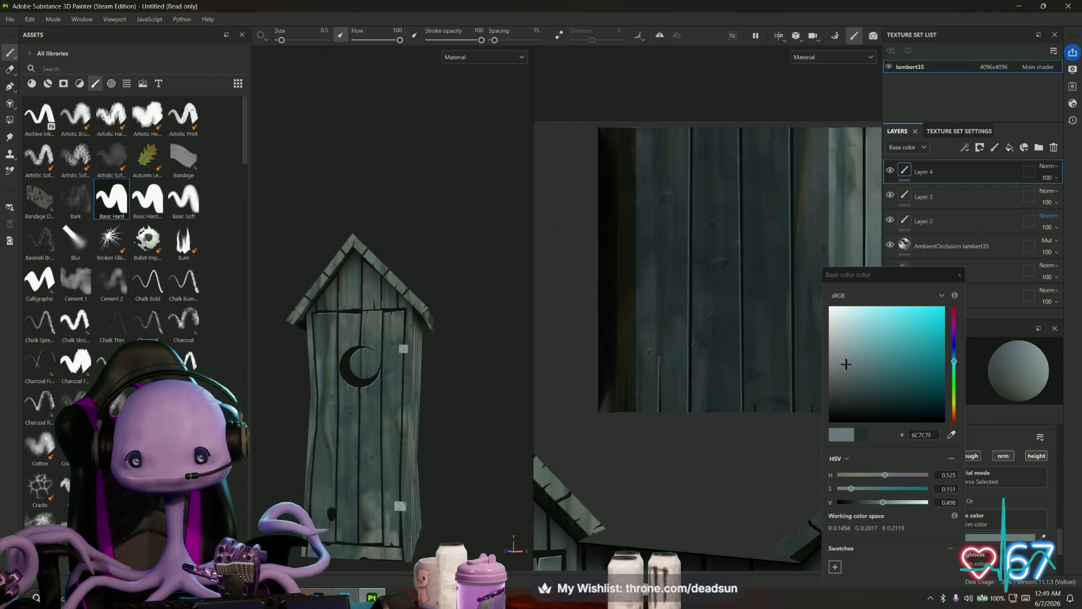
pyautogui.moveTo(628, 373); pyautogui.dragTo(623, 262, button='middle')
pyautogui.scroll(10, 682, 344)
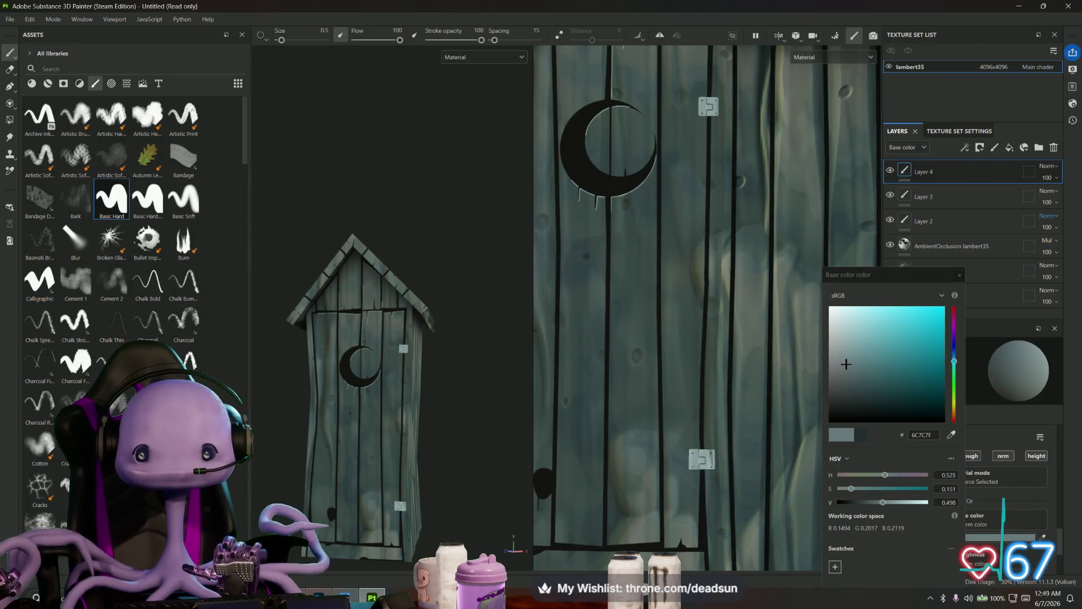
pyautogui.moveTo(659, 344); pyautogui.dragTo(654, 213, button='middle')
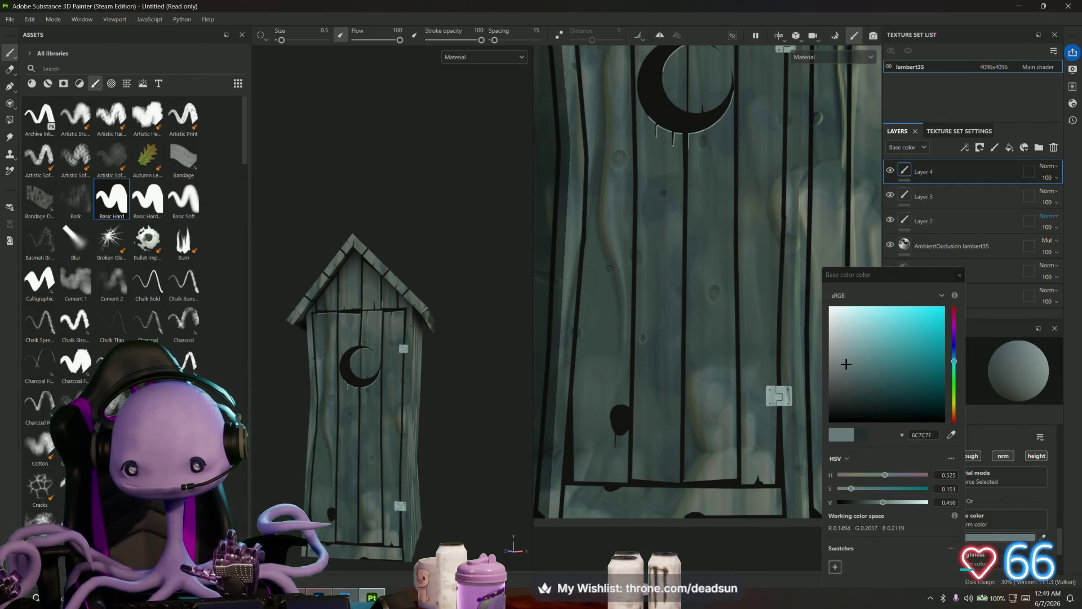
pyautogui.press('shift')
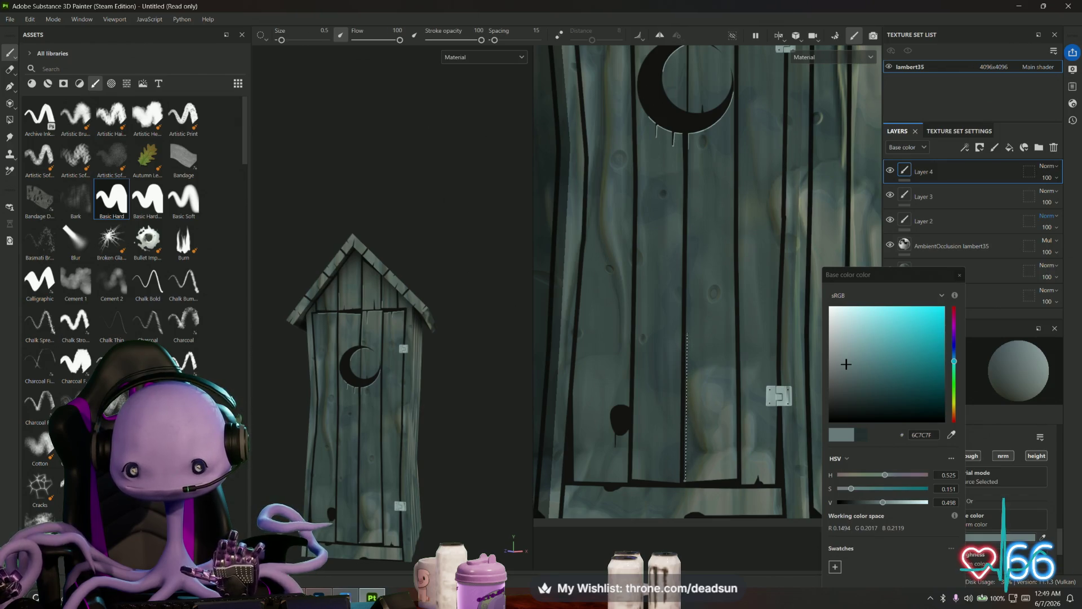
pyautogui.keyDown('shift'); pyautogui.click(687, 333); pyautogui.keyUp('shift')
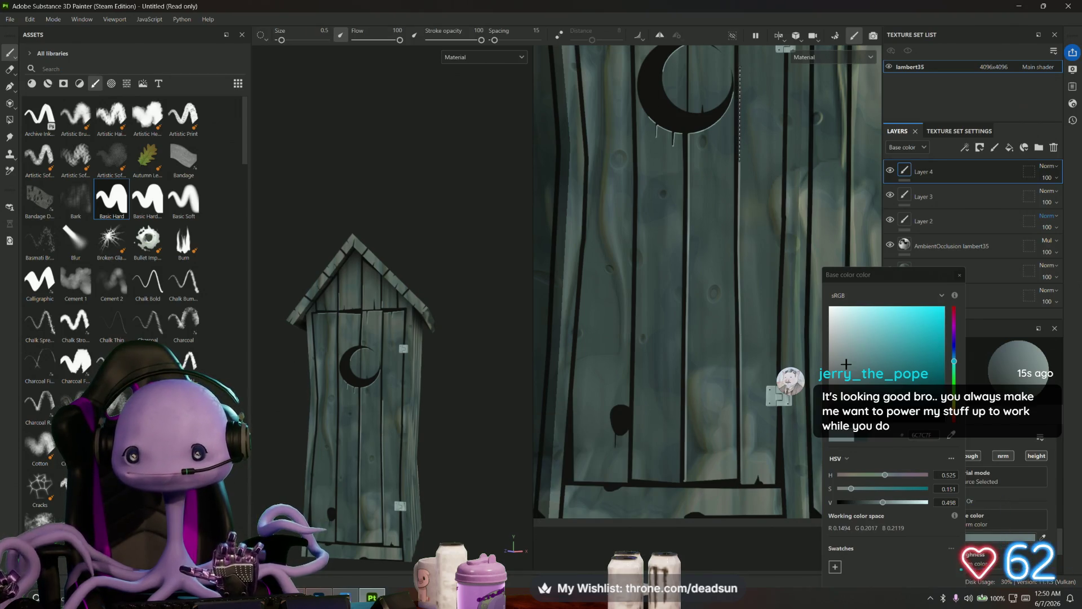
# - Line up the next straight highlight, moving from the moon area to the lower door planks
pyautogui.keyDown('alt'); pyautogui.moveTo(778, 396); pyautogui.dragTo(744, 243); pyautogui.keyUp('alt')
pyautogui.scroll(2, 698, 257)
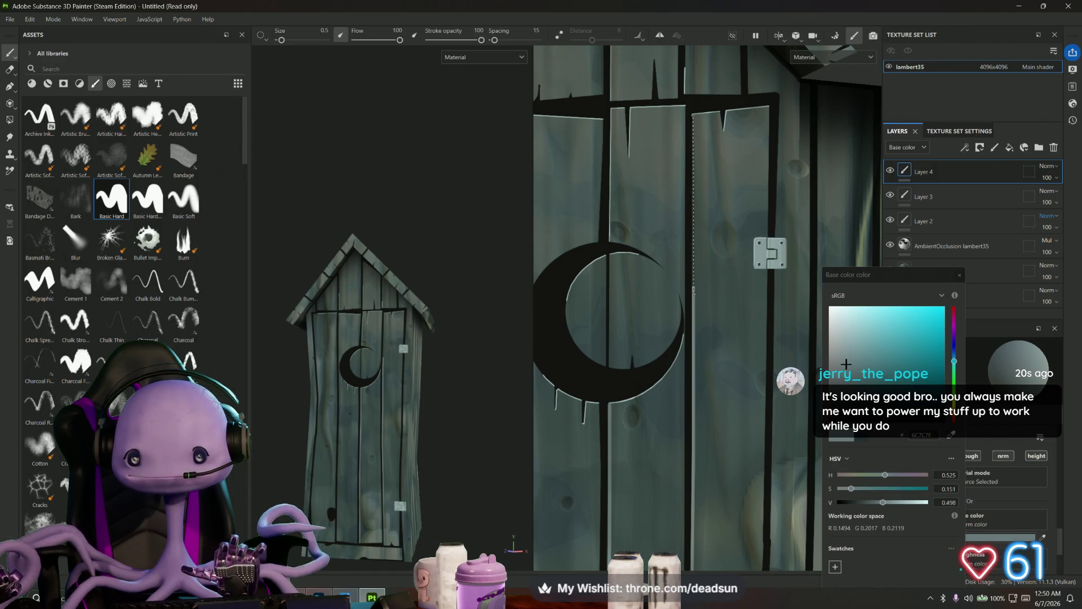
pyautogui.press('shift')
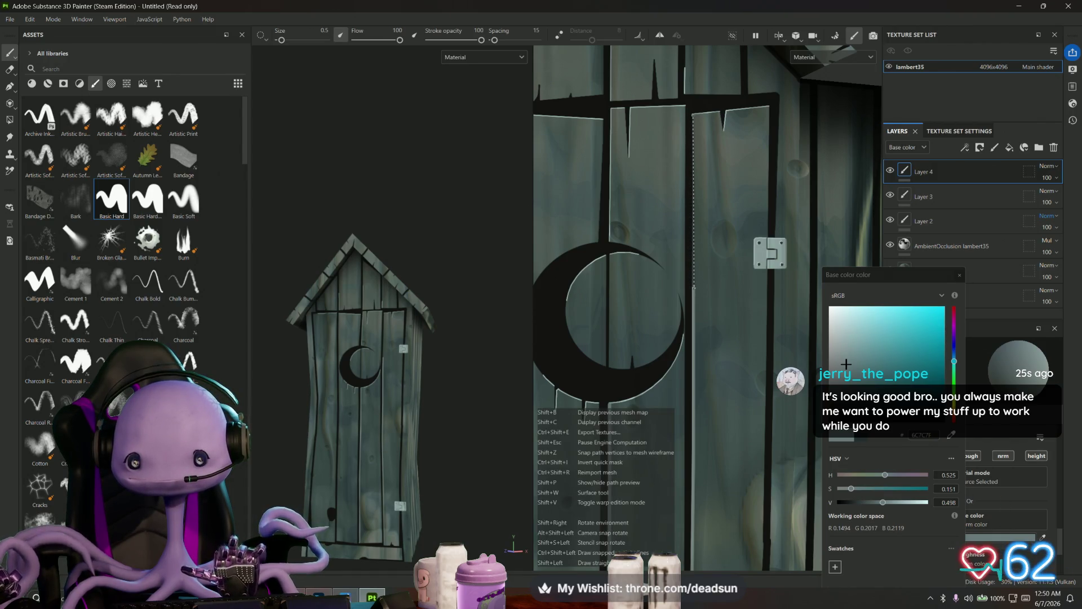
pyautogui.scroll(-3, 696, 304)
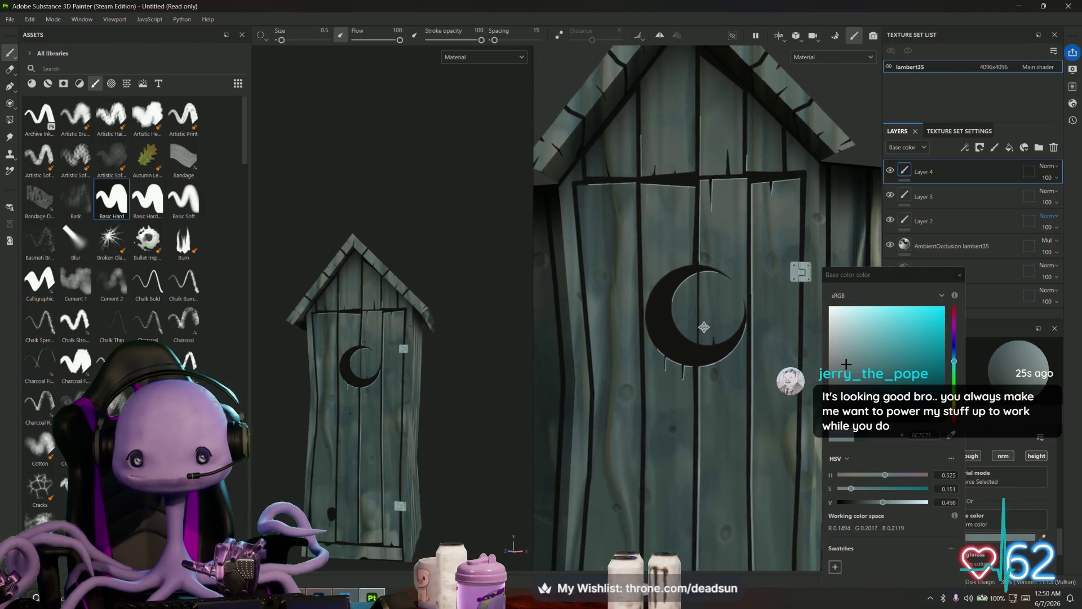
pyautogui.scroll(3, 704, 327)
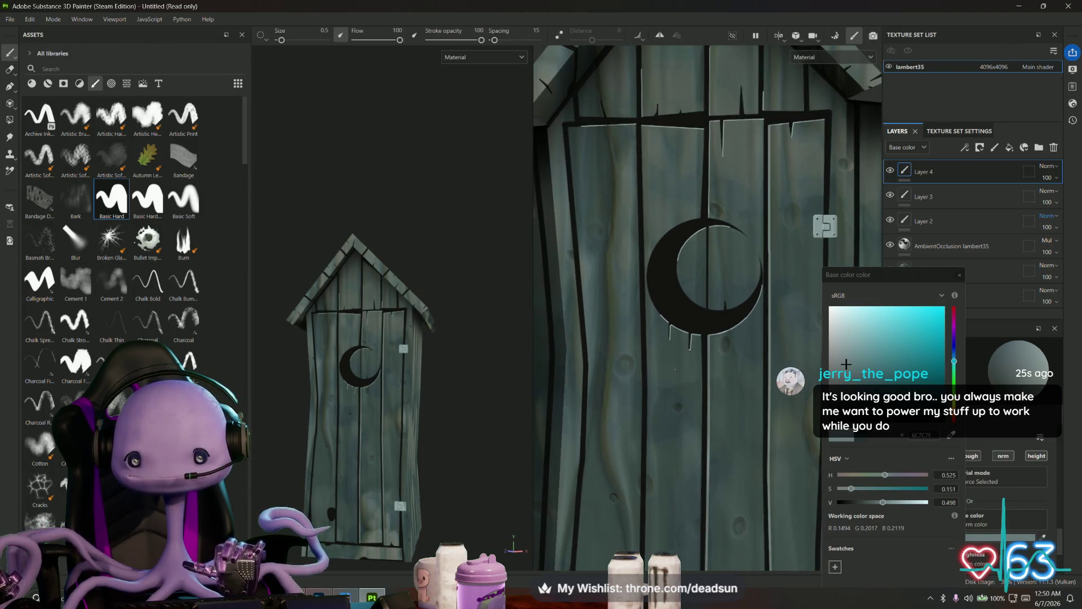
pyautogui.moveTo(675, 369); pyautogui.dragTo(628, 403, button='middle')
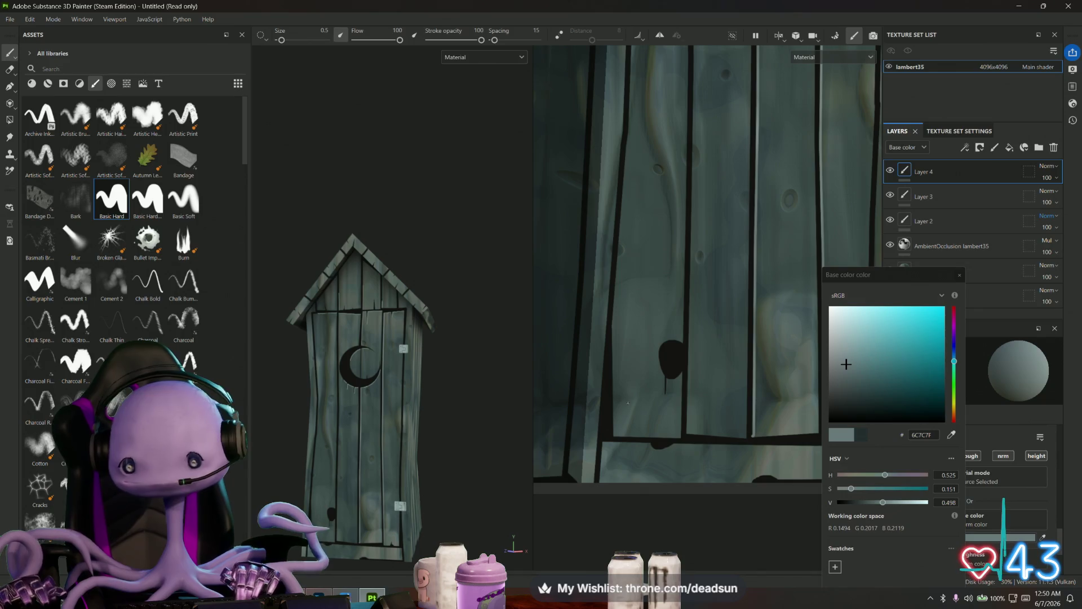
# - Paint a pale highlight off the knot-hole's edge and a straight drip below it
pyautogui.scroll(3, 692, 379)
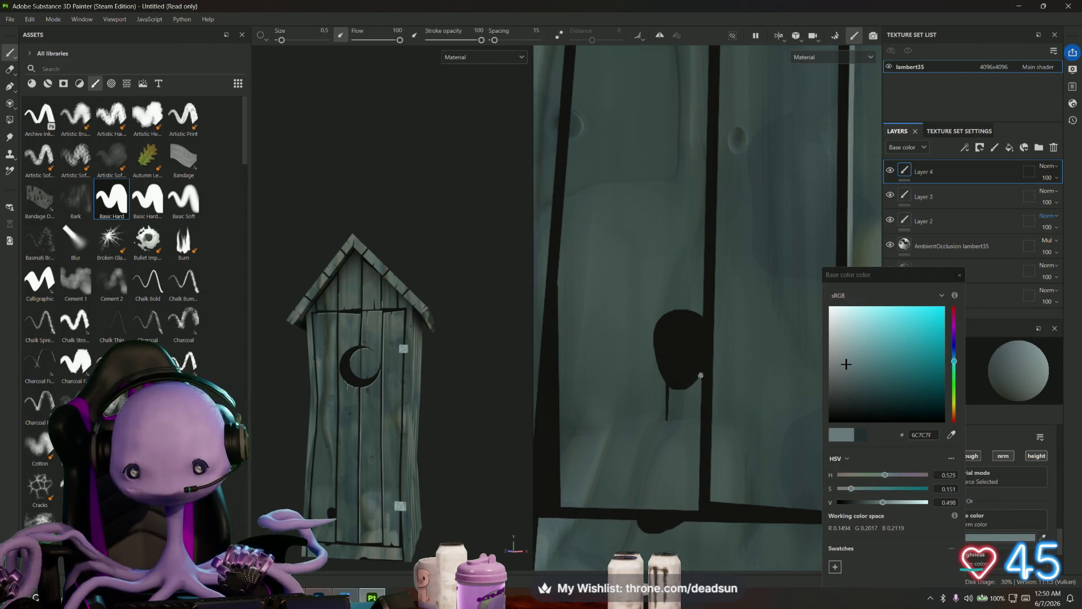
pyautogui.moveTo(700, 375); pyautogui.dragTo(671, 387)
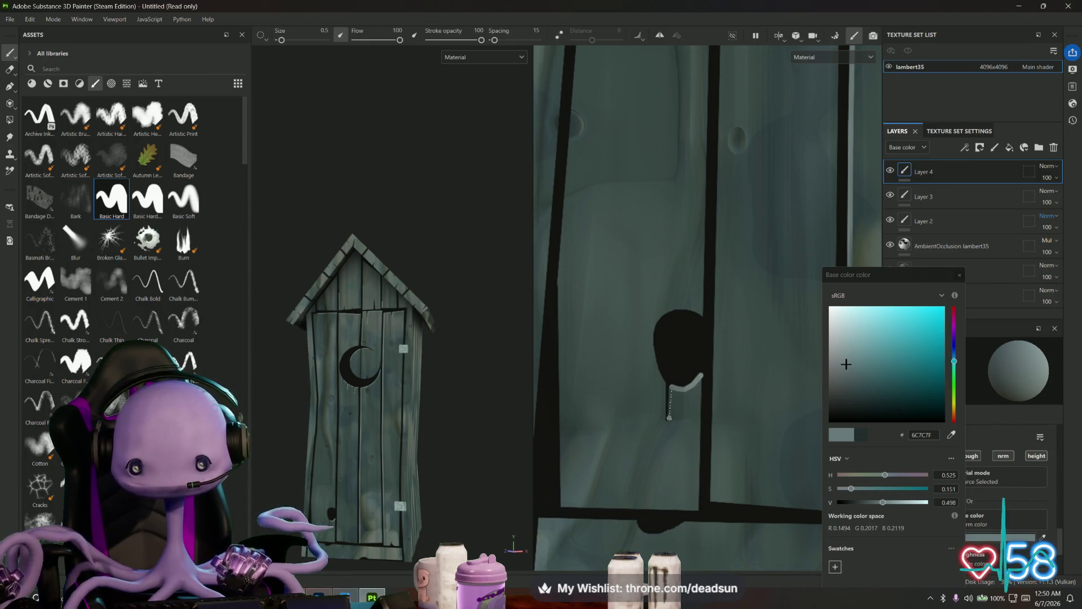
pyautogui.keyDown('shift'); pyautogui.click(671, 419); pyautogui.keyUp('shift')
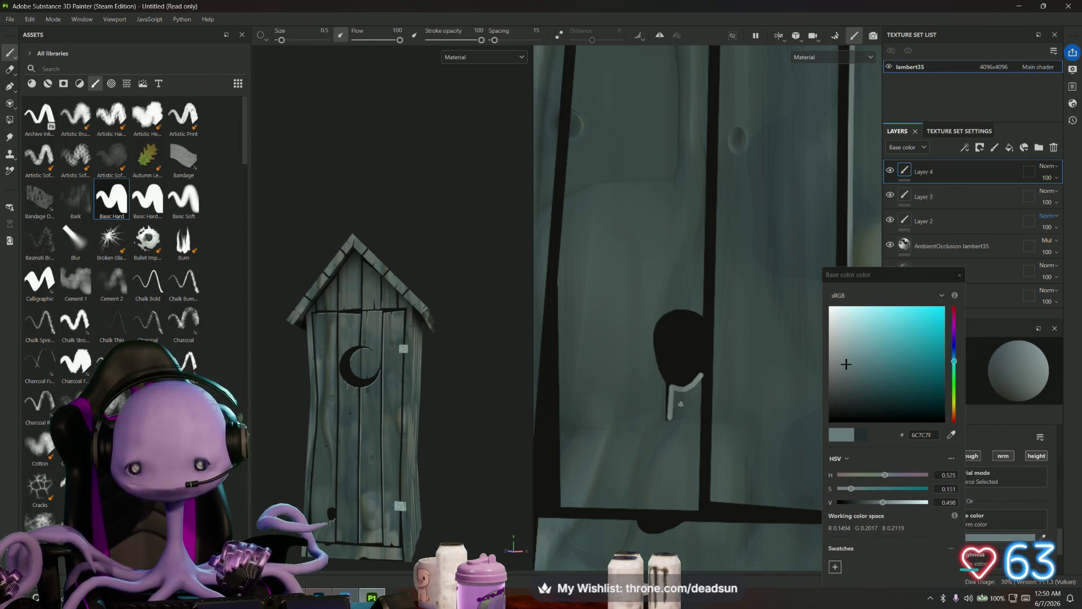
pyautogui.scroll(-2, 680, 402)
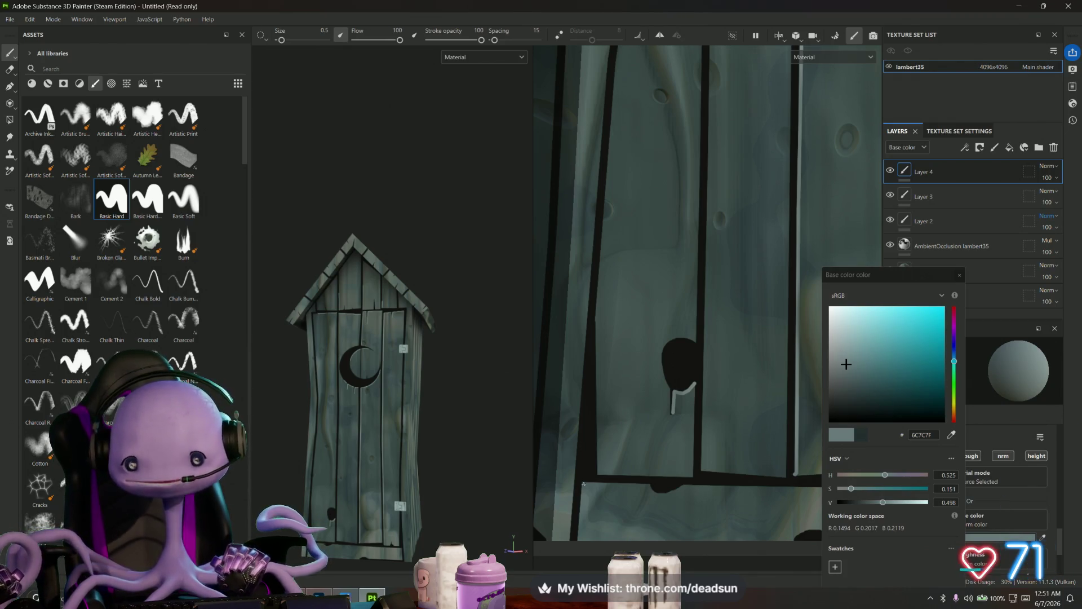
# - Paint straight pale highlights along the door's lower-left and bottom edges
pyautogui.keyDown('shift'); pyautogui.click(579, 540); pyautogui.keyUp('shift')
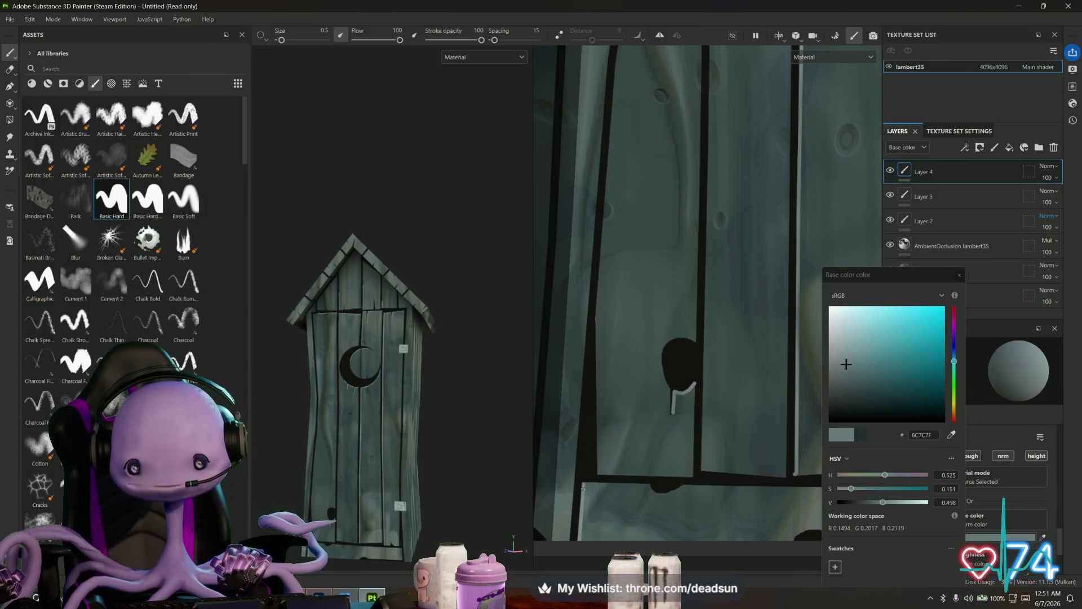
pyautogui.press('shift')
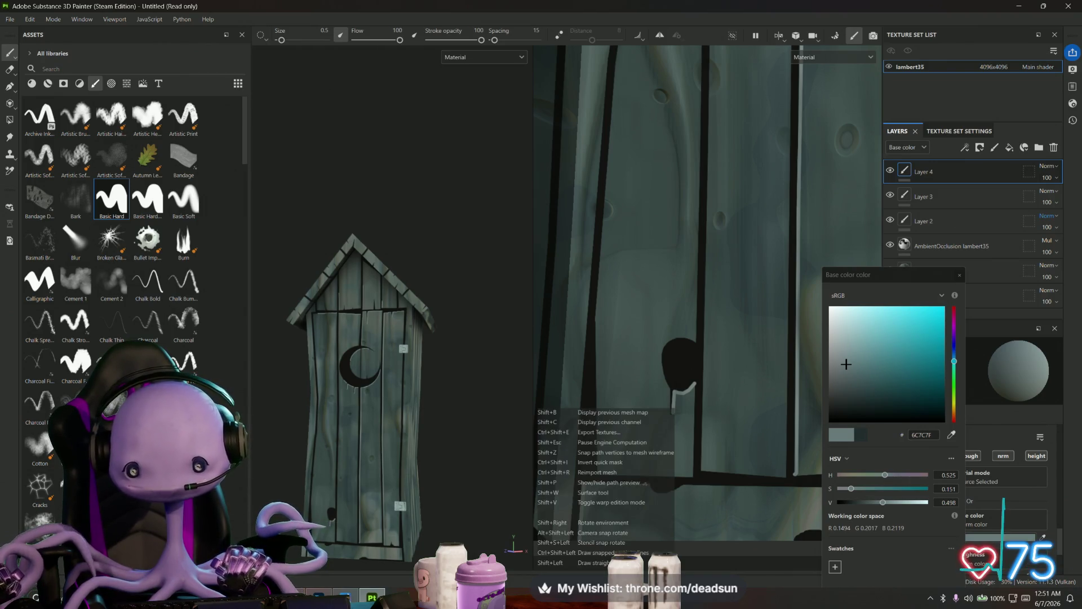
pyautogui.keyDown('shift'); pyautogui.click(651, 485); pyautogui.keyUp('shift')
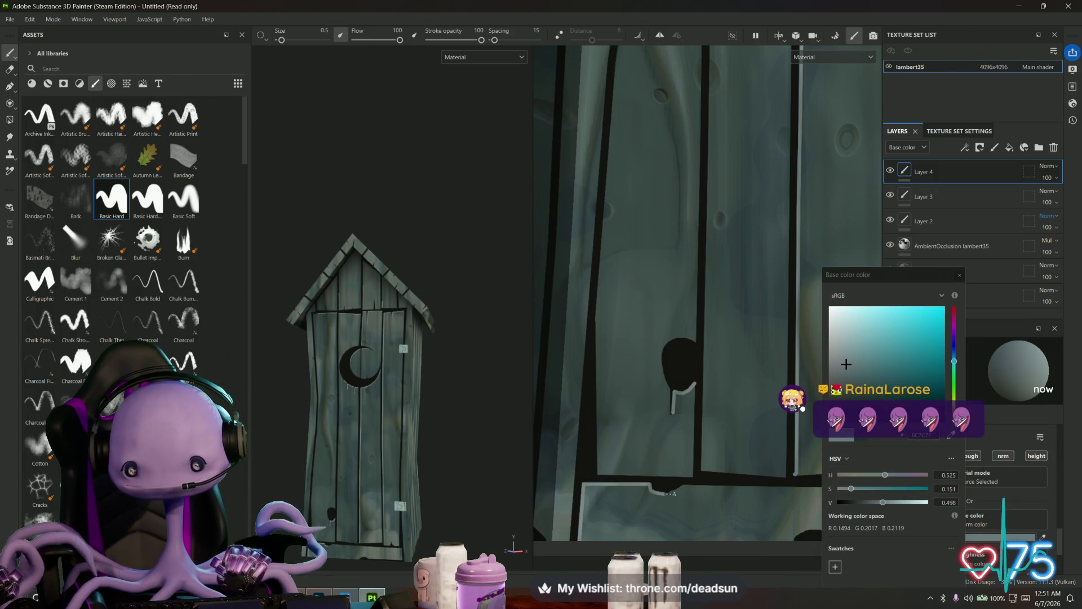
pyautogui.moveTo(683, 486)
pyautogui.keyDown('alt'); pyautogui.mouseDown()
pyautogui.moveTo(721, 482)
pyautogui.moveTo(580, 469)
pyautogui.mouseUp(); pyautogui.keyUp('alt')
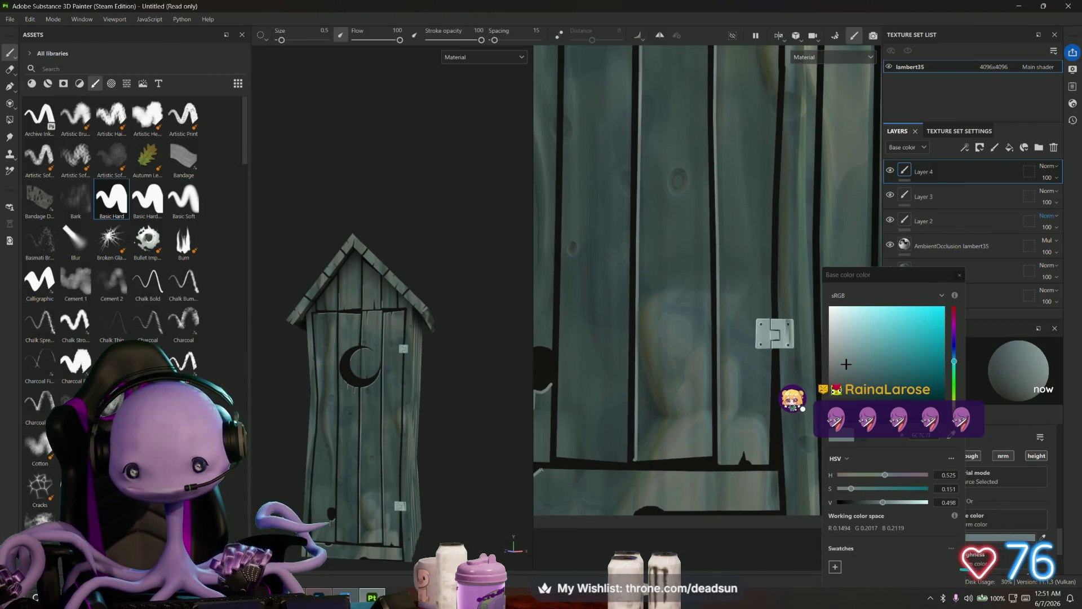
pyautogui.press('shift')
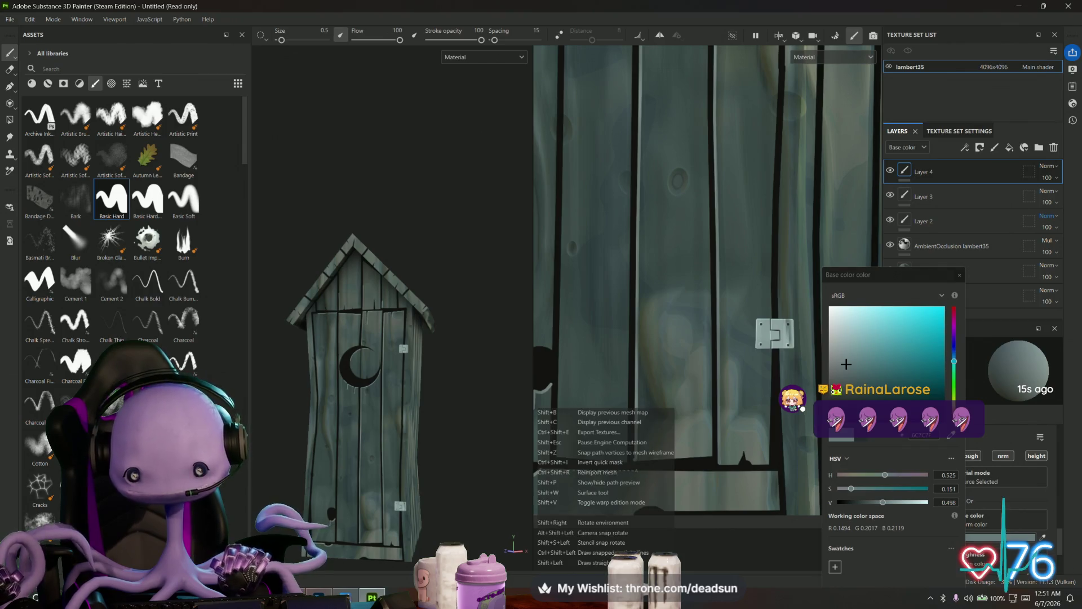
pyautogui.keyDown('shift'); pyautogui.click(637, 471); pyautogui.keyUp('shift')
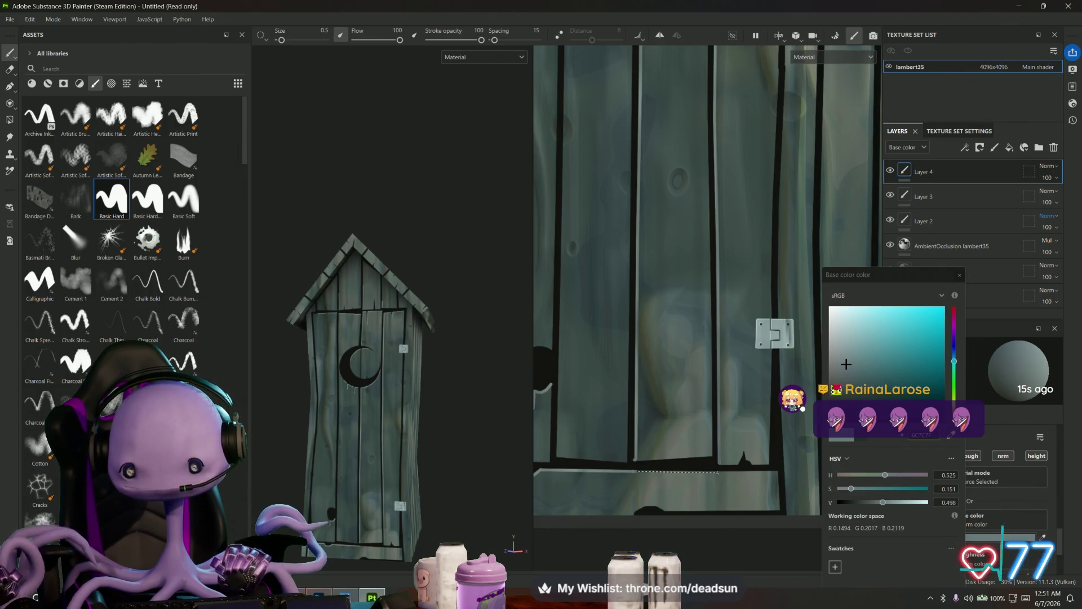
pyautogui.keyDown('shift'); pyautogui.click(718, 471); pyautogui.keyUp('shift')
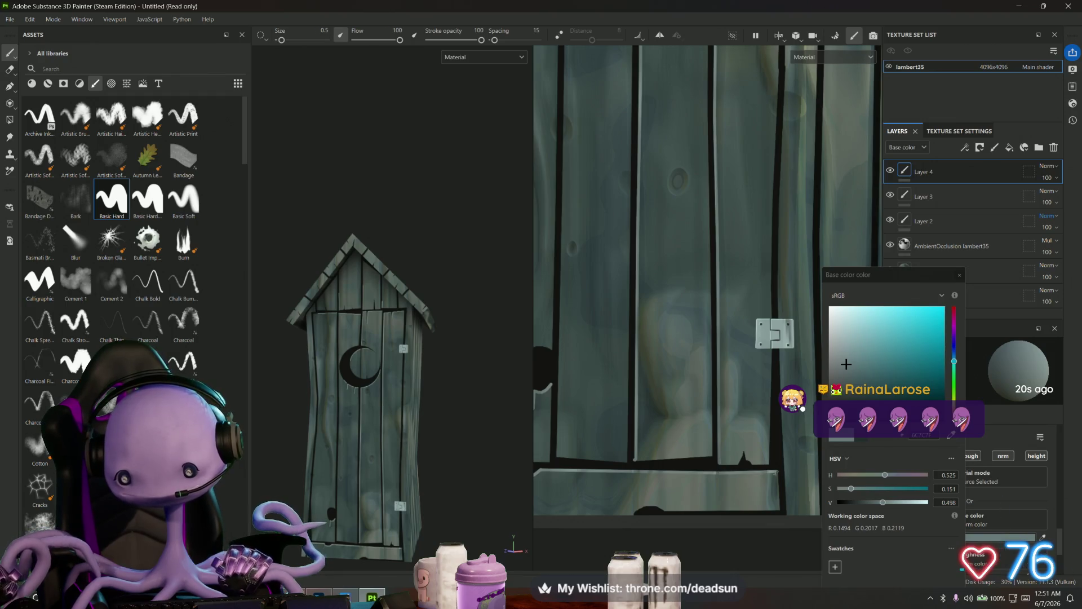
# - Zoom in close on the hole in the door to prepare the next straight highlight
pyautogui.moveTo(564, 281)
pyautogui.mouseDown(button='middle')
pyautogui.moveTo(586, 395)
pyautogui.moveTo(626, 457)
pyautogui.moveTo(589, 426)
pyautogui.mouseUp(button='middle')
pyautogui.scroll(3, 589, 426)
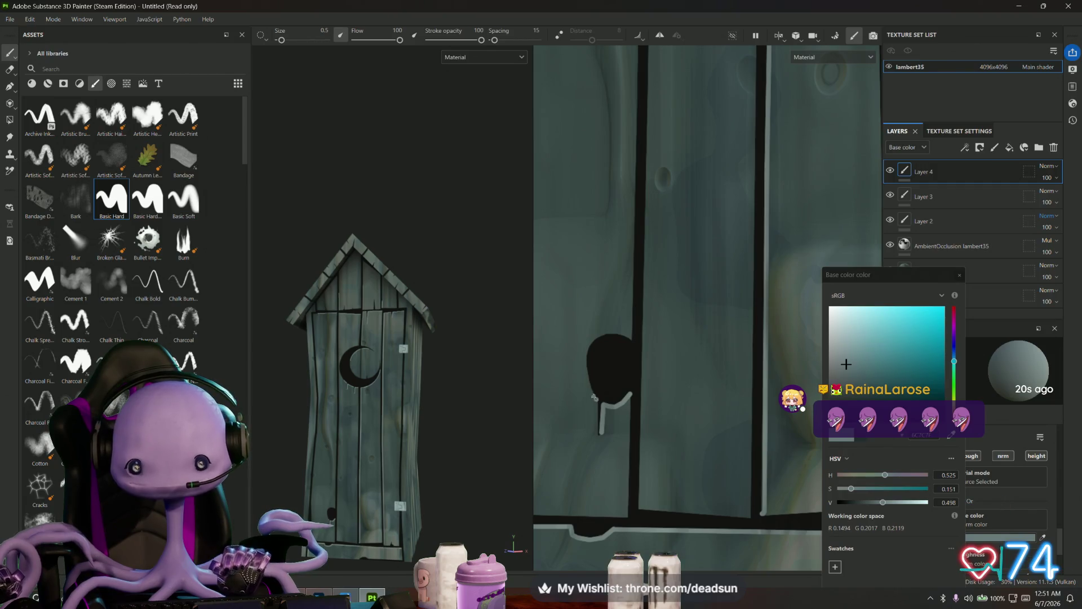
pyautogui.press('shift')
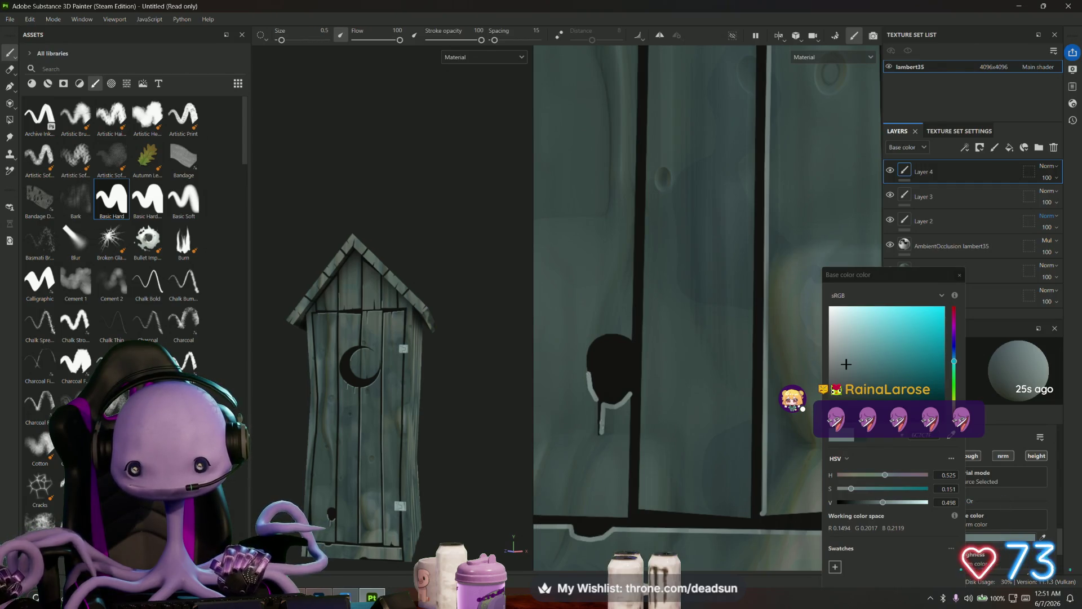
pyautogui.scroll(-5, 605, 476)
pyautogui.scroll(5, 608, 282)
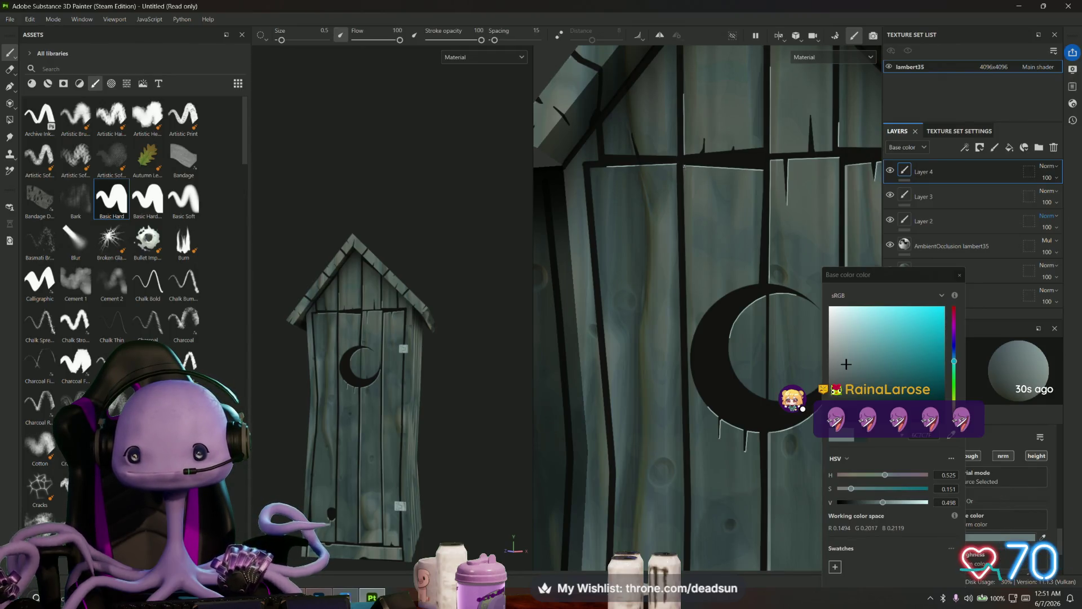
# - Paint two straight pale highlights down the door plank starting below the moon
pyautogui.press('shift')
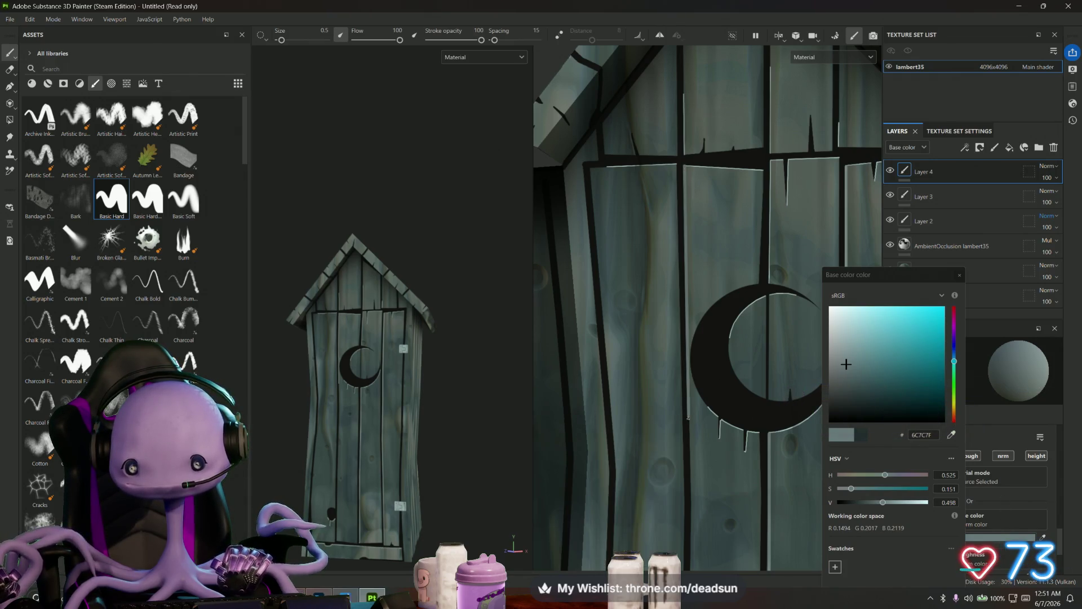
pyautogui.moveTo(692, 504); pyautogui.dragTo(700, 278, button='middle')
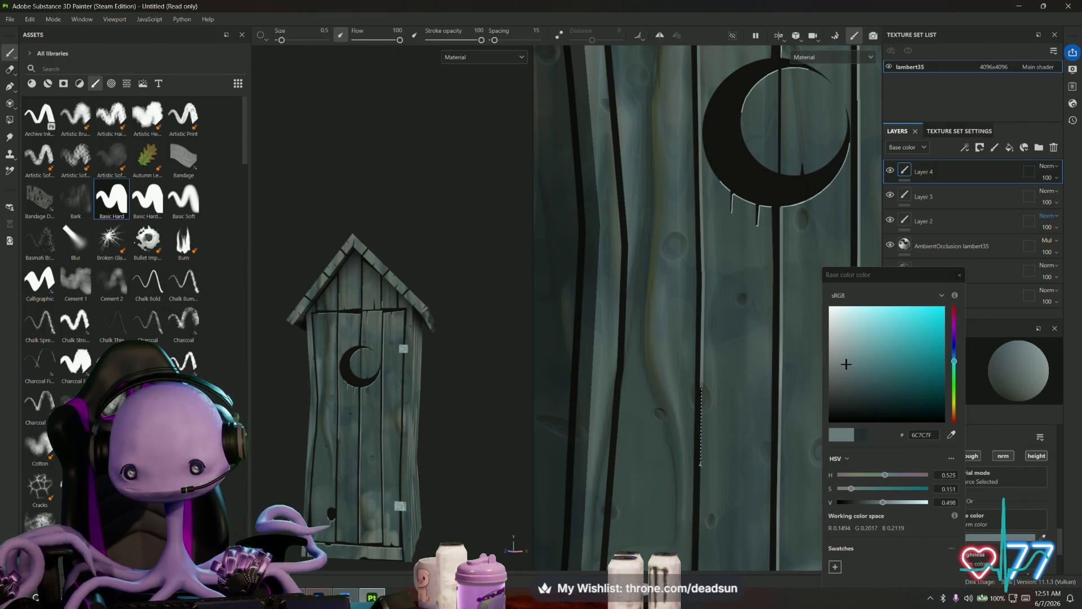
pyautogui.keyDown('shift'); pyautogui.click(701, 465); pyautogui.keyUp('shift')
pyautogui.moveTo(701, 465); pyautogui.dragTo(723, 190, button='middle')
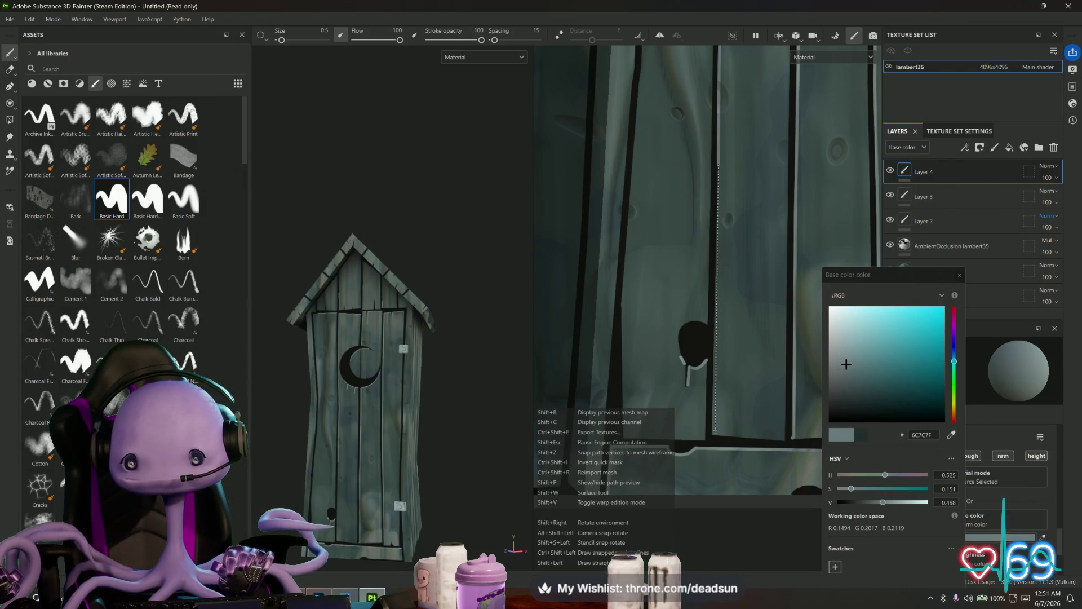
pyautogui.keyDown('shift'); pyautogui.click(716, 430); pyautogui.keyUp('shift')
pyautogui.scroll(-5, 716, 429)
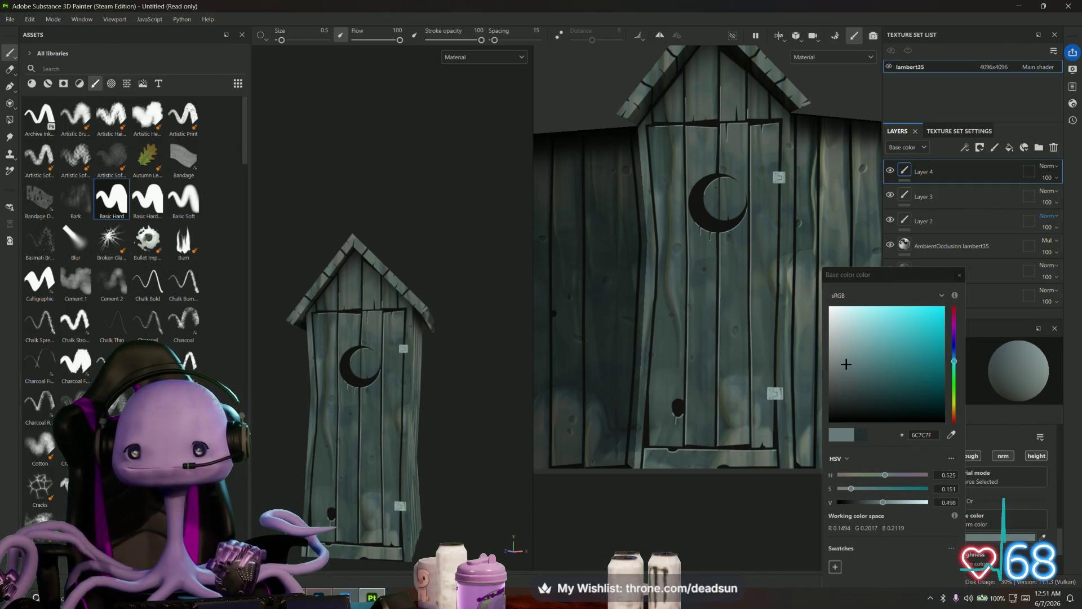
pyautogui.scroll(2, 651, 79)
pyautogui.scroll(2, 691, 156)
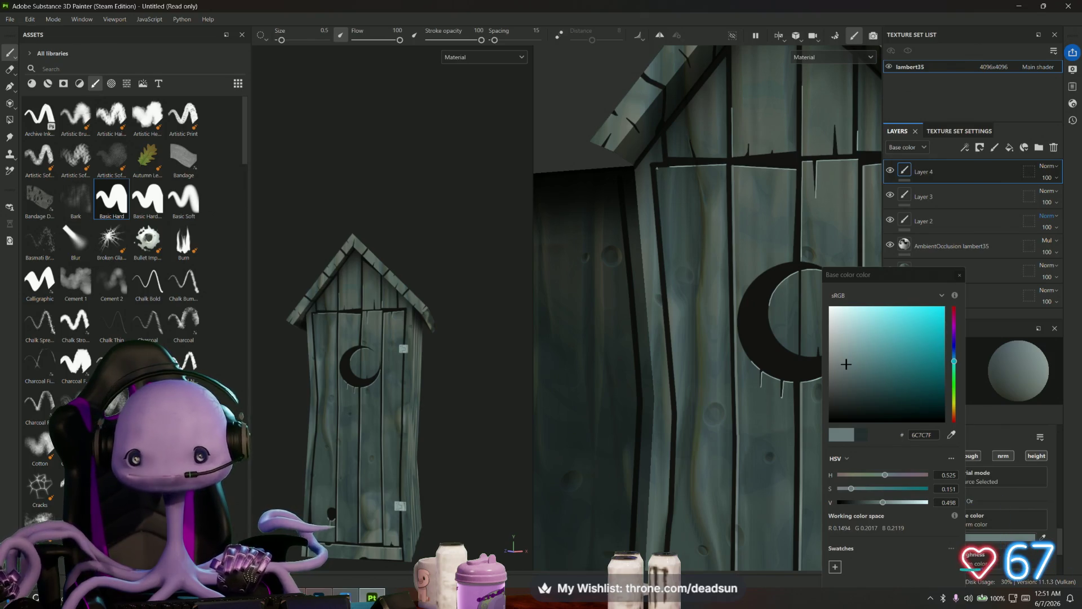
# - Paint a straight pale highlight down another door edge to the lower door
pyautogui.press('shift')
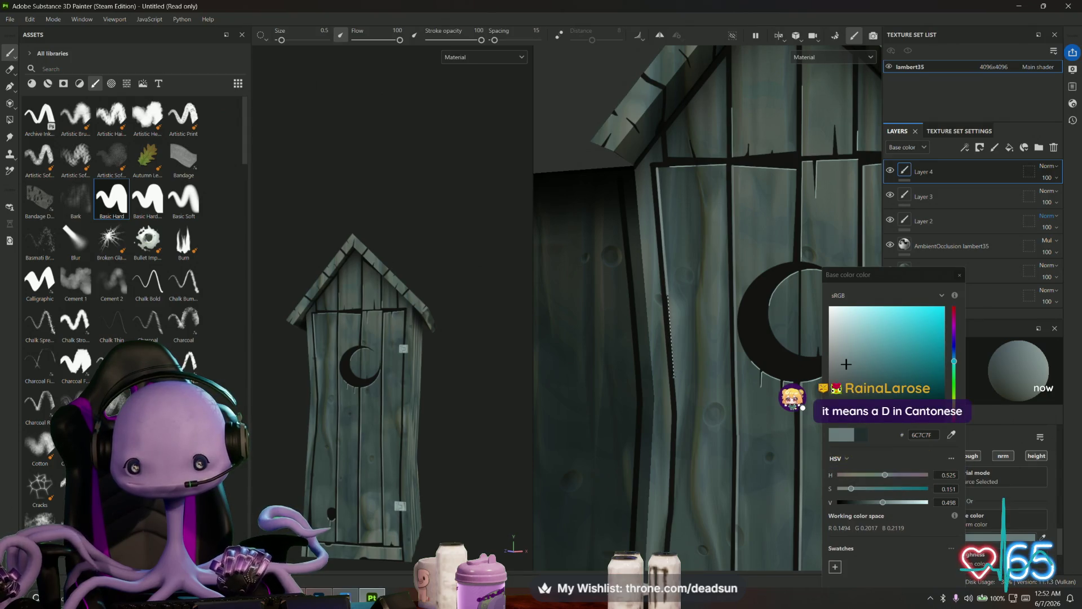
pyautogui.keyDown('shift'); pyautogui.click(673, 377); pyautogui.keyUp('shift')
pyautogui.keyDown('shift'); pyautogui.click(678, 414); pyautogui.keyUp('shift')
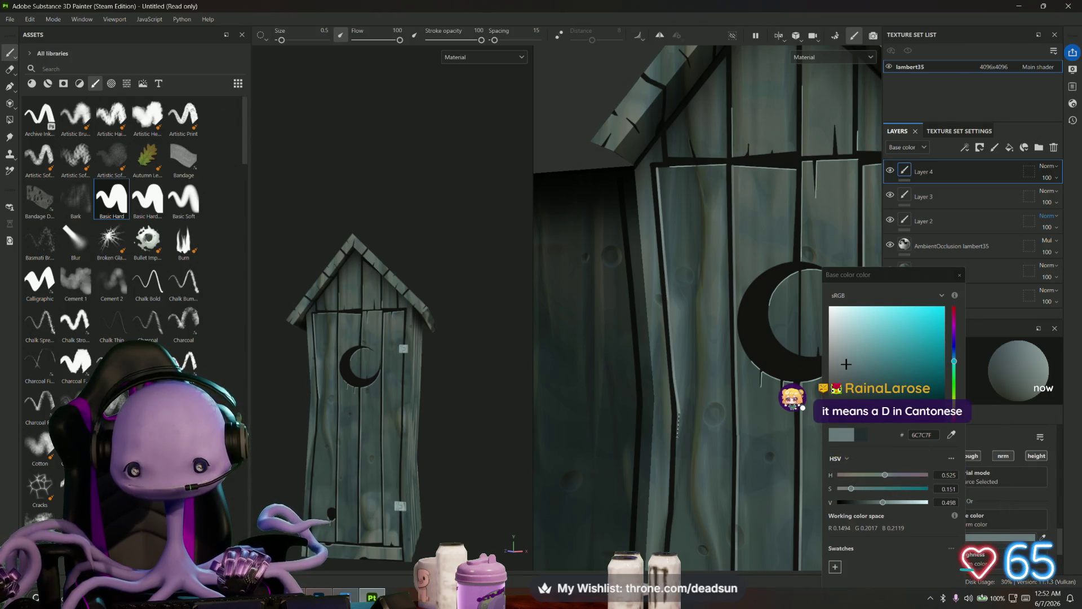
pyautogui.keyDown('shift'); pyautogui.click(676, 445); pyautogui.keyUp('shift')
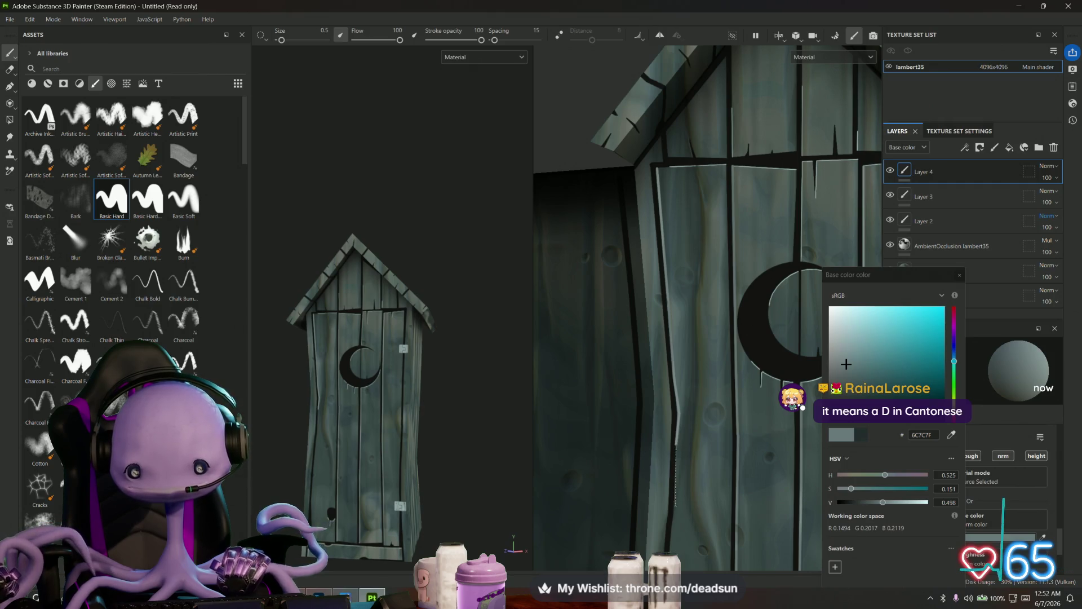
pyautogui.keyDown('shift'); pyautogui.click(675, 505); pyautogui.keyUp('shift')
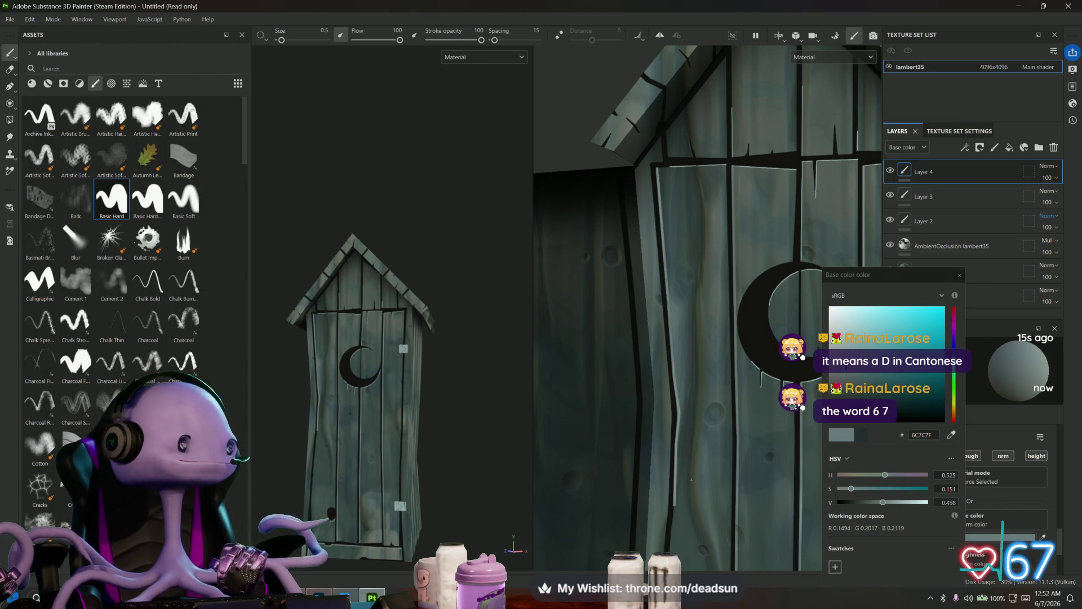
pyautogui.moveTo(691, 479); pyautogui.dragTo(745, 346, button='middle')
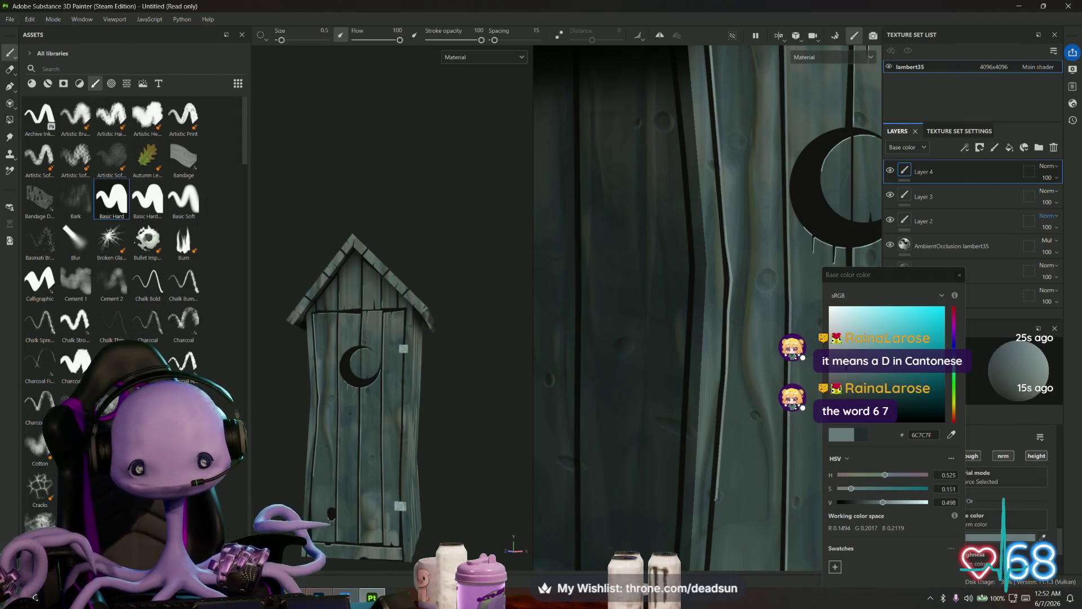
pyautogui.moveTo(715, 485); pyautogui.dragTo(731, 289, button='middle')
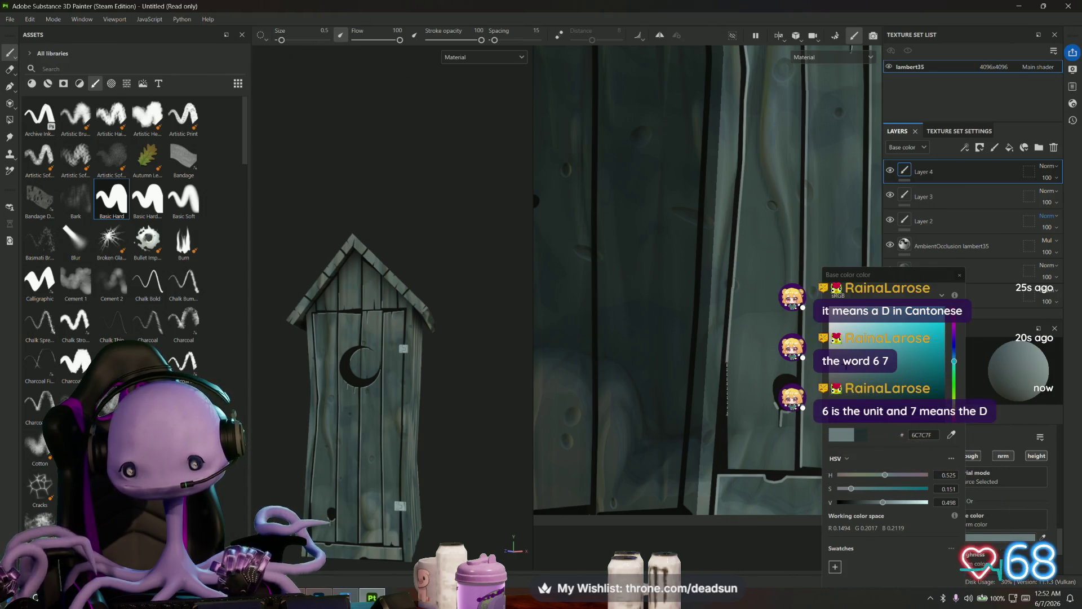
pyautogui.scroll(-5, 658, 415)
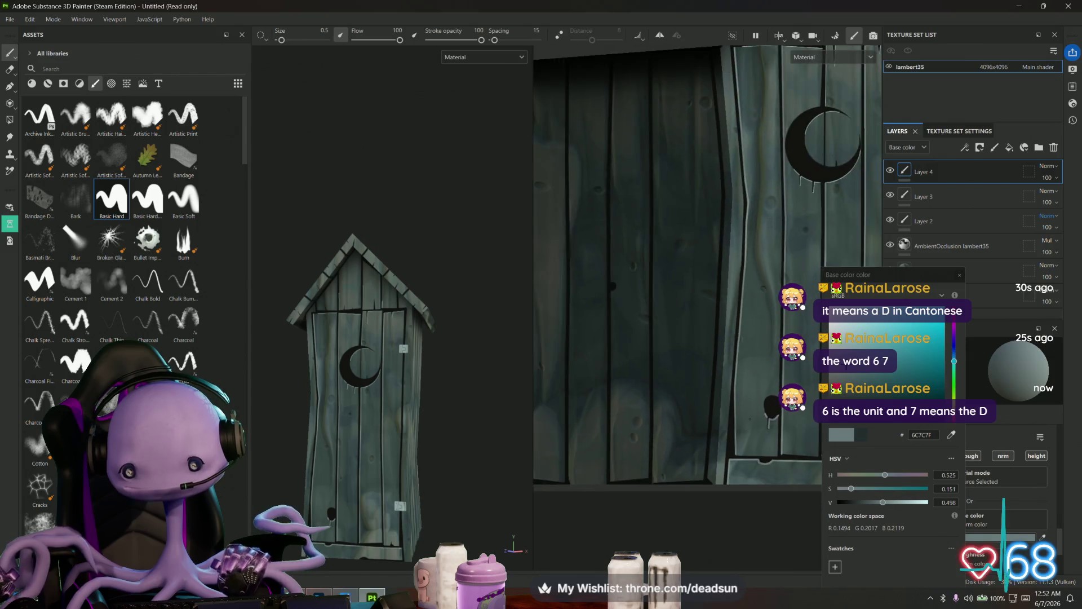
# - Inspect the door highlights below the moon in 3D, then save the project with Ctrl+S
pyautogui.moveTo(658, 415)
pyautogui.mouseDown(button='middle')
pyautogui.moveTo(662, 435)
pyautogui.moveTo(693, 395)
pyautogui.moveTo(676, 418)
pyautogui.mouseUp(button='middle')
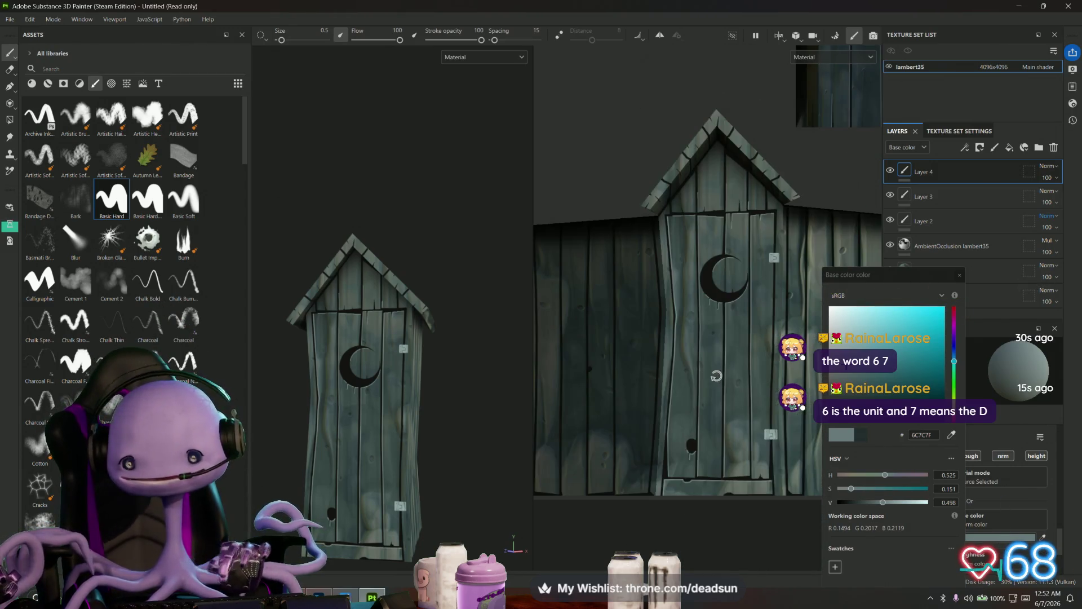
pyautogui.scroll(2, 676, 417)
pyautogui.scroll(3, 649, 185)
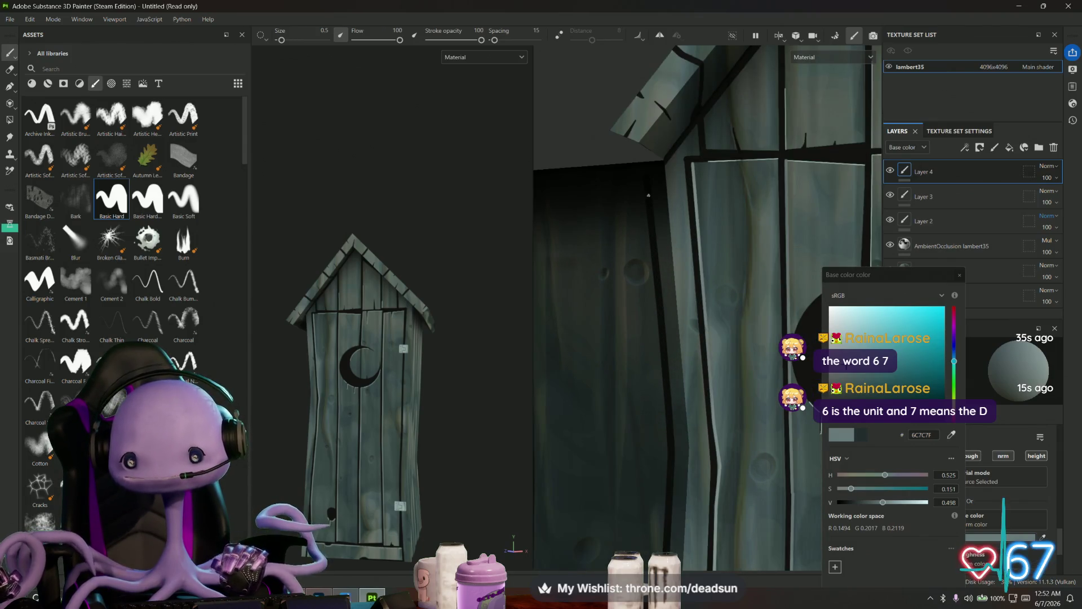
pyautogui.scroll(1, 650, 185)
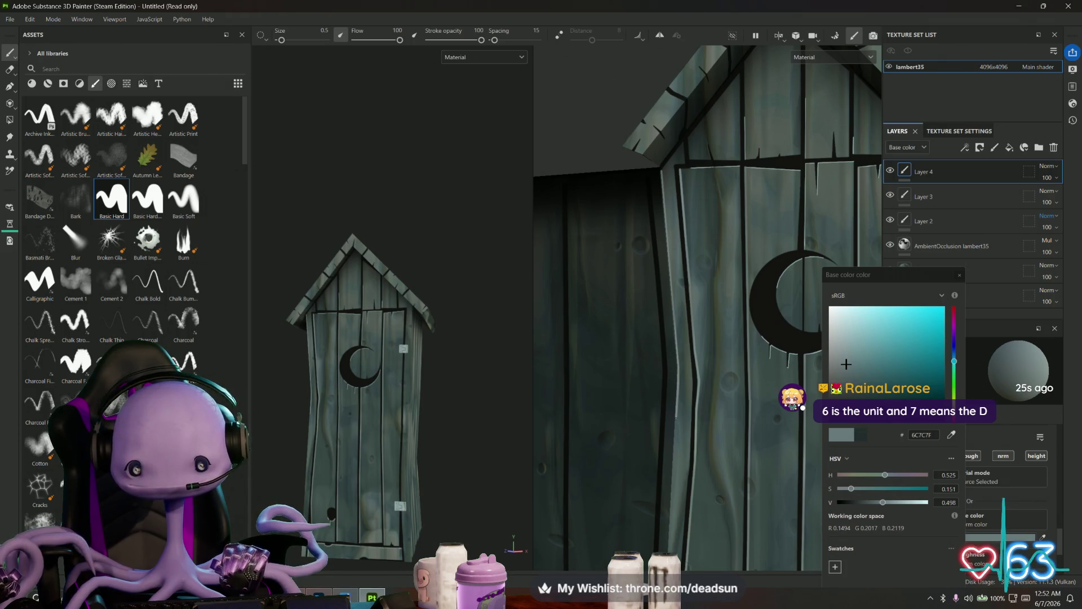
pyautogui.moveTo(672, 444); pyautogui.dragTo(715, 188, button='middle')
pyautogui.hotkey('ctrl', 's')
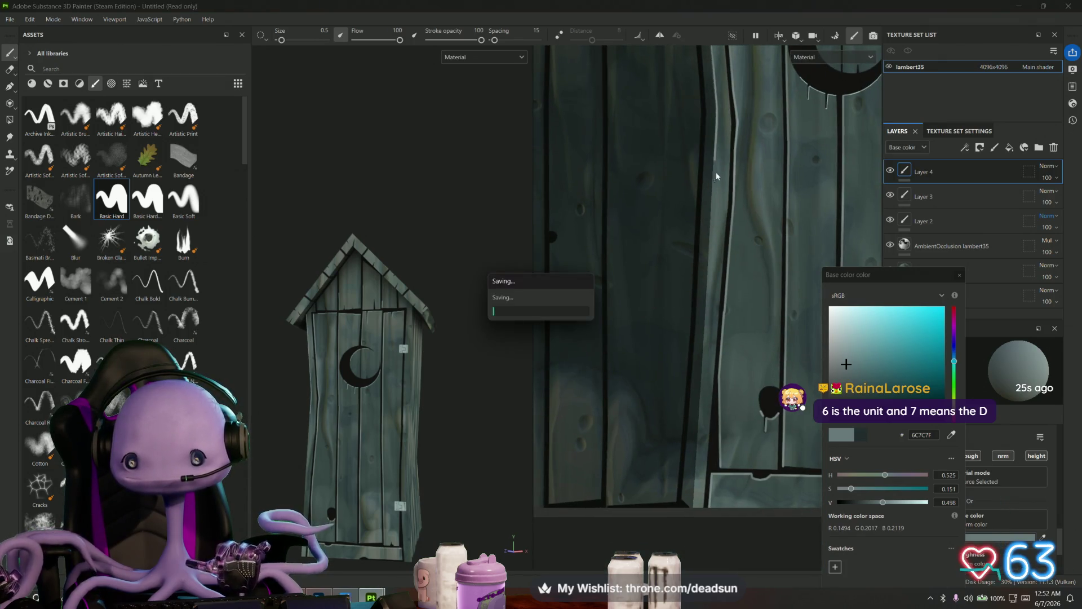
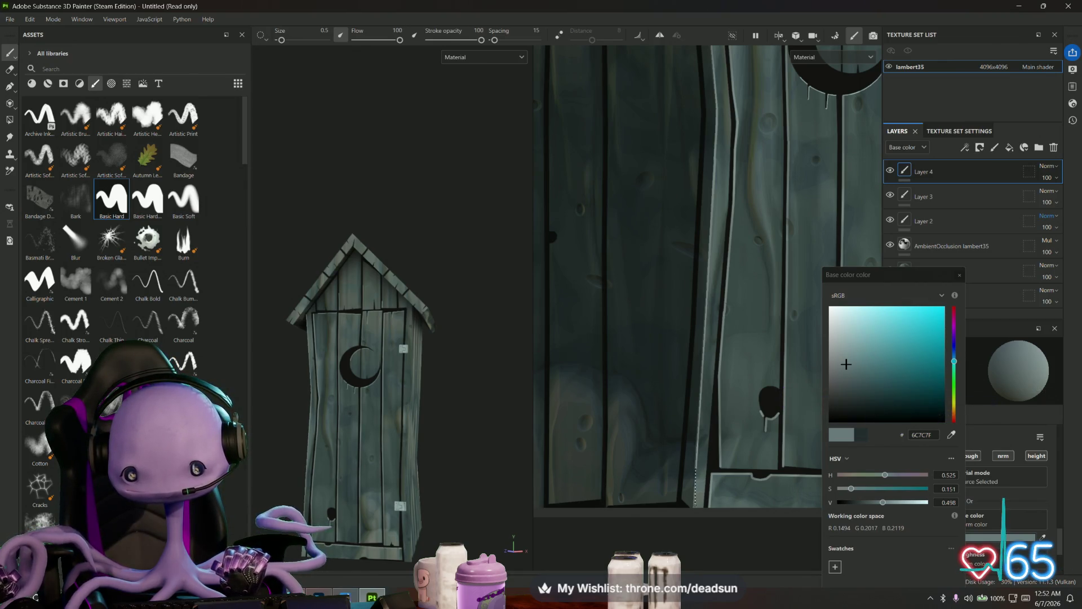
# - Paint a straight pale highlight from the roof corner down the first door plank near the hinge
pyautogui.scroll(-3, 695, 485)
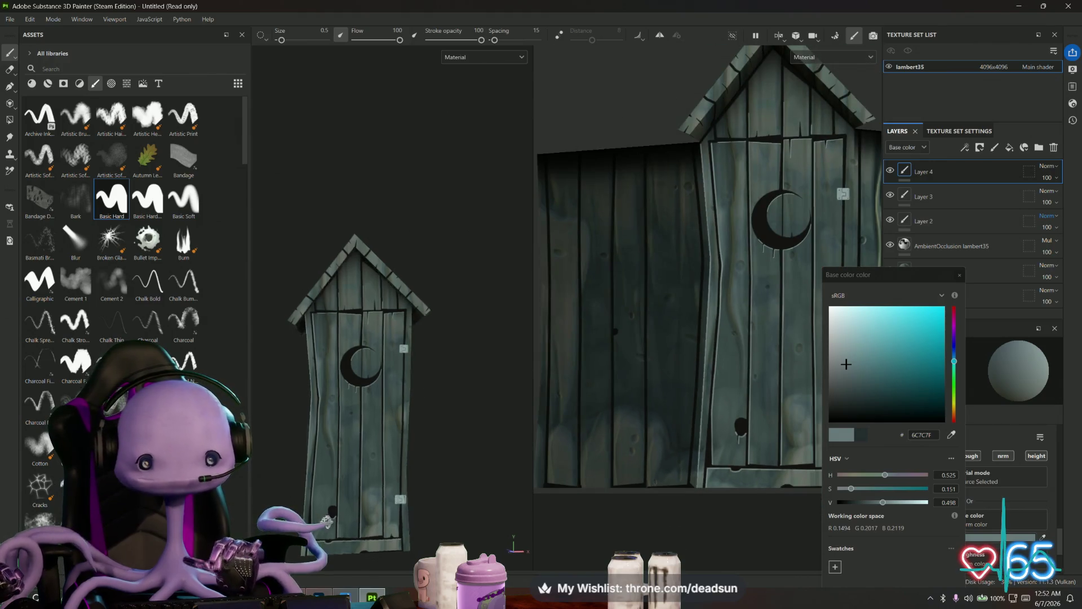
pyautogui.moveTo(327, 519)
pyautogui.keyDown('alt'); pyautogui.mouseDown()
pyautogui.moveTo(394, 527)
pyautogui.moveTo(315, 529)
pyautogui.moveTo(338, 496)
pyautogui.mouseUp(); pyautogui.keyUp('alt')
pyautogui.keyDown('alt'); pyautogui.moveTo(704, 360); pyautogui.dragTo(534, 353); pyautogui.keyUp('alt')
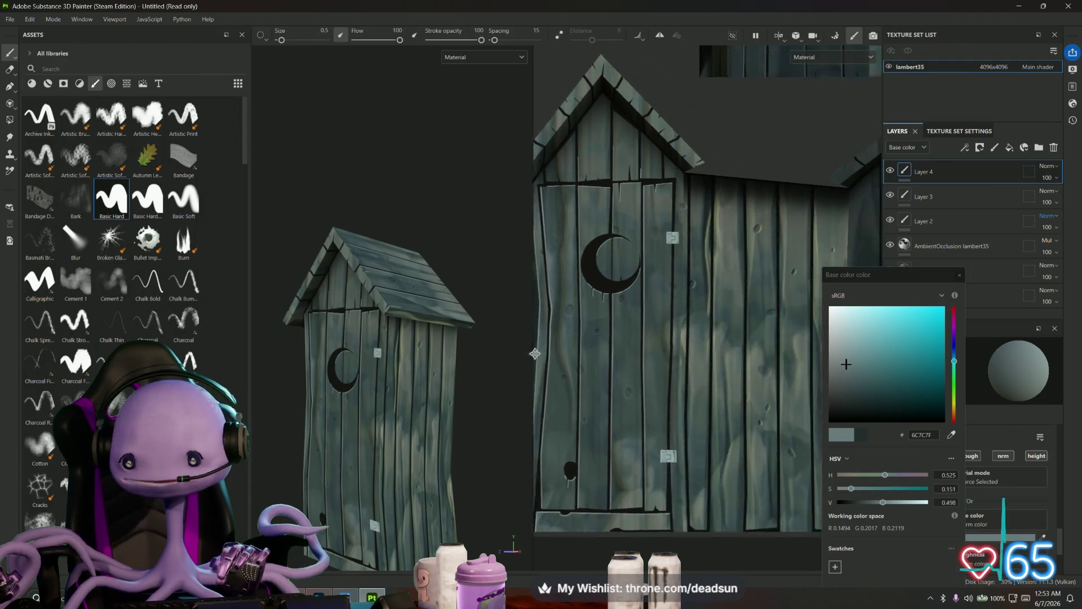
pyautogui.scroll(5, 535, 353)
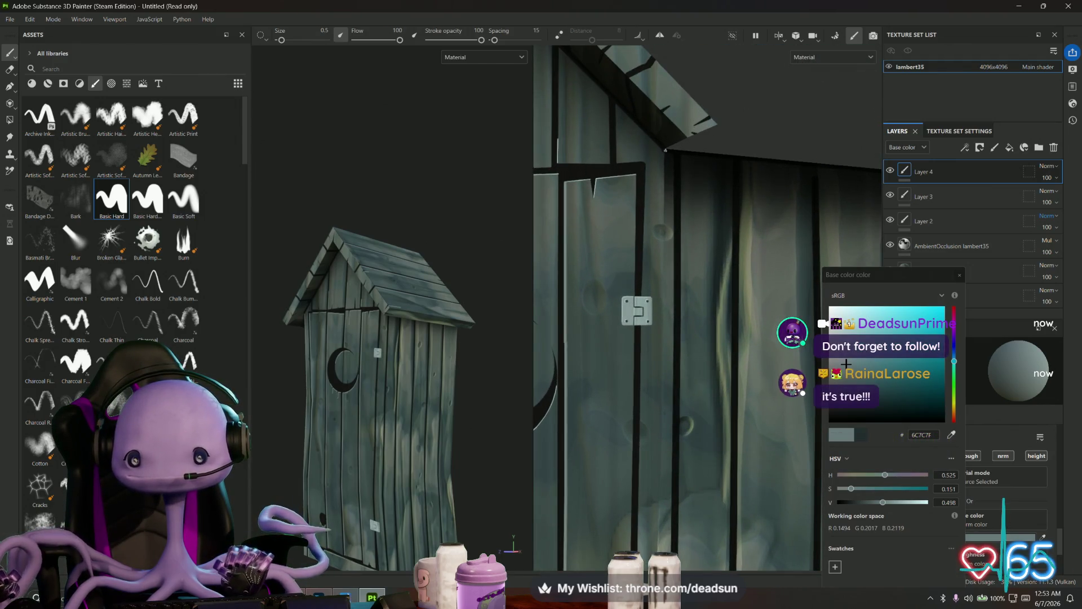
pyautogui.keyDown('shift'); pyautogui.click(663, 228); pyautogui.keyUp('shift')
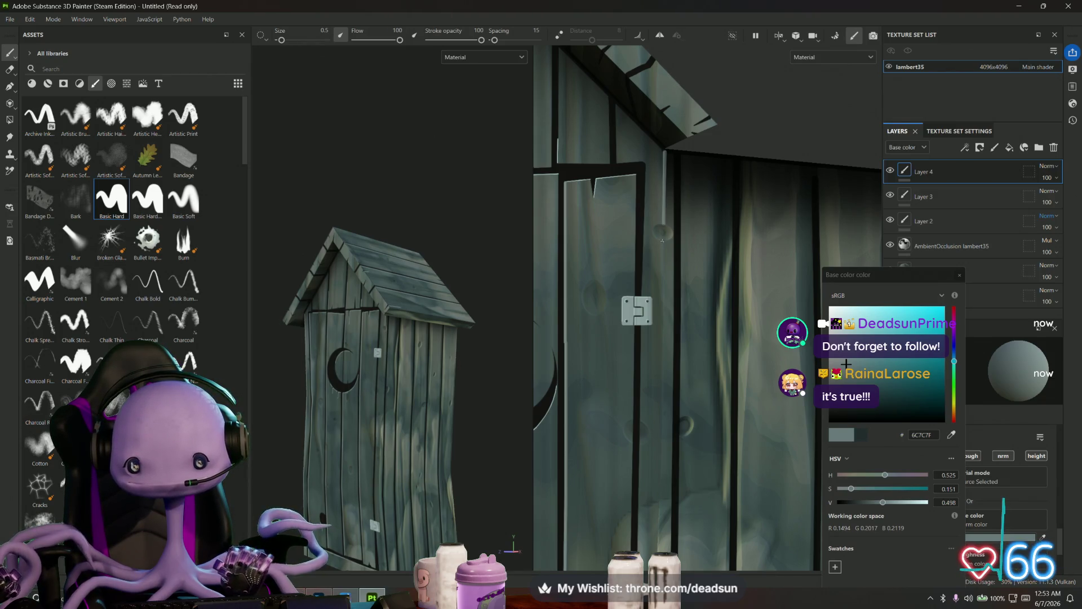
pyautogui.press('shift')
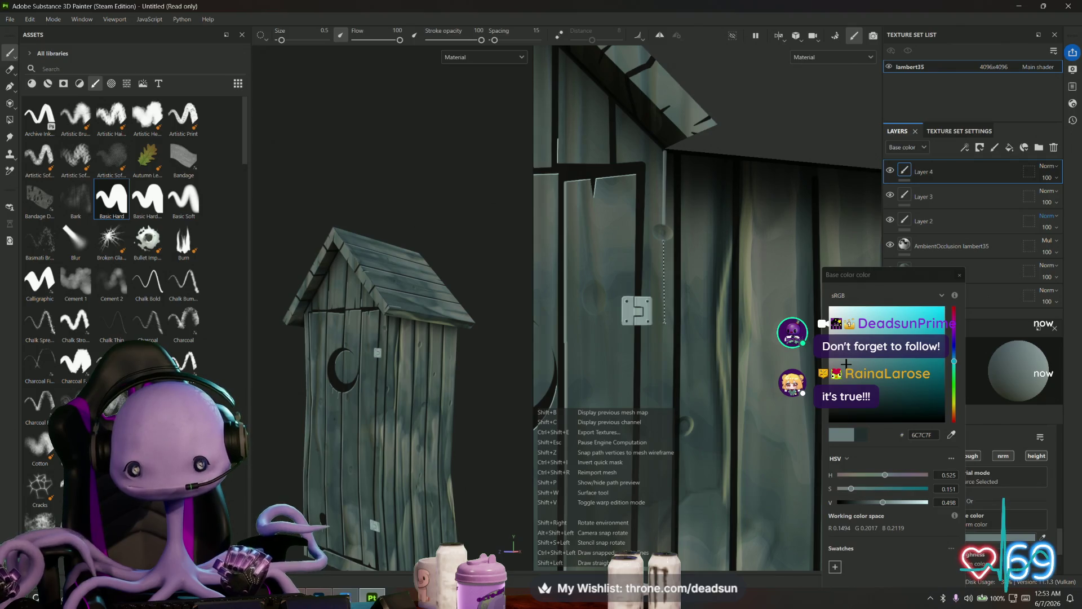
pyautogui.keyDown('shift'); pyautogui.click(665, 324); pyautogui.keyUp('shift')
# - Continue a straight light line farther down the plank seam
pyautogui.moveTo(665, 324); pyautogui.dragTo(665, 216, button='middle')
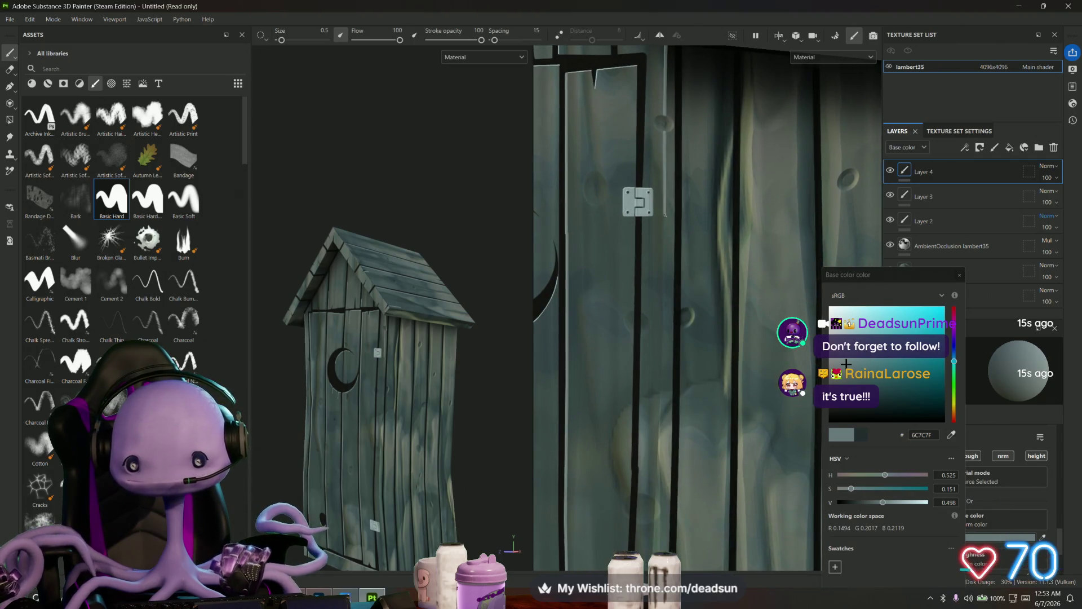
pyautogui.press('shift')
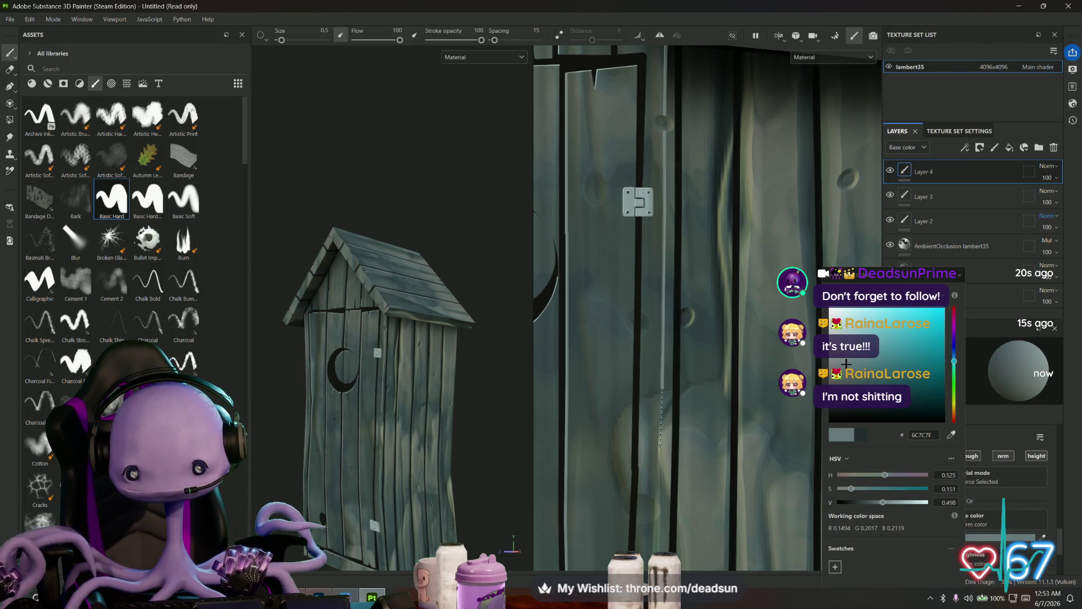
pyautogui.keyDown('shift'); pyautogui.click(661, 446); pyautogui.keyUp('shift')
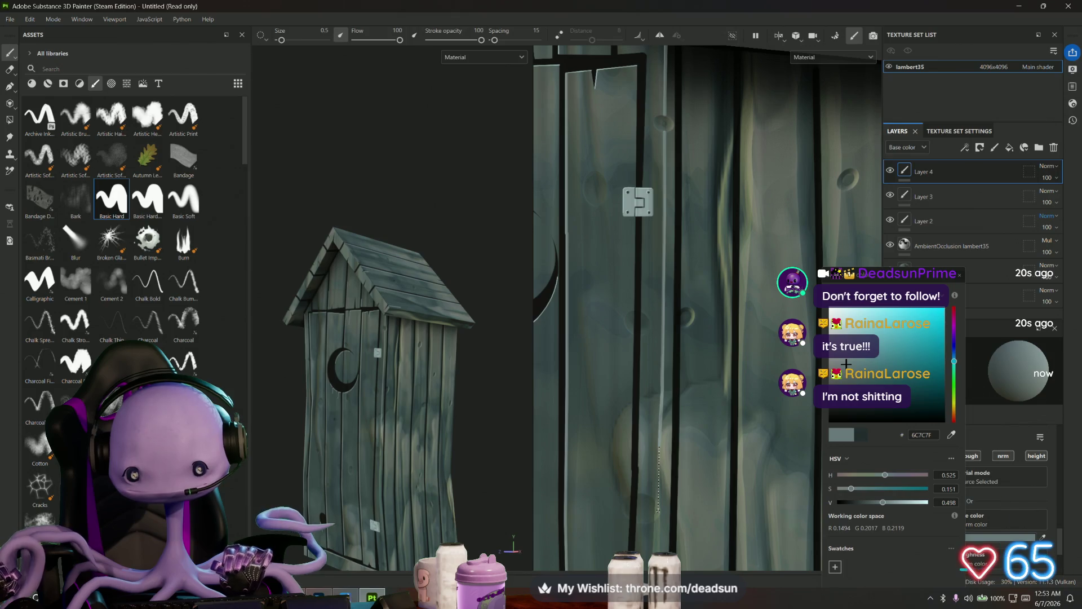
pyautogui.moveTo(664, 298)
pyautogui.mouseDown(button='middle')
pyautogui.moveTo(667, 275)
pyautogui.moveTo(659, 553)
pyautogui.moveTo(656, 511)
pyautogui.mouseUp(button='middle')
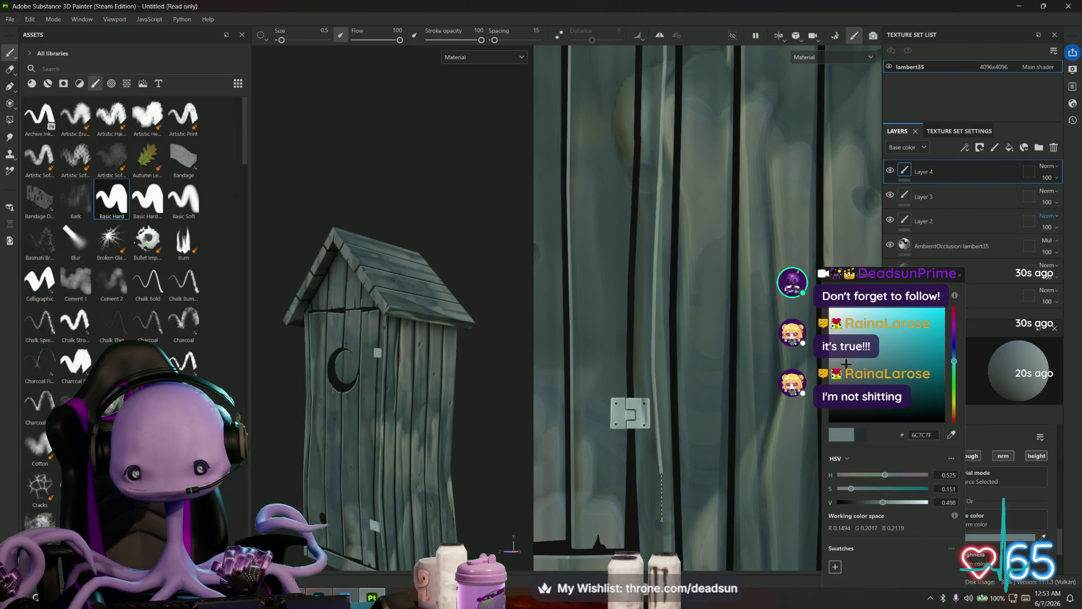
# - Extend the straight plank highlight further down the door, then bring the hinge area back into view
pyautogui.keyDown('shift'); pyautogui.click(661, 521); pyautogui.keyUp('shift')
pyautogui.moveTo(662, 521)
pyautogui.mouseDown(button='middle')
pyautogui.moveTo(641, 301)
pyautogui.moveTo(640, 313)
pyautogui.mouseUp(button='middle')
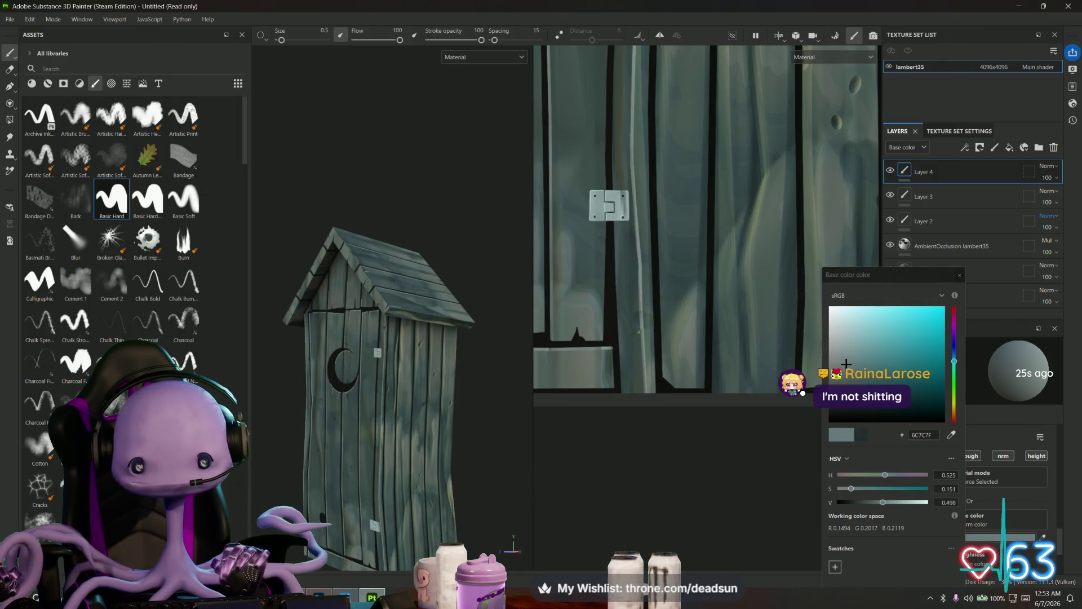
pyautogui.moveTo(652, 295)
pyautogui.mouseDown(button='middle')
pyautogui.moveTo(649, 571)
pyautogui.moveTo(656, 122)
pyautogui.moveTo(656, 205)
pyautogui.mouseUp(button='middle')
pyautogui.scroll(5, 657, 205)
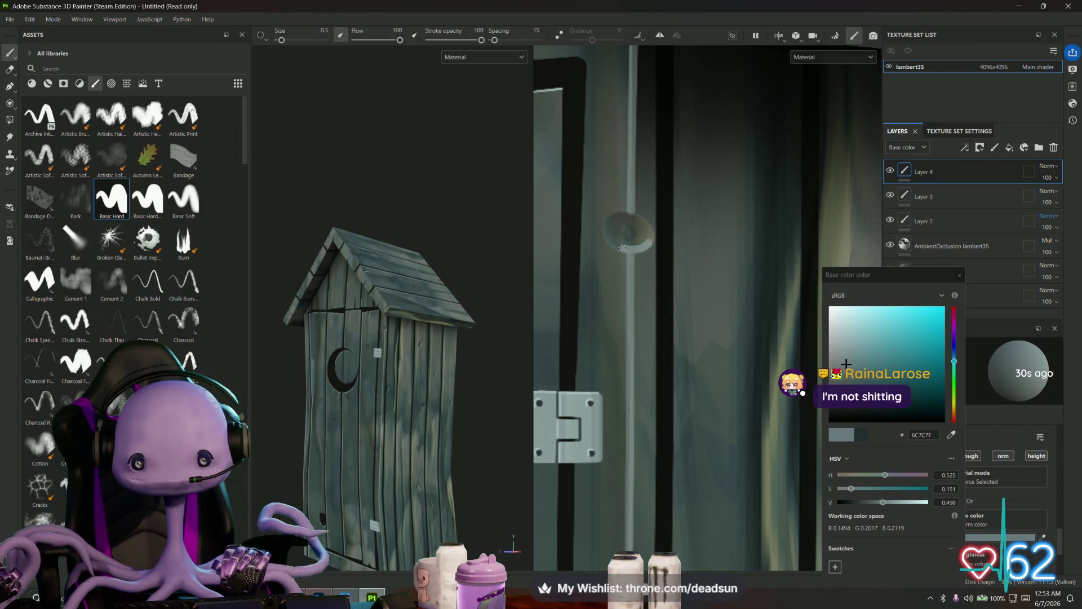
# - Brush a pale curved highlight across the lower edge of the round knot
pyautogui.moveTo(622, 248)
pyautogui.mouseDown()
pyautogui.moveTo(609, 242)
pyautogui.moveTo(636, 246)
pyautogui.mouseUp()
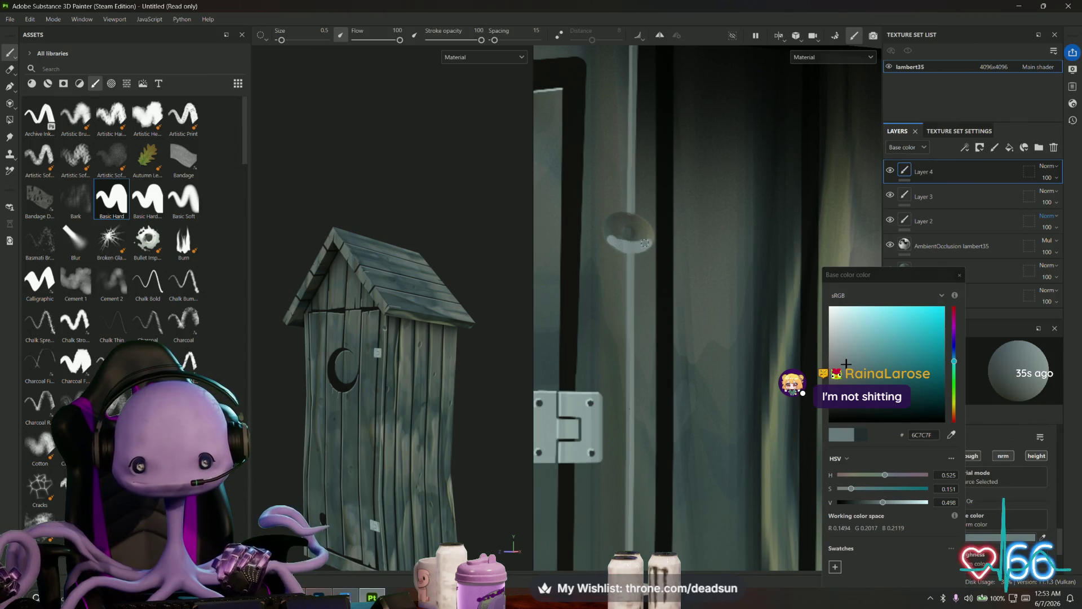
pyautogui.scroll(-2, 645, 243)
pyautogui.scroll(5, 645, 243)
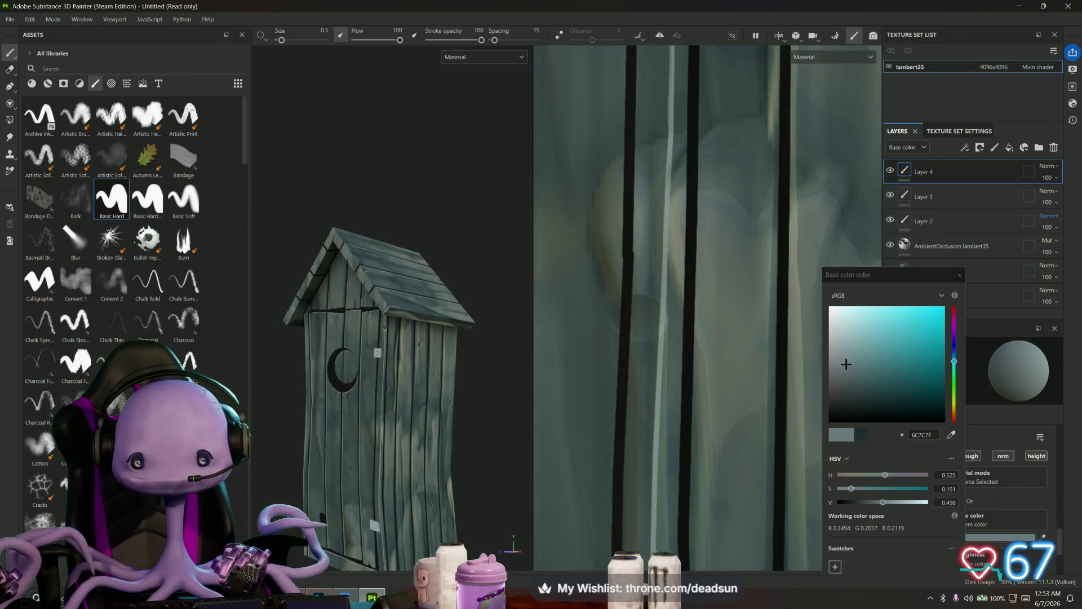
pyautogui.scroll(-2, 670, 379)
pyautogui.moveTo(669, 563); pyautogui.dragTo(670, 379, button='middle')
pyautogui.scroll(2, 669, 379)
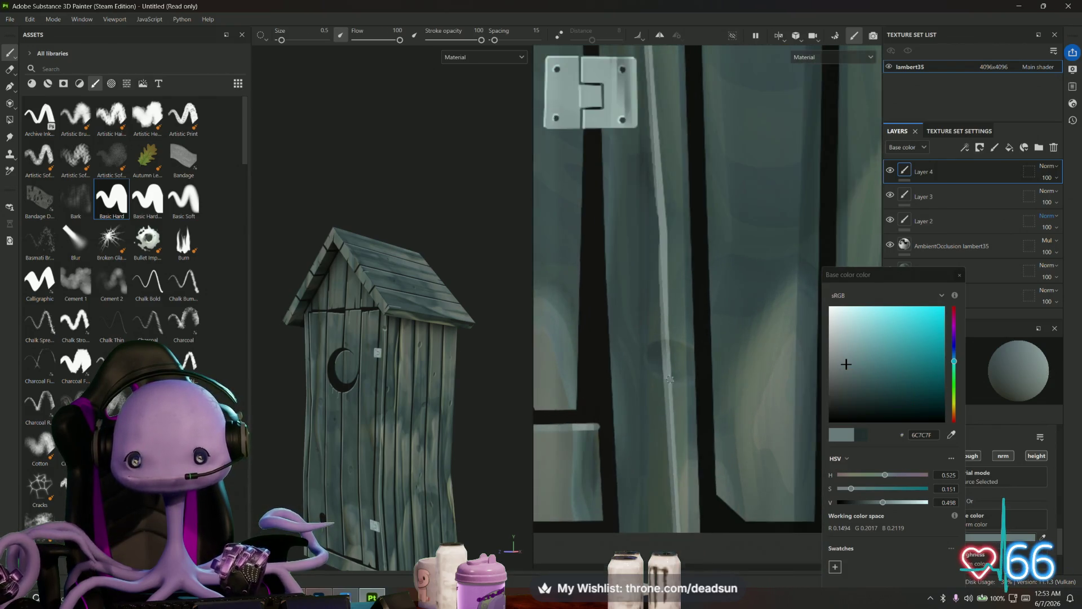
pyautogui.scroll(1, 670, 379)
pyautogui.moveTo(640, 358)
pyautogui.mouseDown()
pyautogui.moveTo(671, 377)
pyautogui.moveTo(706, 374)
pyautogui.mouseUp()
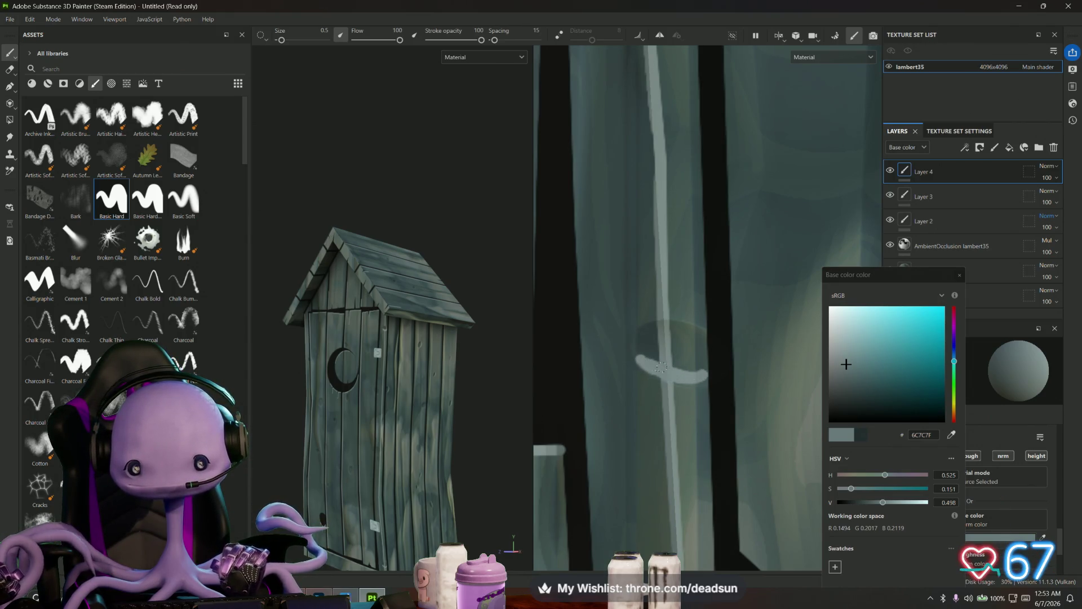
pyautogui.moveTo(706, 367); pyautogui.dragTo(684, 371)
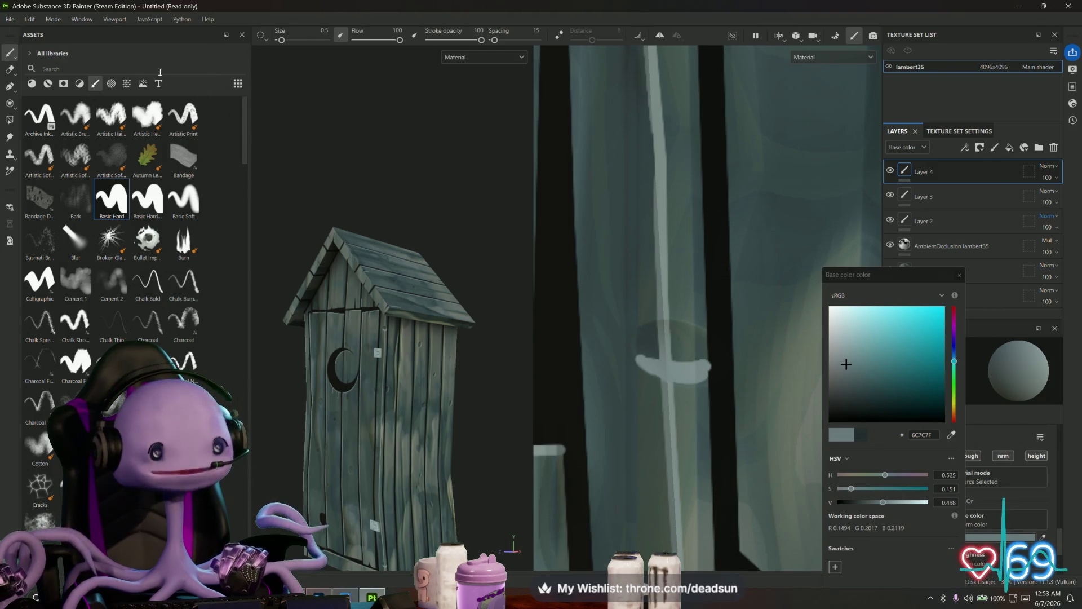
pyautogui.press('e')
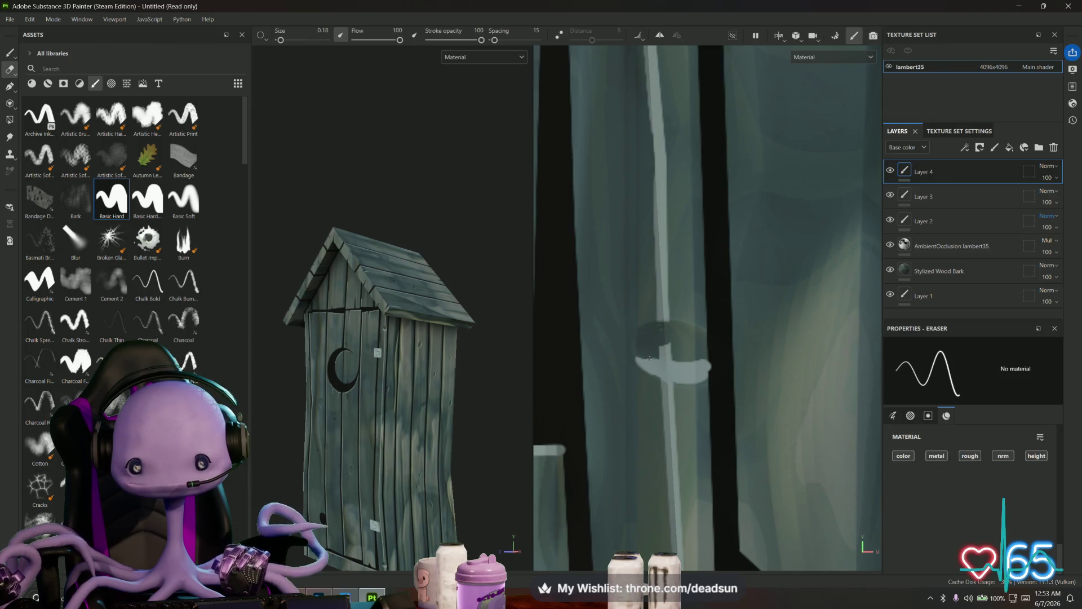
# - Erase the top of the knot highlight with a 0.18 eraser, leaving a thin pale curve
pyautogui.moveTo(649, 358)
pyautogui.mouseDown()
pyautogui.moveTo(701, 360)
pyautogui.moveTo(708, 375)
pyautogui.mouseUp()
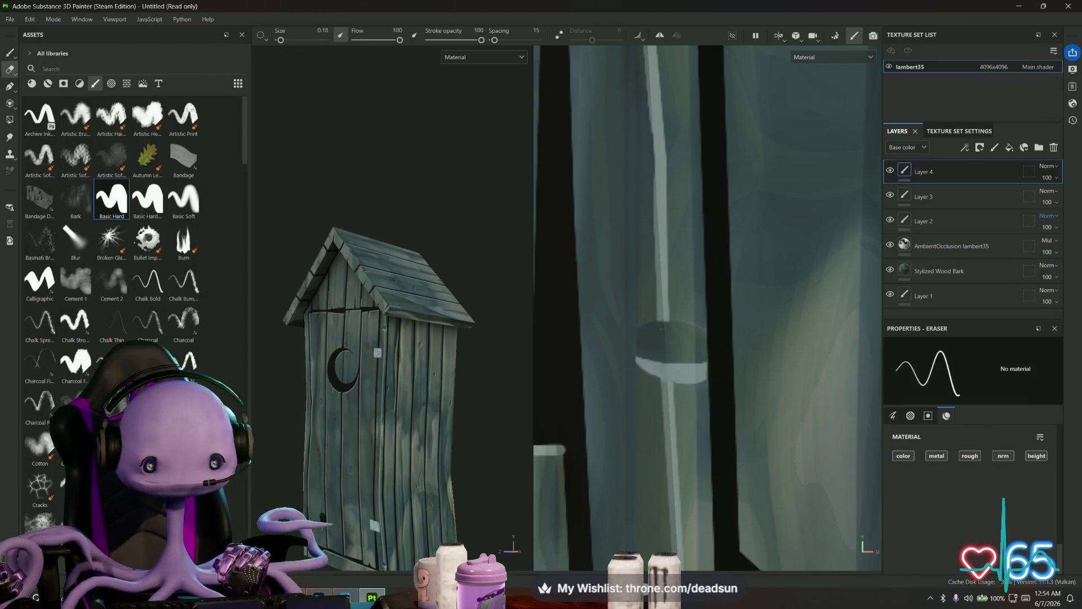
pyautogui.keyDown('alt'); pyautogui.moveTo(366, 338); pyautogui.dragTo(343, 293); pyautogui.keyUp('alt')
pyautogui.moveTo(479, 395)
pyautogui.keyDown('alt'); pyautogui.mouseDown()
pyautogui.moveTo(481, 404)
pyautogui.moveTo(355, 411)
pyautogui.moveTo(417, 404)
pyautogui.mouseUp(); pyautogui.keyUp('alt')
pyautogui.scroll(-5, 417, 405)
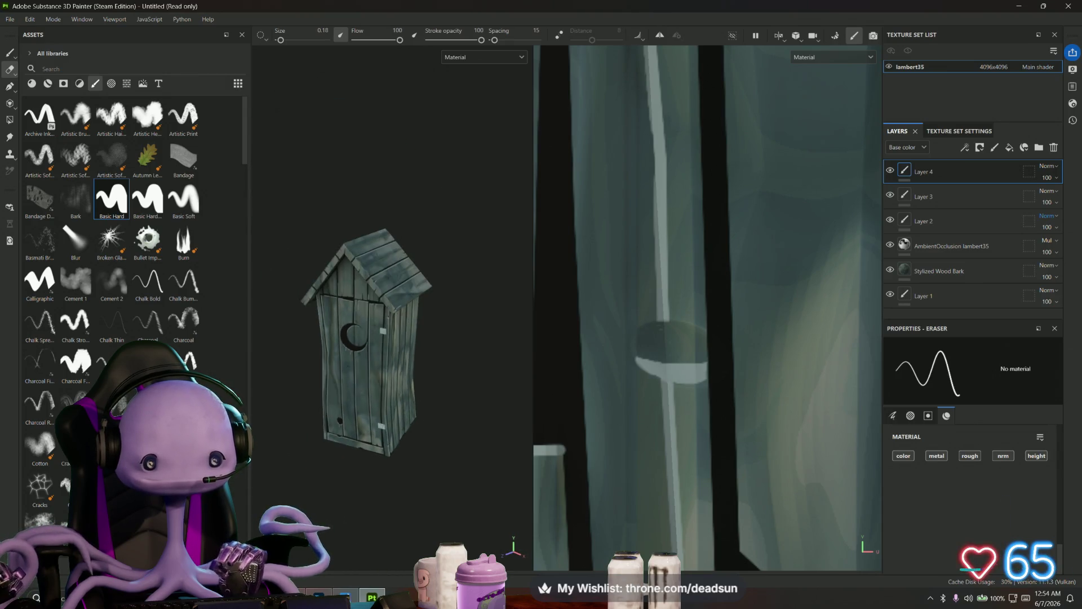
pyautogui.moveTo(408, 447)
pyautogui.keyDown('alt'); pyautogui.mouseDown()
pyautogui.moveTo(416, 402)
pyautogui.moveTo(413, 413)
pyautogui.mouseUp(); pyautogui.keyUp('alt')
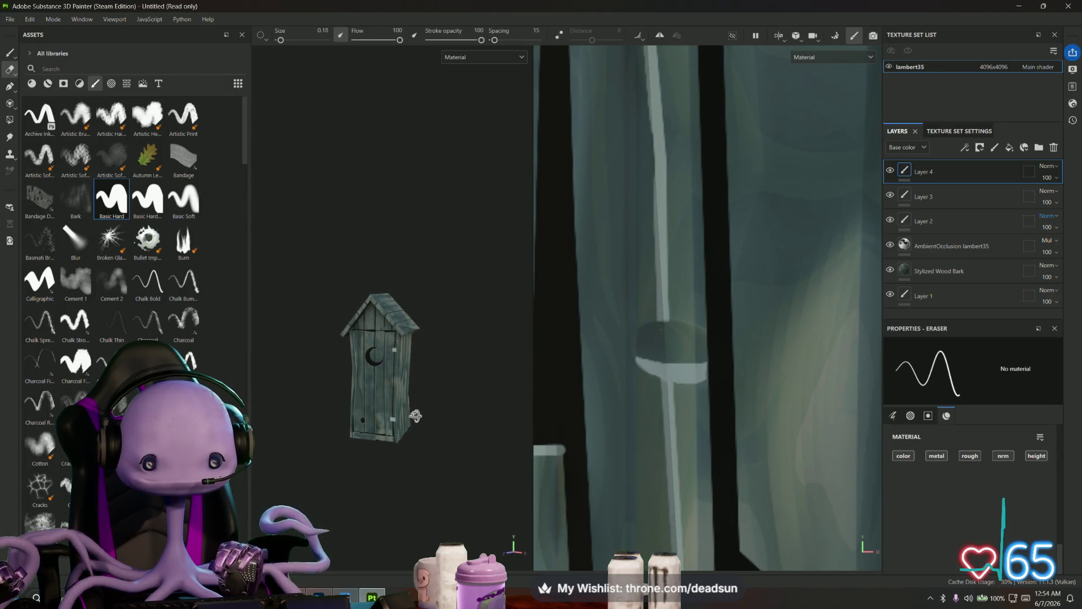
pyautogui.scroll(-3, 728, 261)
pyautogui.scroll(-3, 728, 261)
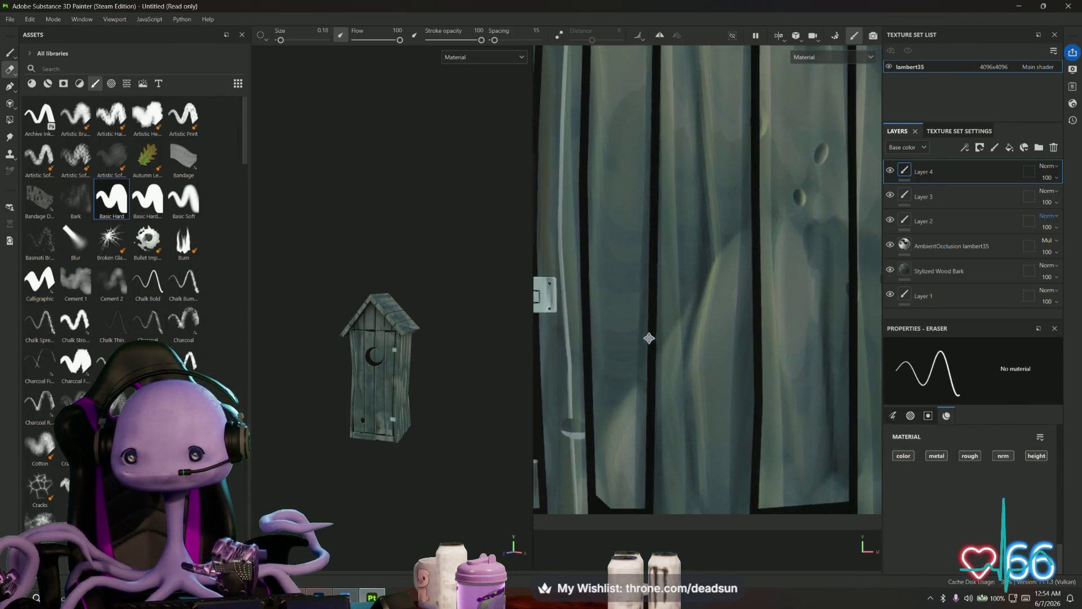
pyautogui.scroll(2, 645, 338)
pyautogui.scroll(-2, 745, 264)
pyautogui.scroll(5, 745, 264)
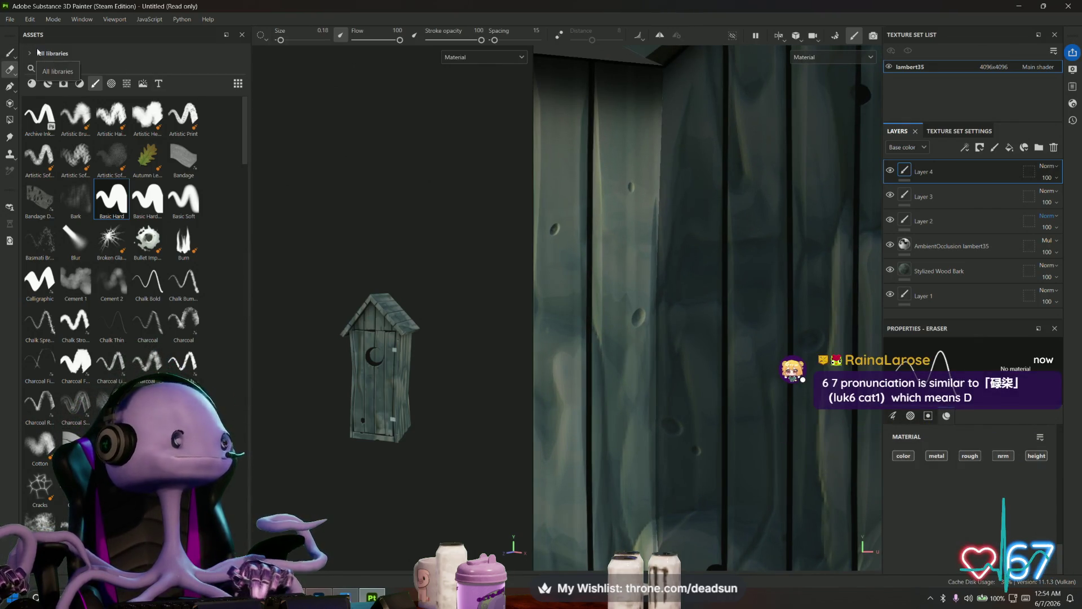
# - Switch back to the brush and paint a straight pale line down one plank edge from the roof
pyautogui.press('1')
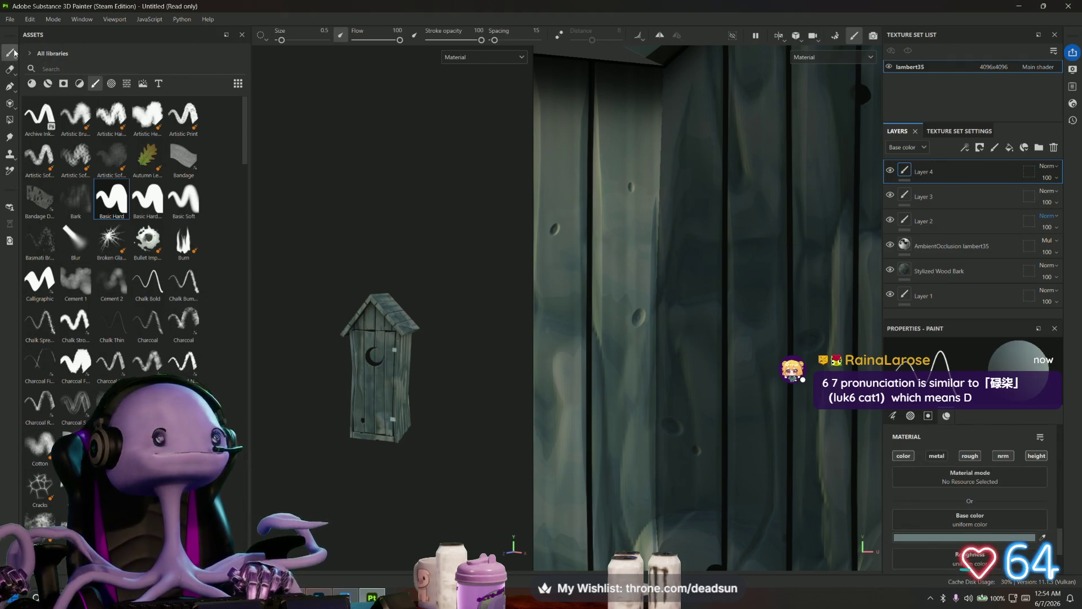
pyautogui.scroll(2, 708, 308)
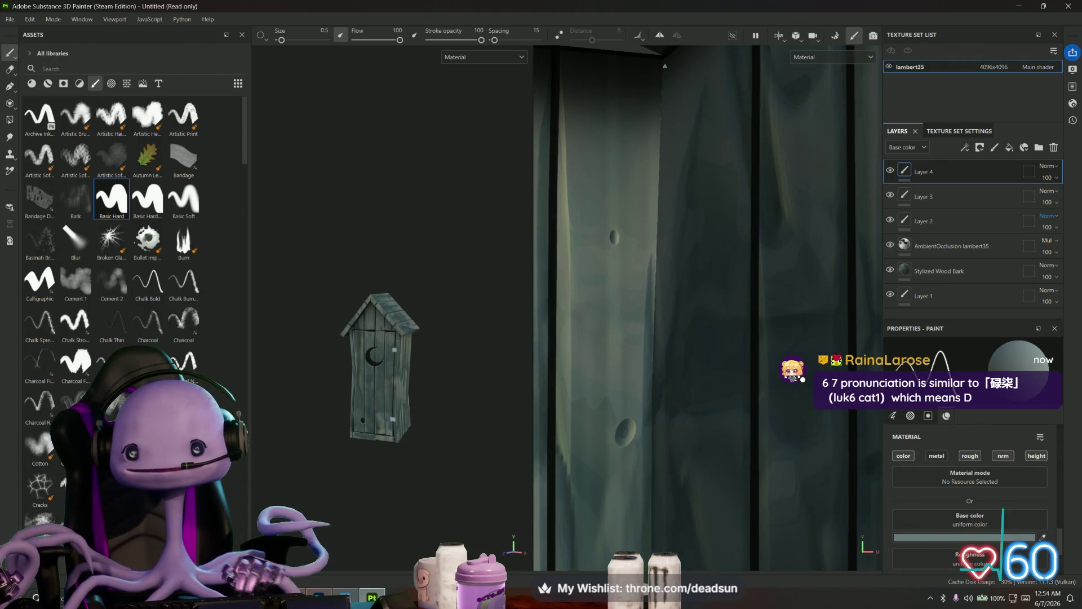
pyautogui.keyDown('alt'); pyautogui.moveTo(665, 66); pyautogui.dragTo(642, 164, button='middle'); pyautogui.keyUp('alt')
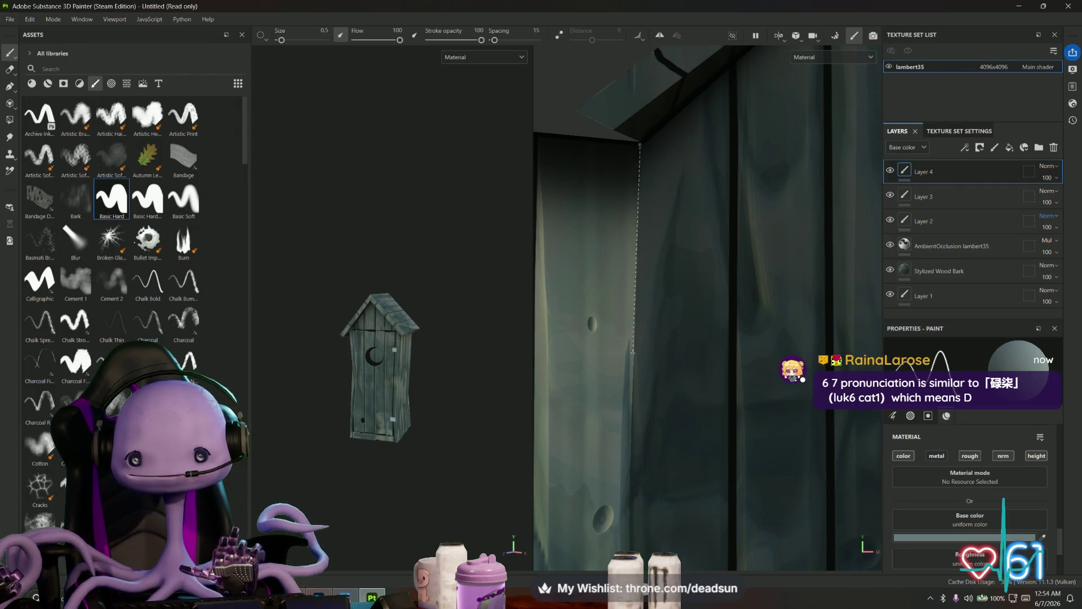
pyautogui.keyDown('shift'); pyautogui.click(633, 354); pyautogui.keyUp('shift')
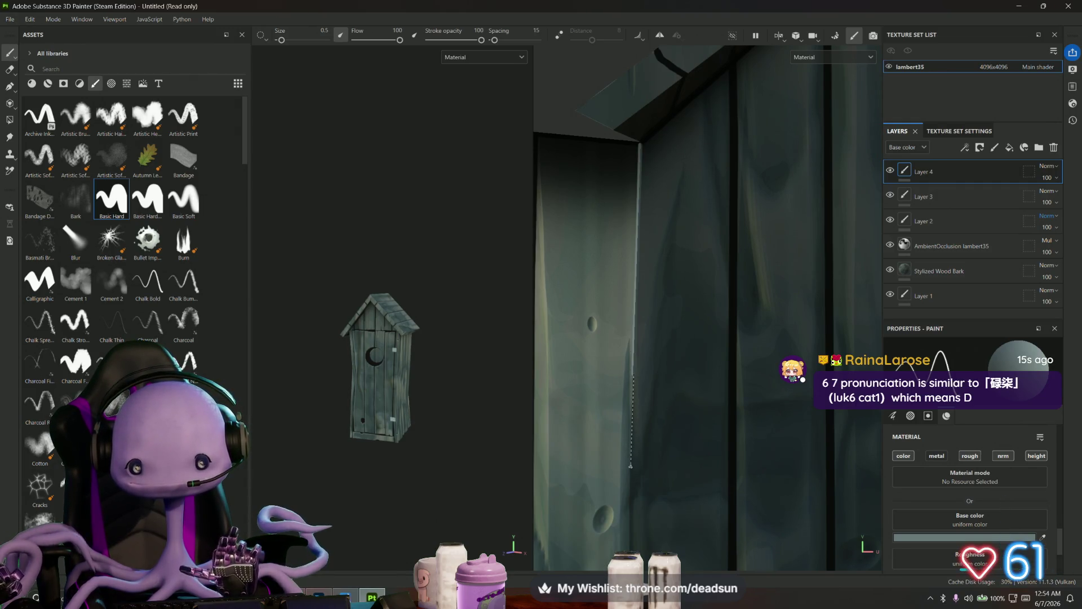
pyautogui.keyDown('shift'); pyautogui.click(631, 466); pyautogui.keyUp('shift')
pyautogui.keyDown('shift'); pyautogui.click(629, 513); pyautogui.keyUp('shift')
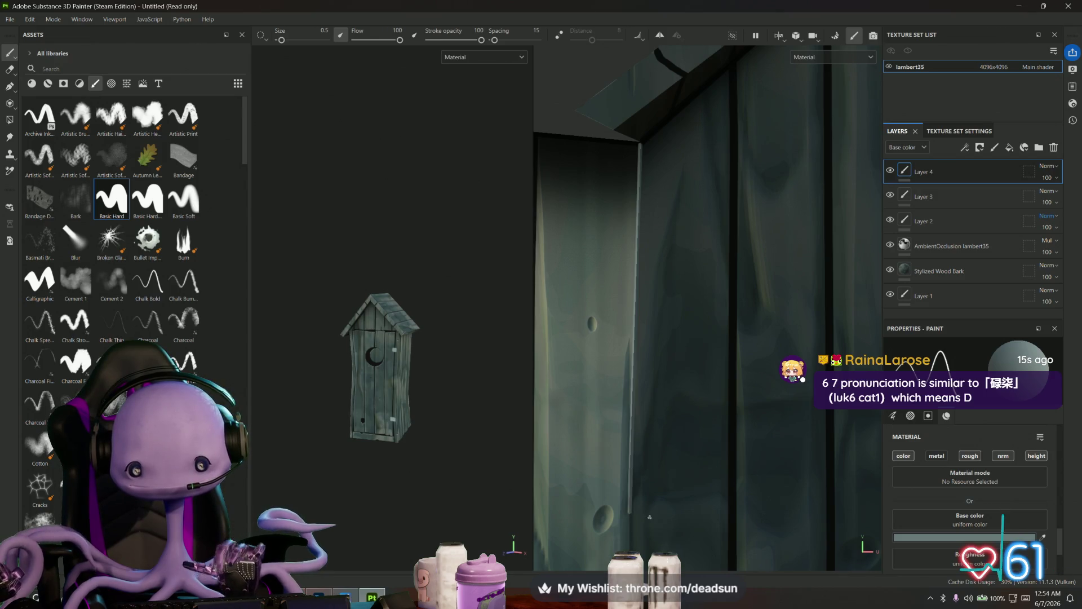
# - Paint another long straight highlight down a plank edge beside the dark knothole
pyautogui.moveTo(650, 517)
pyautogui.keyDown('alt'); pyautogui.mouseDown()
pyautogui.moveTo(604, 268)
pyautogui.moveTo(633, 142)
pyautogui.moveTo(617, 141)
pyautogui.mouseUp(); pyautogui.keyUp('alt')
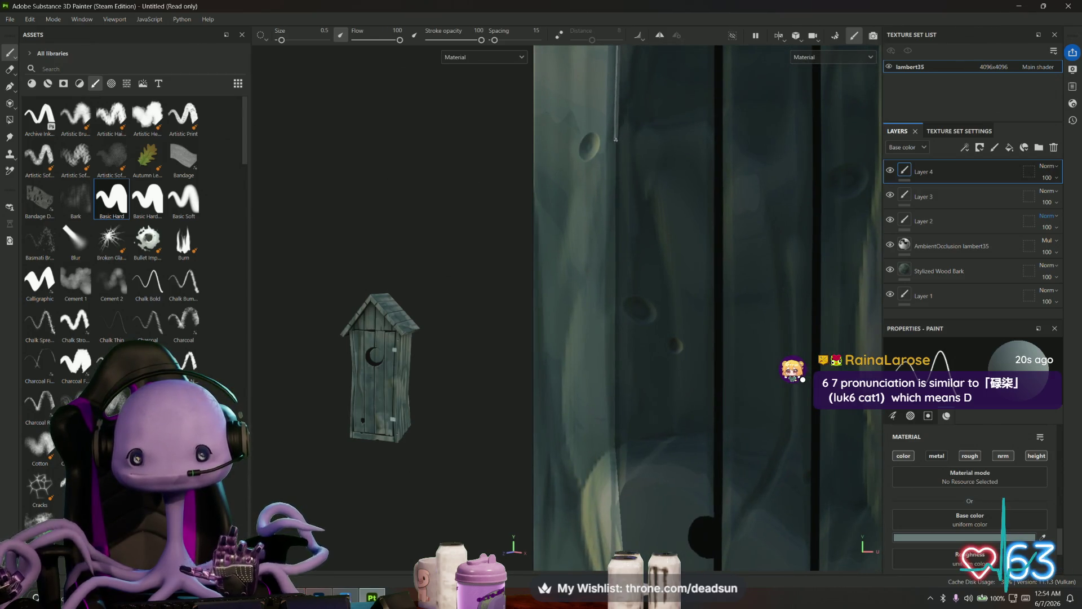
pyautogui.keyDown('shift'); pyautogui.click(616, 139); pyautogui.keyUp('shift')
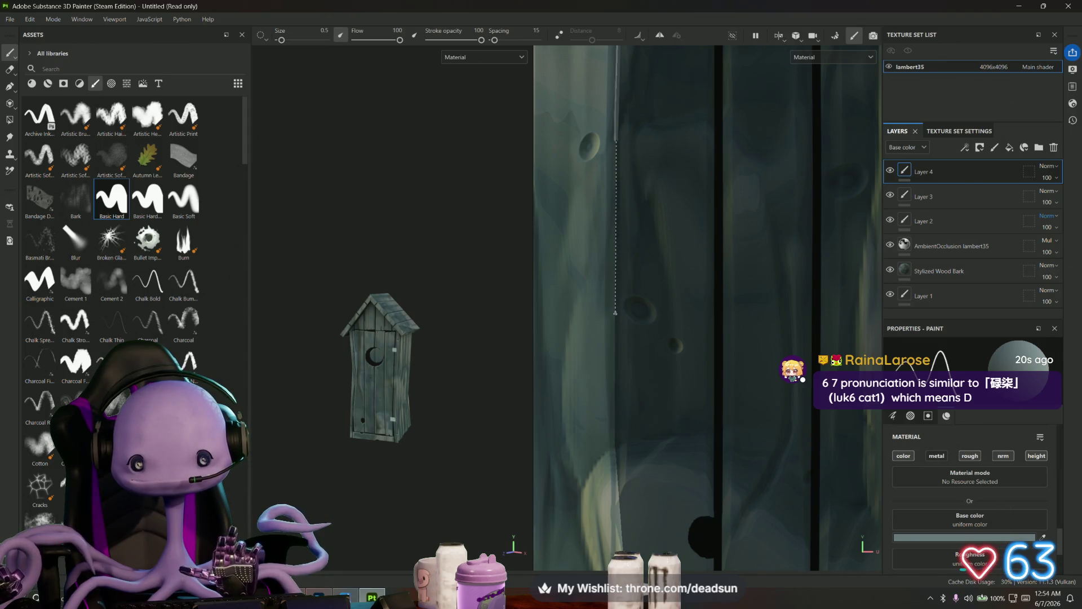
pyautogui.keyDown('shift'); pyautogui.click(616, 313); pyautogui.keyUp('shift')
pyautogui.keyDown('shift'); pyautogui.click(615, 449); pyautogui.keyUp('shift')
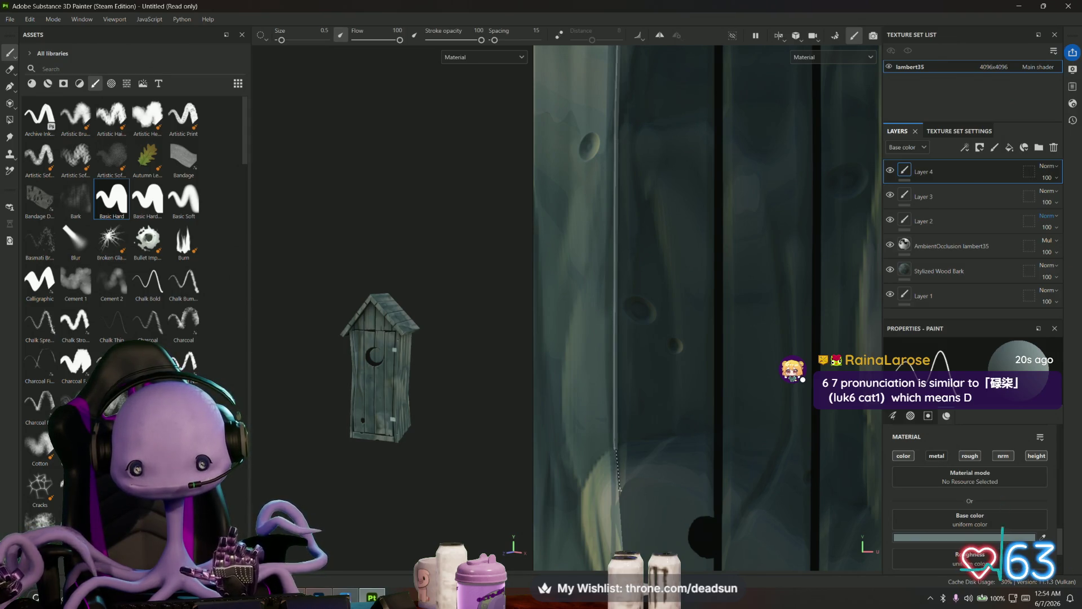
pyautogui.moveTo(619, 495); pyautogui.dragTo(609, 230, button='middle')
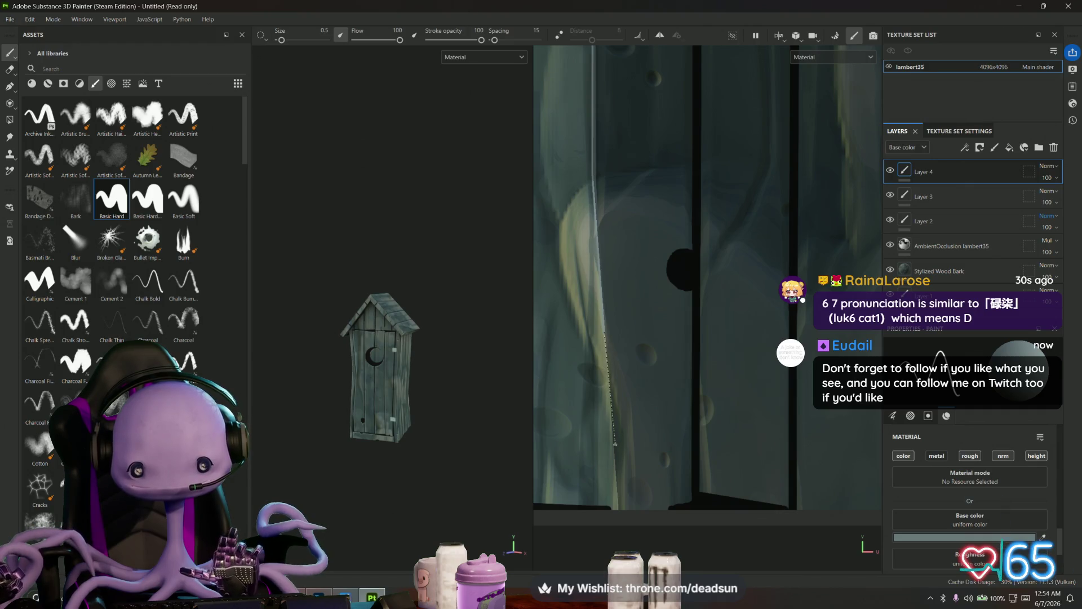
pyautogui.keyDown('shift'); pyautogui.click(613, 444); pyautogui.keyUp('shift')
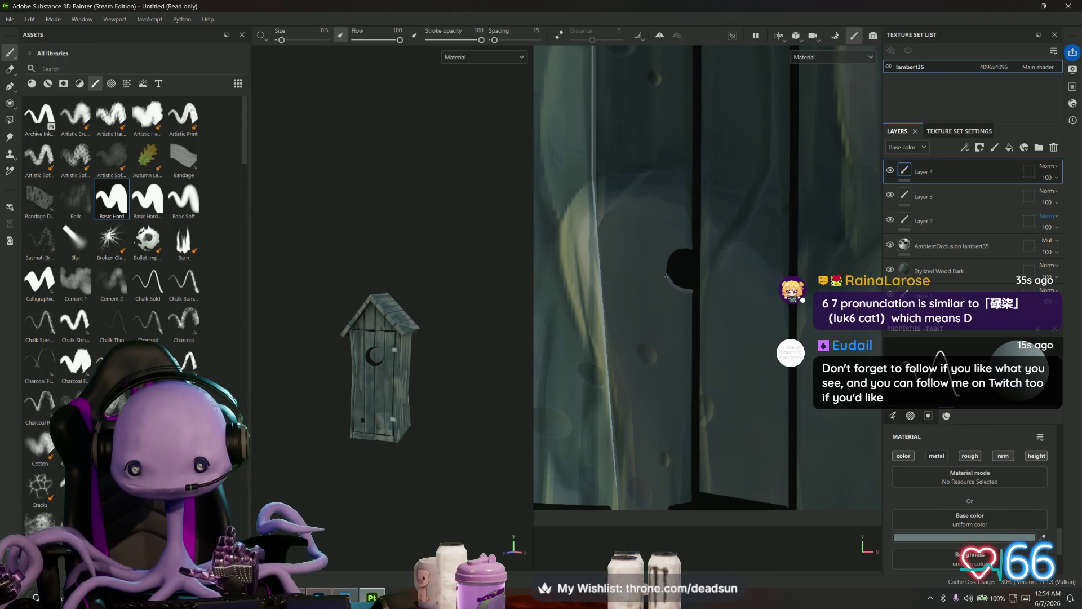
# - Paint a straight pale highlight down the right corner edge below the roof peak
pyautogui.scroll(-5, 615, 394)
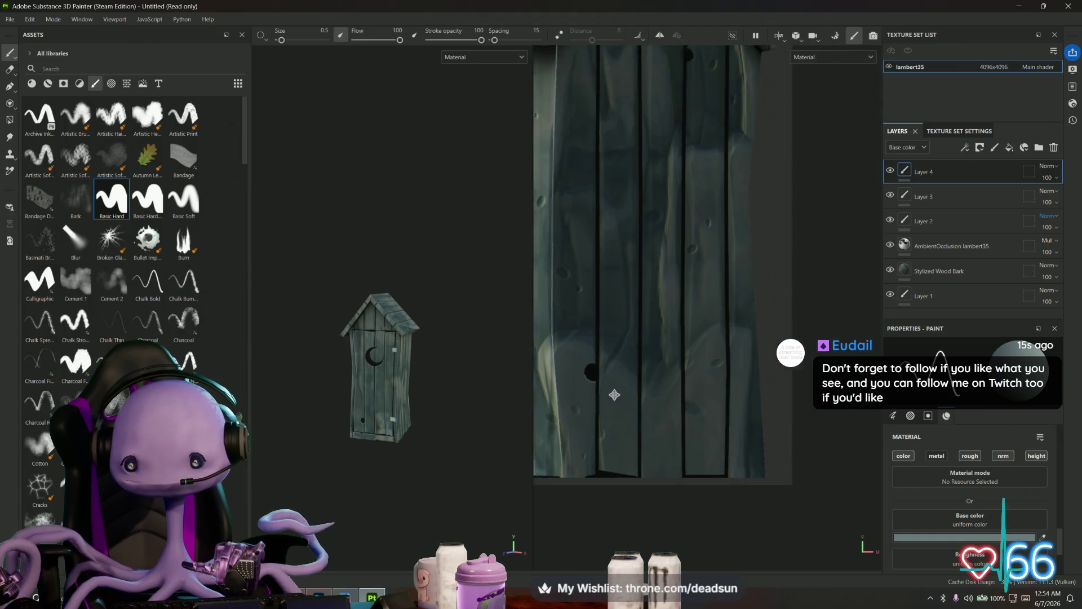
pyautogui.moveTo(615, 394)
pyautogui.mouseDown(button='middle')
pyautogui.moveTo(619, 508)
pyautogui.moveTo(604, 454)
pyautogui.moveTo(619, 410)
pyautogui.moveTo(669, 452)
pyautogui.moveTo(656, 455)
pyautogui.mouseUp(button='middle')
pyautogui.scroll(3, 669, 244)
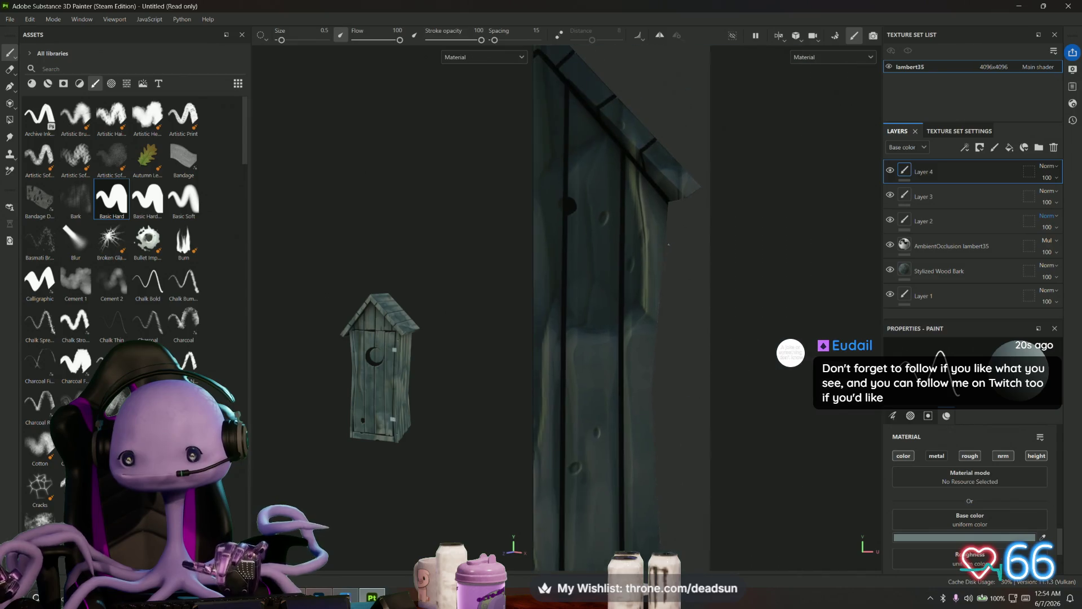
pyautogui.scroll(2, 677, 213)
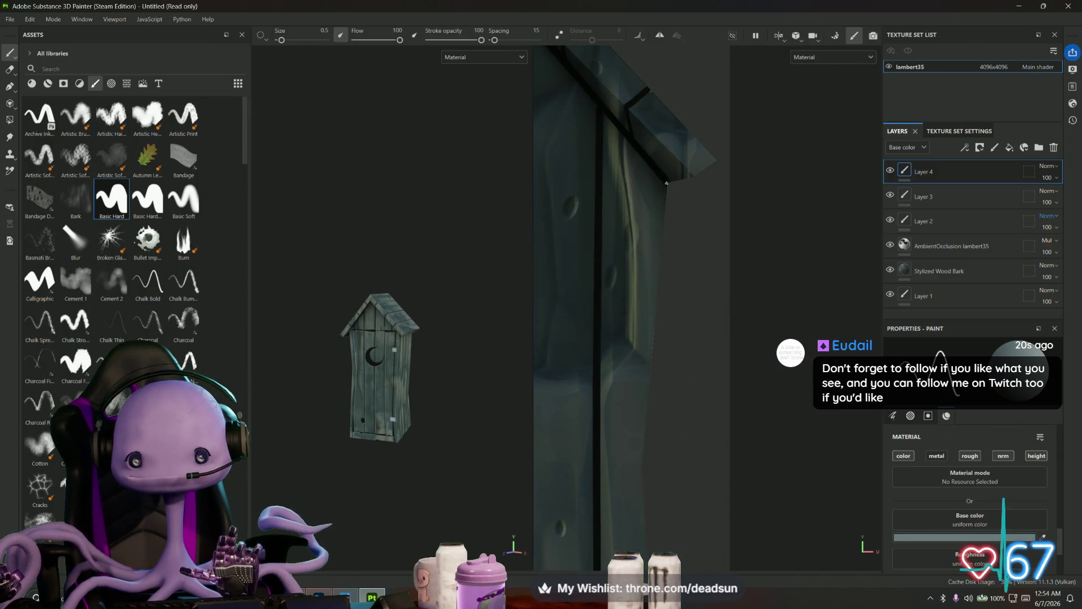
pyautogui.press('shift')
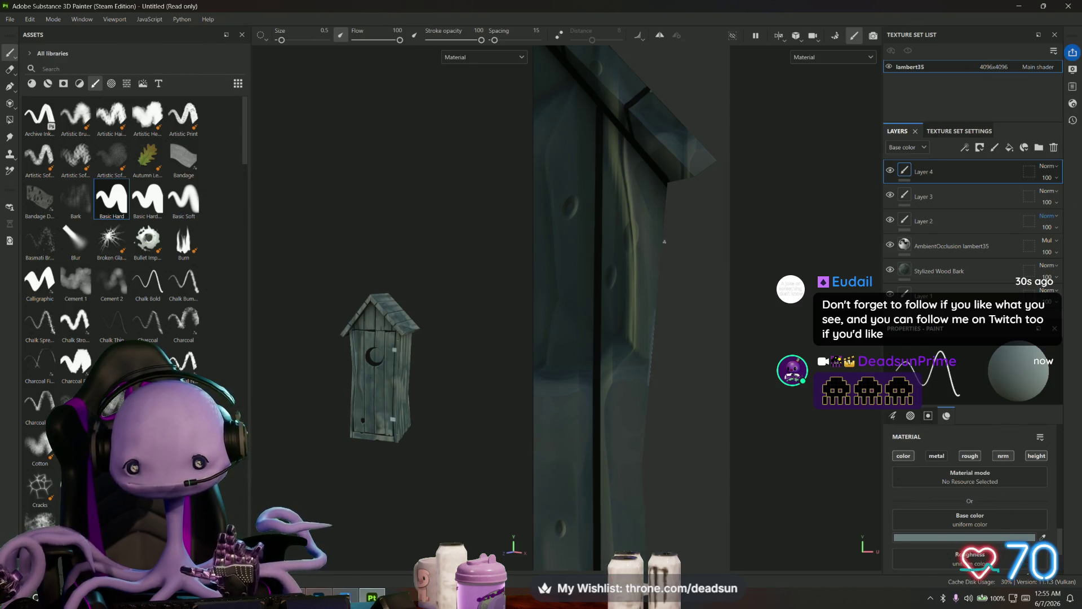
pyautogui.keyDown('alt'); pyautogui.moveTo(665, 240); pyautogui.dragTo(669, 146); pyautogui.keyUp('alt')
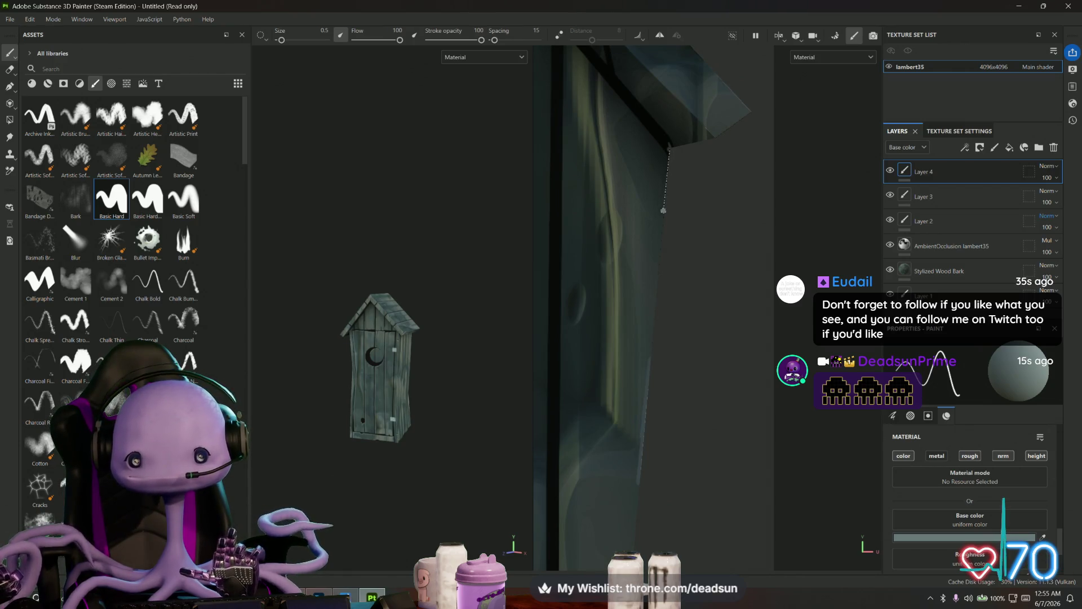
pyautogui.keyDown('shift'); pyautogui.click(663, 211); pyautogui.keyUp('shift')
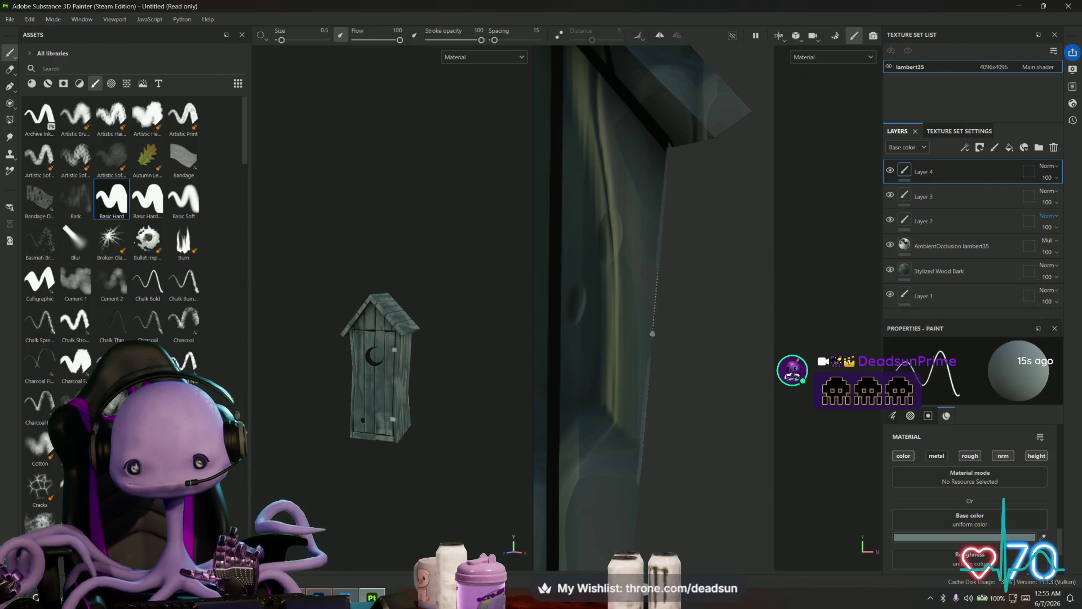
pyautogui.moveTo(651, 361)
pyautogui.keyDown('alt'); pyautogui.mouseDown()
pyautogui.moveTo(670, 109)
pyautogui.moveTo(647, 164)
pyautogui.mouseUp(); pyautogui.keyUp('alt')
pyautogui.keyDown('shift'); pyautogui.click(647, 177); pyautogui.keyUp('shift')
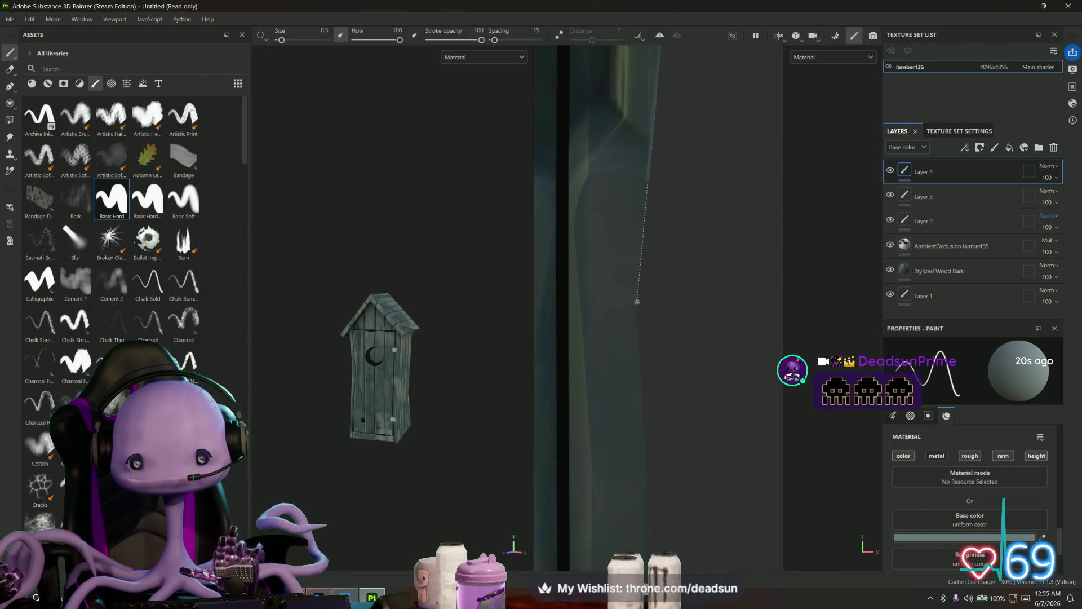
pyautogui.keyDown('shift'); pyautogui.click(635, 307); pyautogui.keyUp('shift')
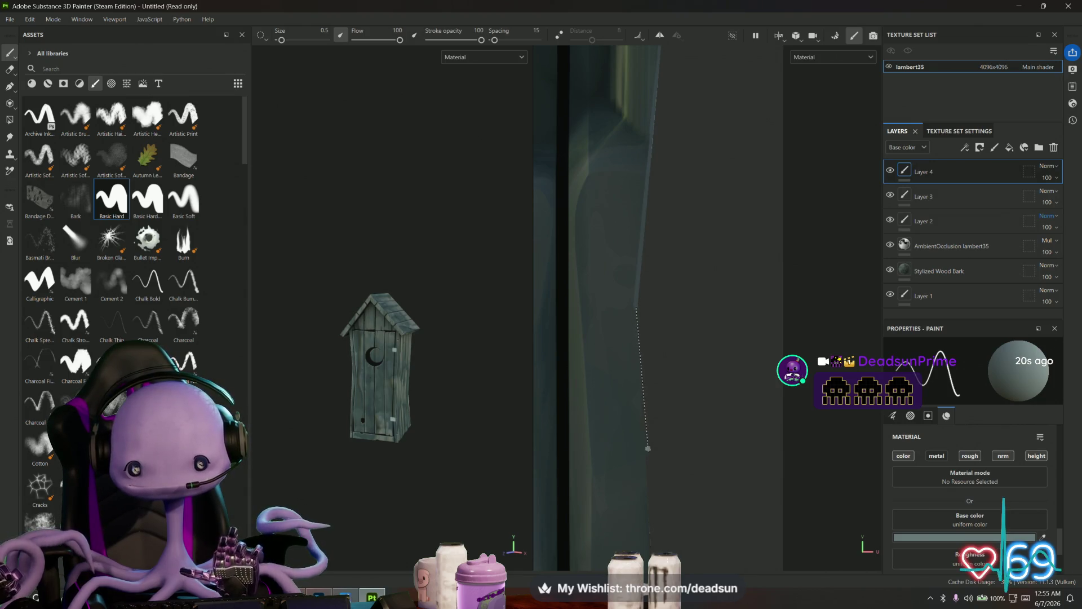
pyautogui.keyDown('shift'); pyautogui.click(649, 498); pyautogui.keyUp('shift')
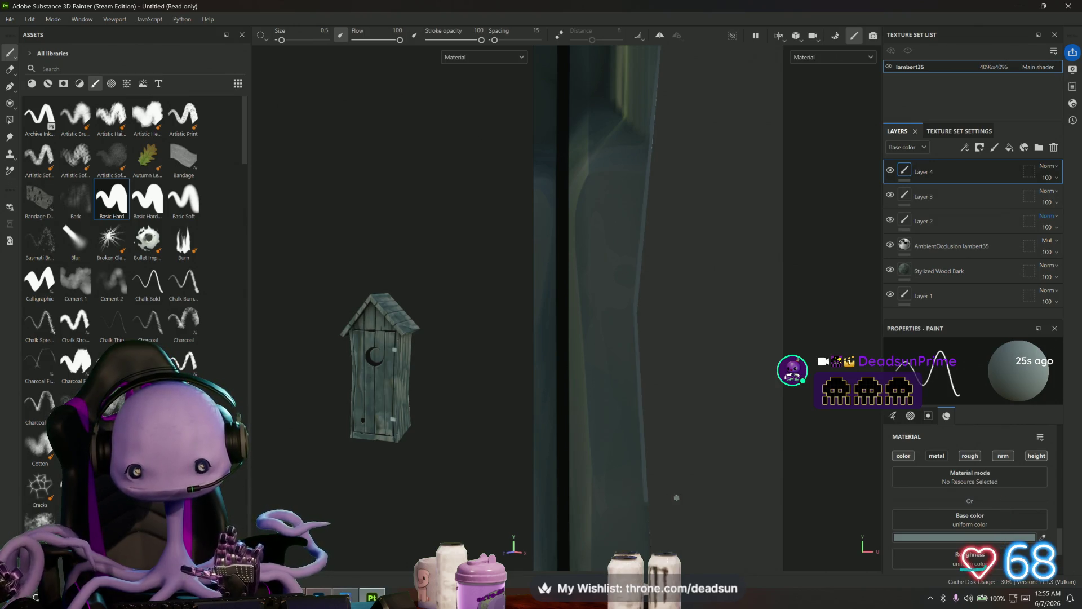
# - Paint another straight highlight down a door plank edge all the way to its bottom
pyautogui.moveTo(677, 498)
pyautogui.keyDown('alt'); pyautogui.mouseDown()
pyautogui.moveTo(643, 209)
pyautogui.moveTo(622, 196)
pyautogui.mouseUp(); pyautogui.keyUp('alt')
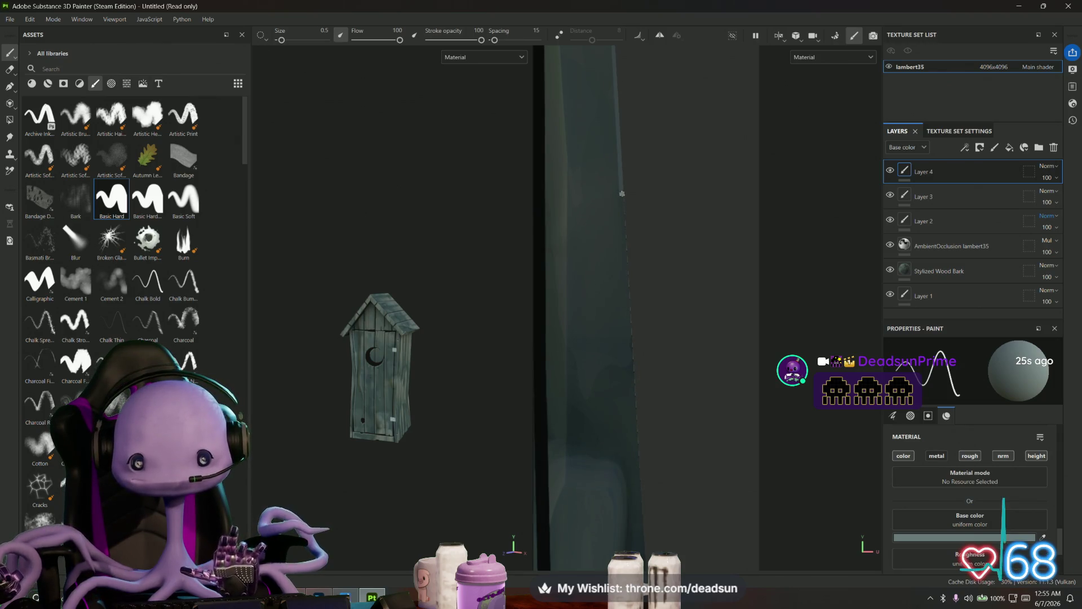
pyautogui.click(622, 193)
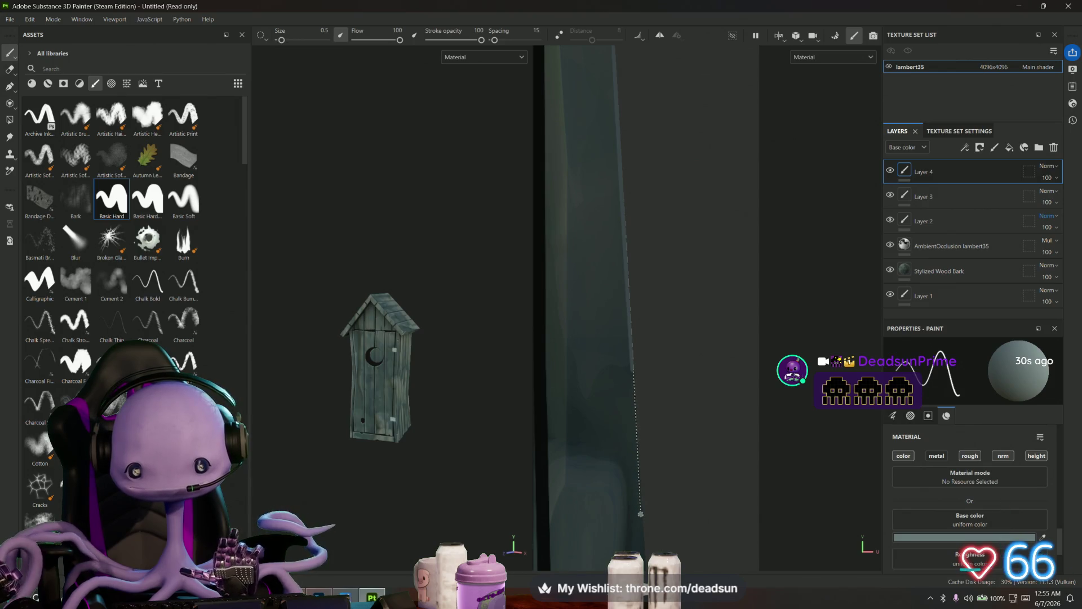
pyautogui.keyDown('shift'); pyautogui.click(640, 514); pyautogui.keyUp('shift')
pyautogui.moveTo(640, 514)
pyautogui.keyDown('alt'); pyautogui.mouseDown(button='middle')
pyautogui.moveTo(625, 230)
pyautogui.moveTo(637, 162)
pyautogui.mouseUp(button='middle'); pyautogui.keyUp('alt')
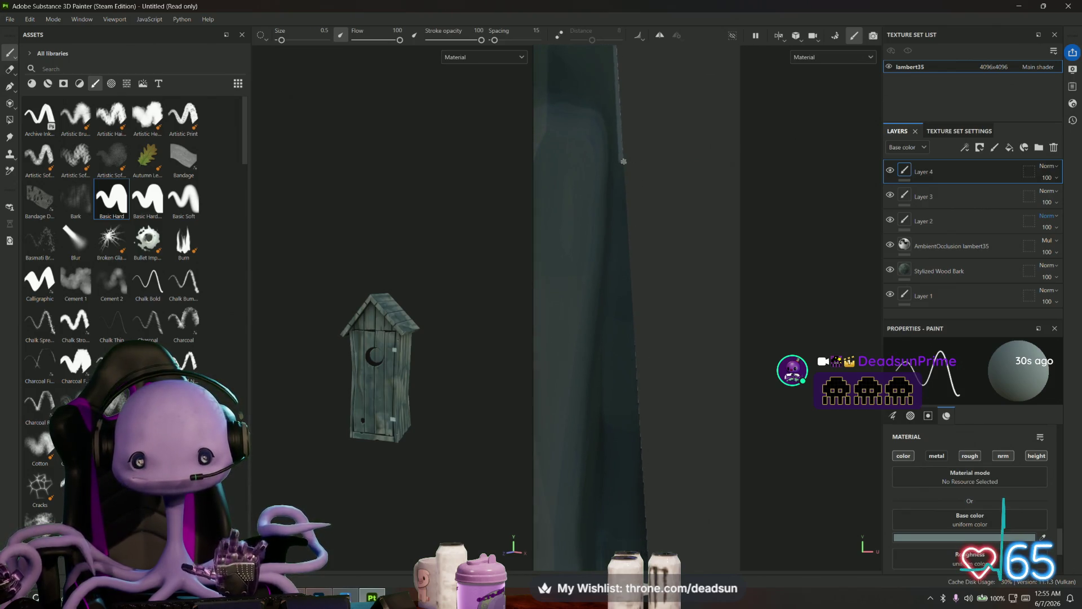
pyautogui.keyDown('shift'); pyautogui.click(636, 405); pyautogui.keyUp('shift')
pyautogui.moveTo(662, 485); pyautogui.dragTo(656, 320, button='middle')
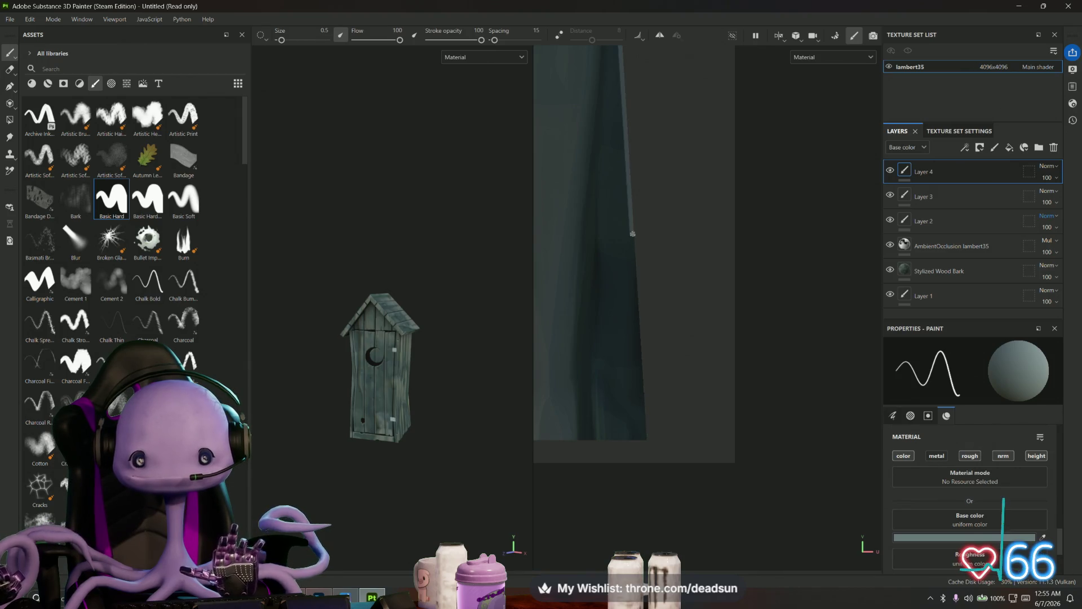
pyautogui.keyDown('shift'); pyautogui.click(642, 438); pyautogui.keyUp('shift')
pyautogui.scroll(-1, 643, 438)
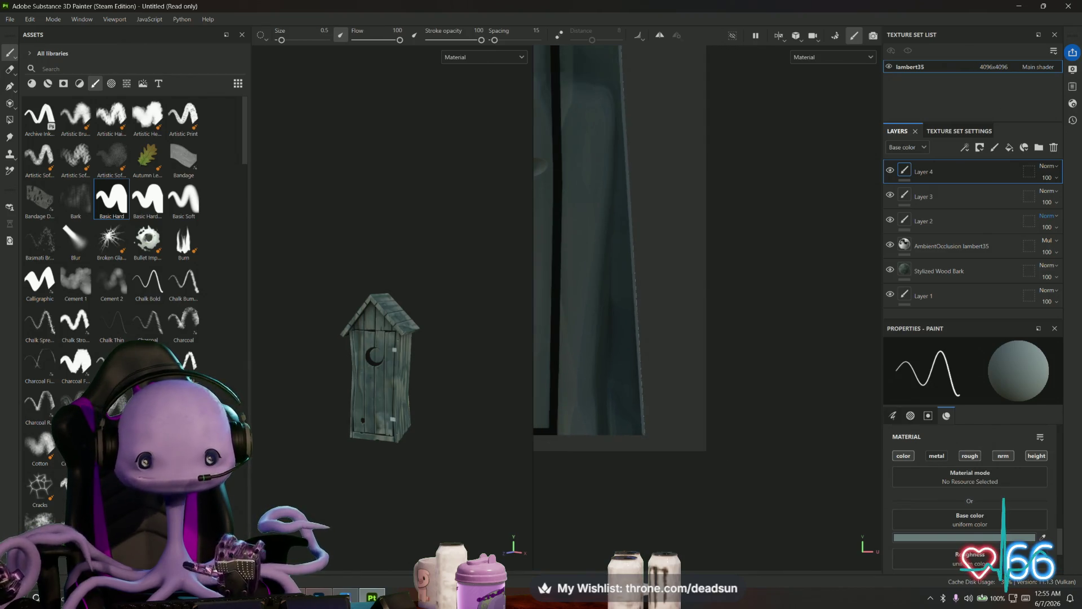
# - Brush a pale curve along the lower right rim of the dark knot hole on the front planks
pyautogui.keyDown('alt'); pyautogui.moveTo(432, 449); pyautogui.dragTo(497, 433, button='right'); pyautogui.keyUp('alt')
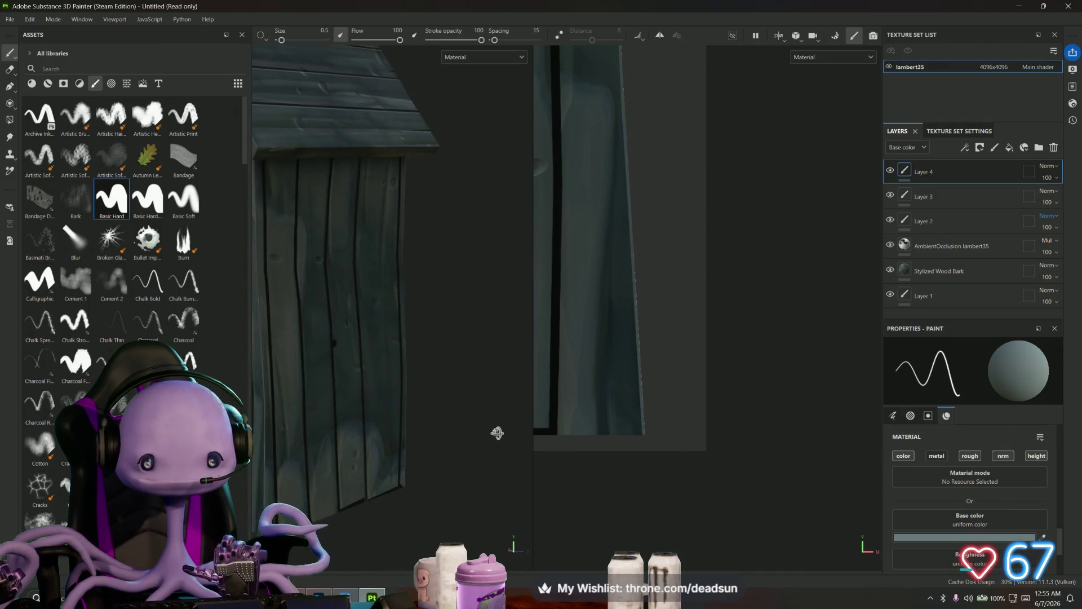
pyautogui.moveTo(497, 433)
pyautogui.keyDown('alt'); pyautogui.mouseDown()
pyautogui.moveTo(473, 440)
pyautogui.moveTo(505, 442)
pyautogui.moveTo(442, 464)
pyautogui.moveTo(507, 449)
pyautogui.moveTo(512, 464)
pyautogui.moveTo(527, 459)
pyautogui.moveTo(308, 447)
pyautogui.mouseUp(); pyautogui.keyUp('alt')
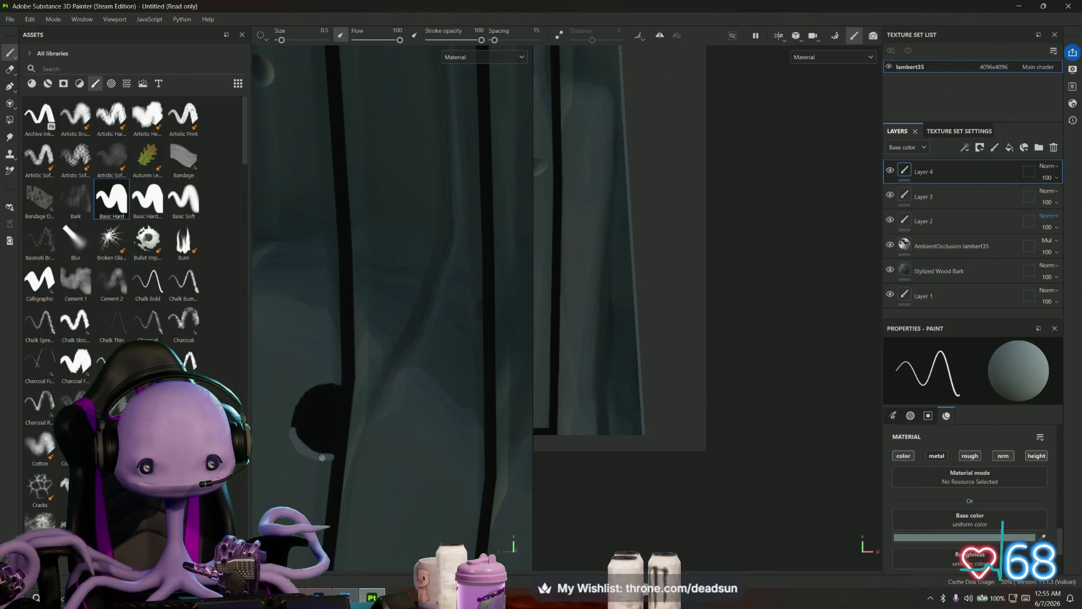
pyautogui.keyDown('alt'); pyautogui.moveTo(322, 458); pyautogui.dragTo(336, 397); pyautogui.keyUp('alt')
pyautogui.moveTo(366, 227)
pyautogui.keyDown('alt'); pyautogui.mouseDown()
pyautogui.moveTo(431, 336)
pyautogui.moveTo(388, 344)
pyautogui.mouseUp(); pyautogui.keyUp('alt')
pyautogui.scroll(5, 429, 257)
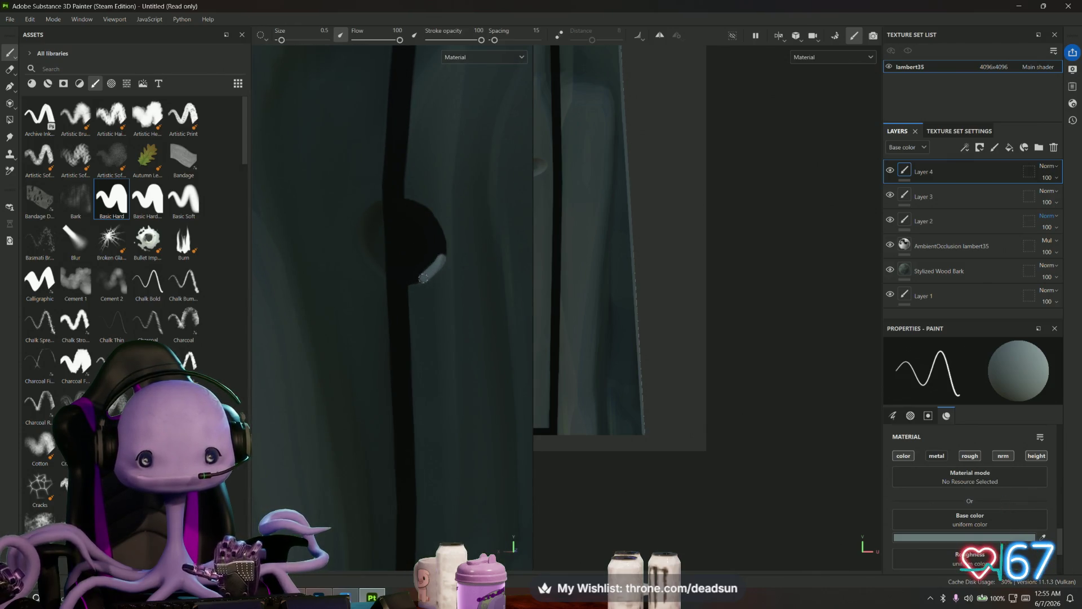
pyautogui.moveTo(423, 278)
pyautogui.mouseDown()
pyautogui.moveTo(407, 285)
pyautogui.moveTo(425, 295)
pyautogui.moveTo(415, 282)
pyautogui.mouseUp()
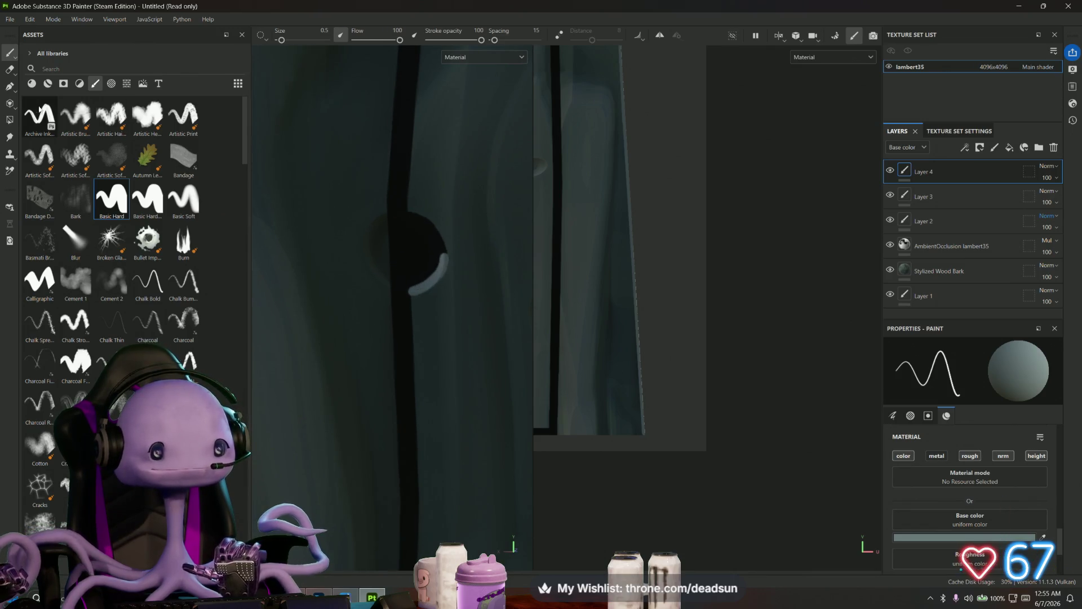
pyautogui.click(9, 69)
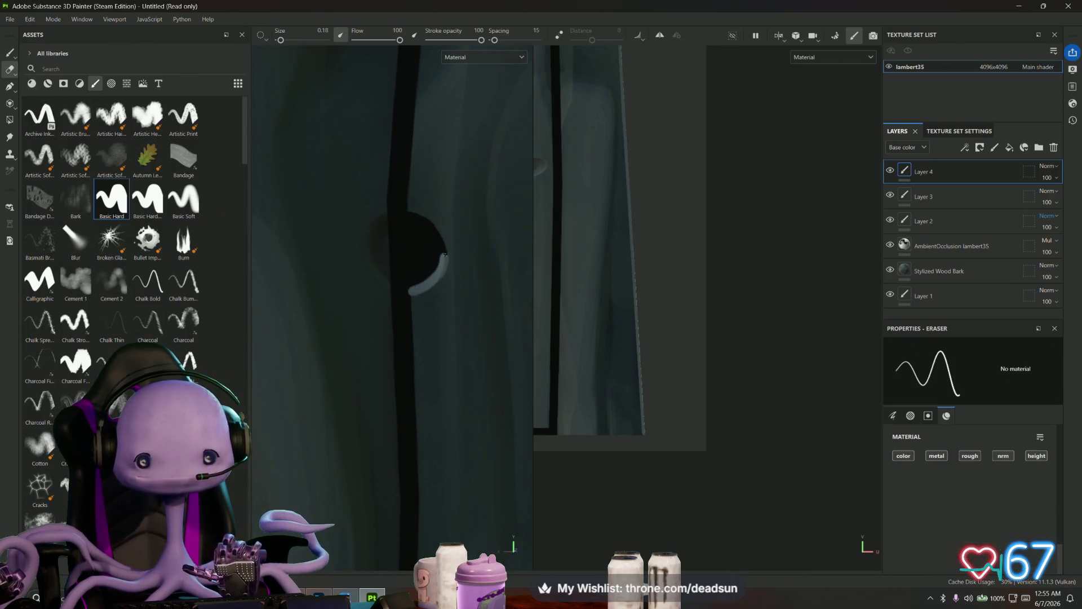
pyautogui.moveTo(445, 255); pyautogui.dragTo(437, 265)
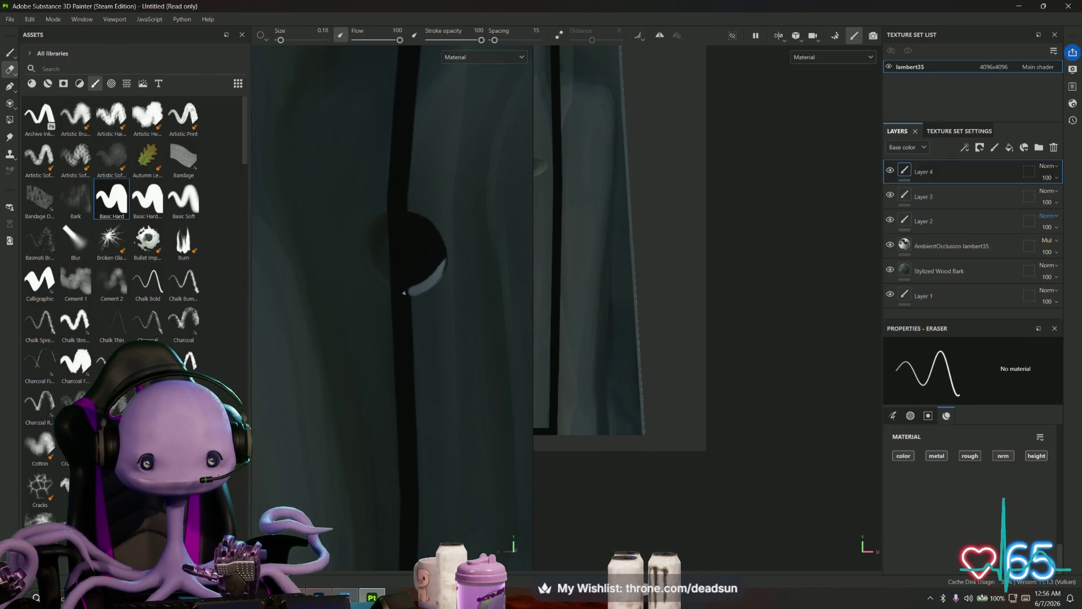
pyautogui.moveTo(408, 291); pyautogui.dragTo(411, 303)
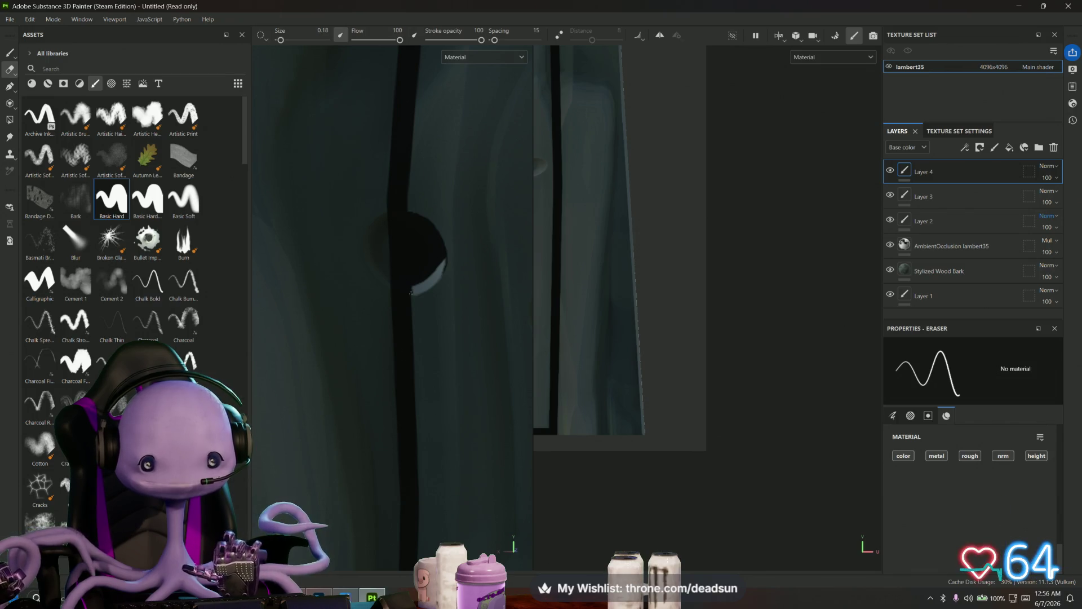
pyautogui.scroll(-6, 434, 262)
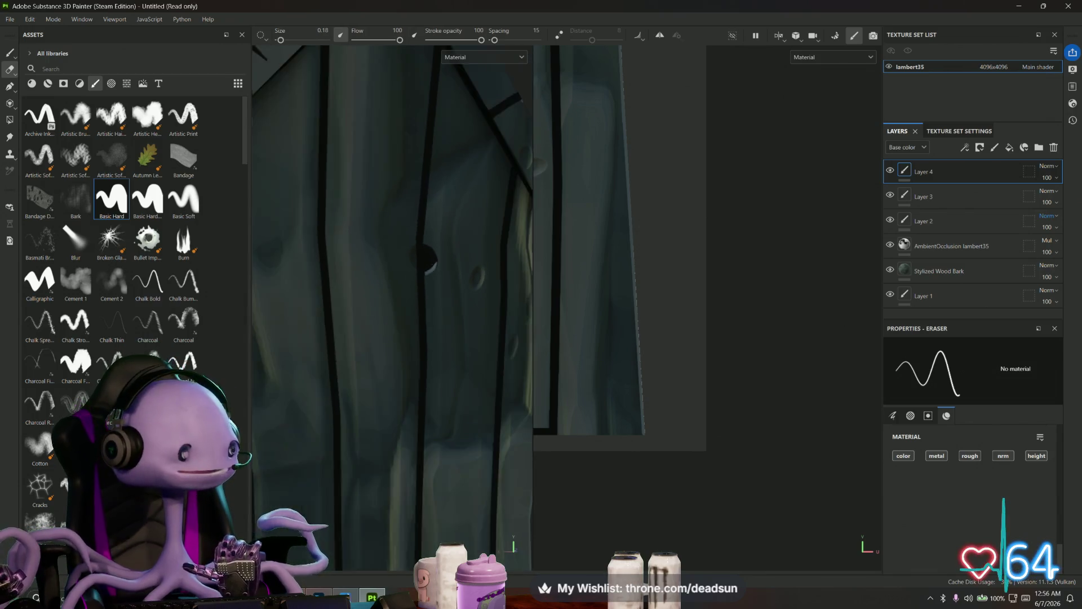
pyautogui.keyDown('alt'); pyautogui.moveTo(434, 262); pyautogui.dragTo(411, 265); pyautogui.keyUp('alt')
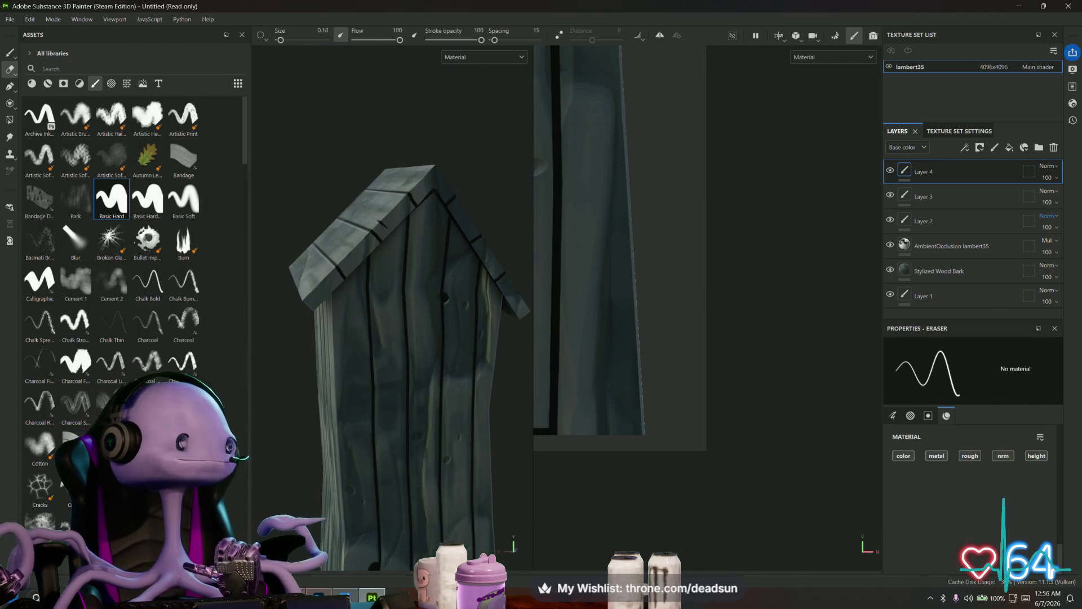
pyautogui.scroll(-5, 411, 339)
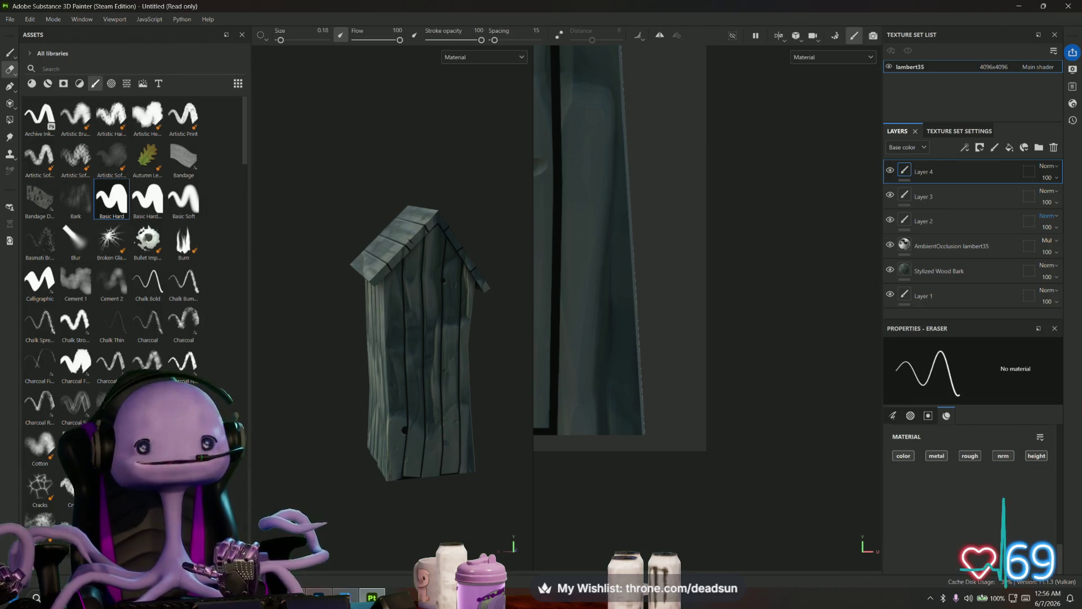
pyautogui.keyDown('alt'); pyautogui.moveTo(541, 244); pyautogui.dragTo(637, 245); pyautogui.keyUp('alt')
# - Frame the moon-cutout door and switch from the 0.18 eraser back to the 0.5 paint brush
pyautogui.scroll(3, 409, 373)
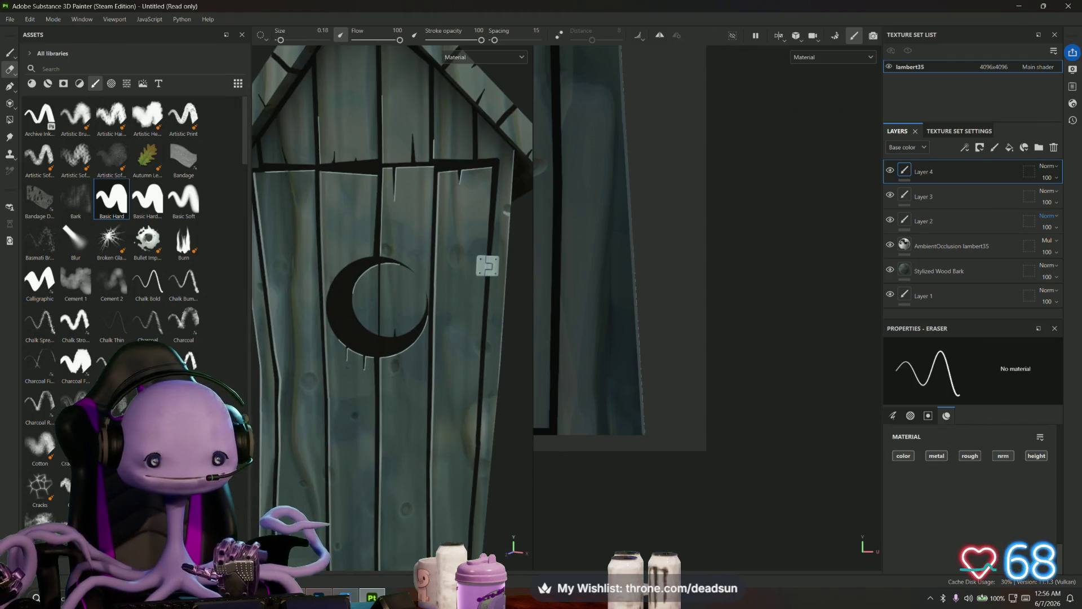
pyautogui.moveTo(345, 367)
pyautogui.keyDown('alt'); pyautogui.mouseDown(button='middle')
pyautogui.moveTo(374, 278)
pyautogui.moveTo(370, 285)
pyautogui.moveTo(359, 272)
pyautogui.mouseUp(button='middle'); pyautogui.keyUp('alt')
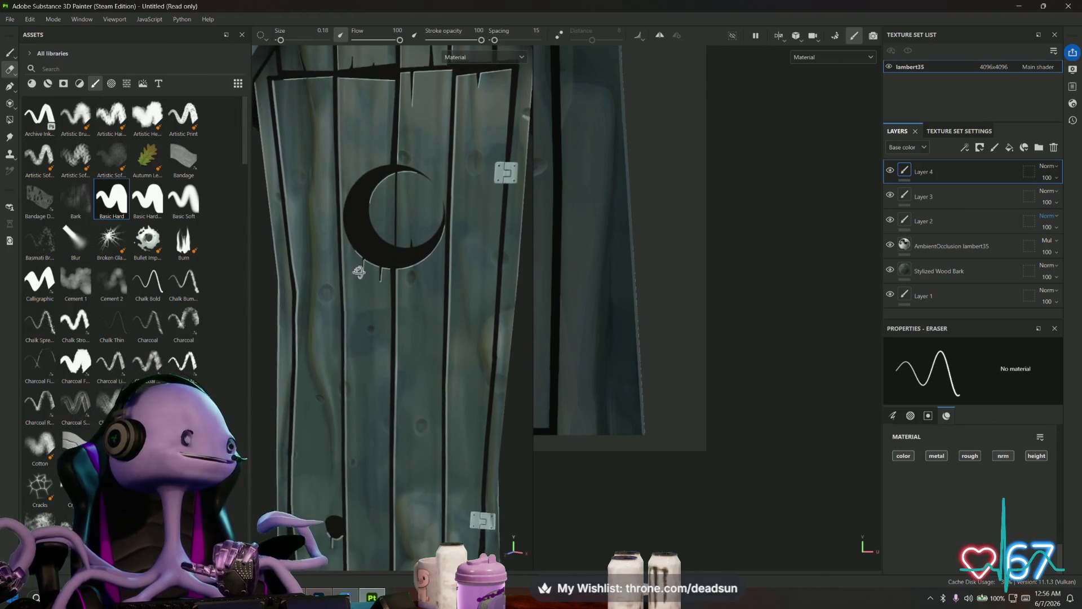
pyautogui.keyDown('alt'); pyautogui.moveTo(358, 272); pyautogui.dragTo(335, 305); pyautogui.keyUp('alt')
pyautogui.scroll(-3, 353, 284)
pyautogui.scroll(5, 377, 297)
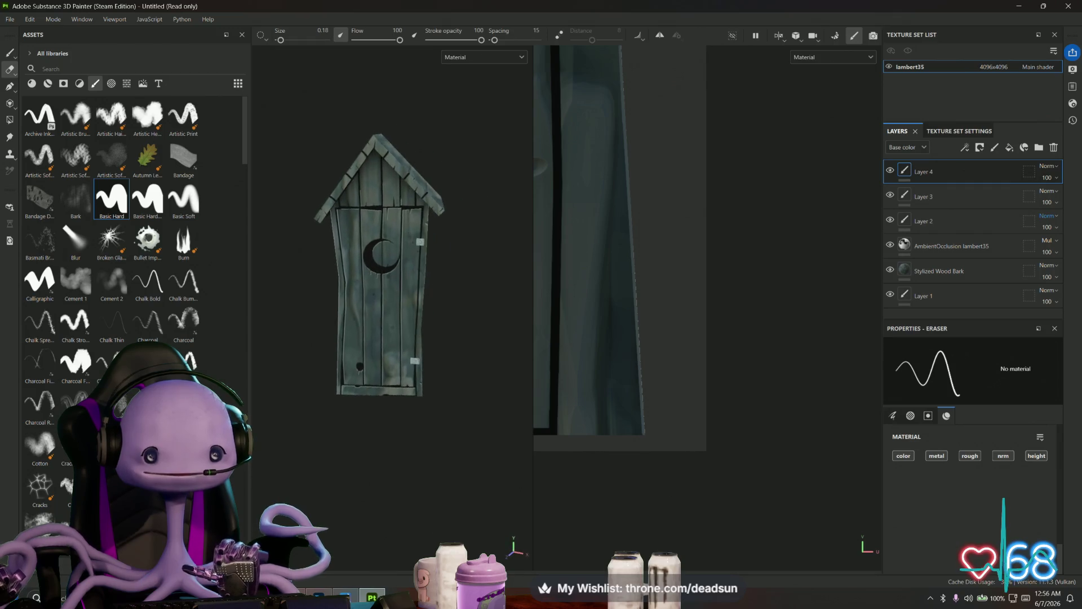
pyautogui.scroll(2, 611, 352)
pyautogui.scroll(-6, 660, 415)
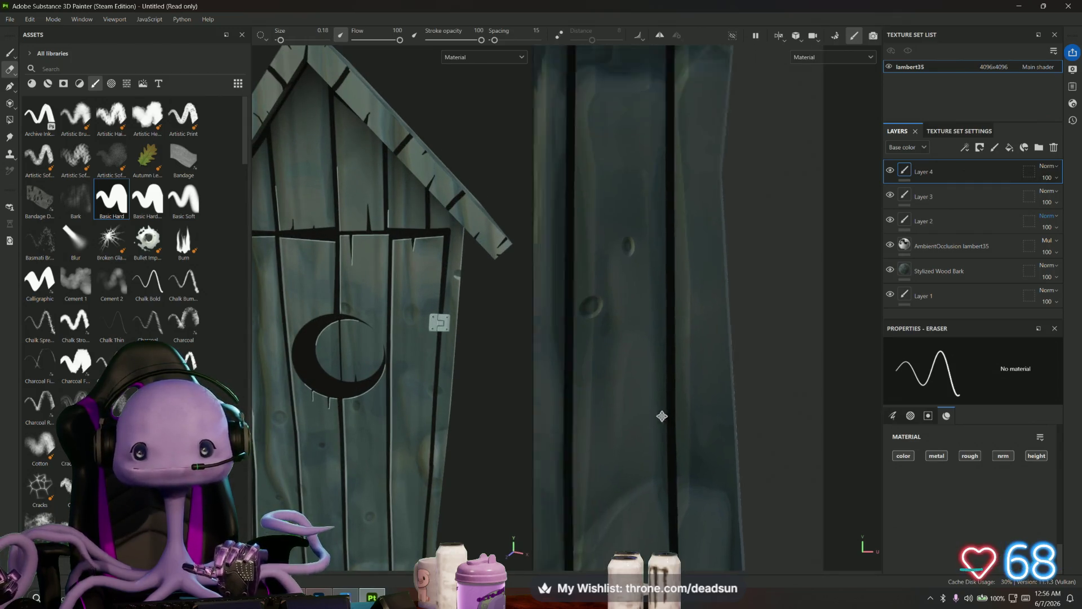
pyautogui.scroll(2, 720, 270)
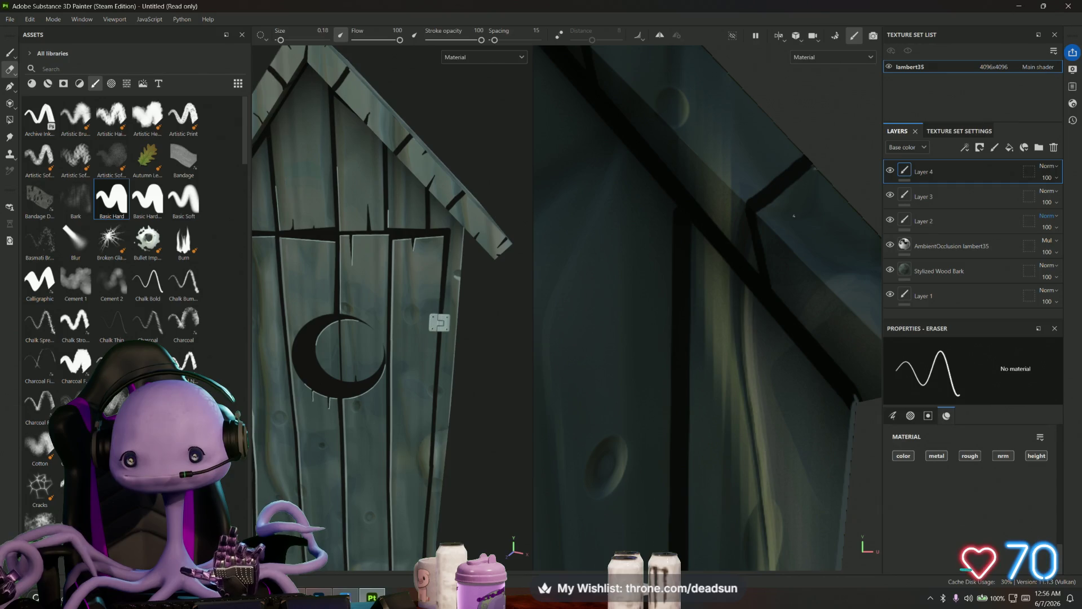
pyautogui.press('1')
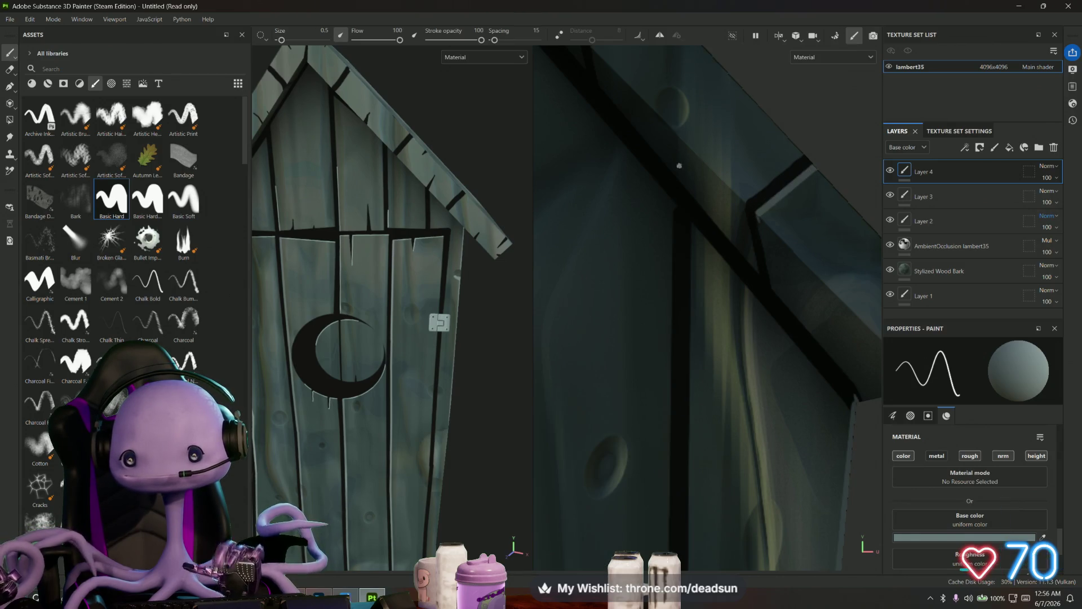
# - Paint straight pale highlights along the dark roof beam edge
pyautogui.scroll(-3, 679, 165)
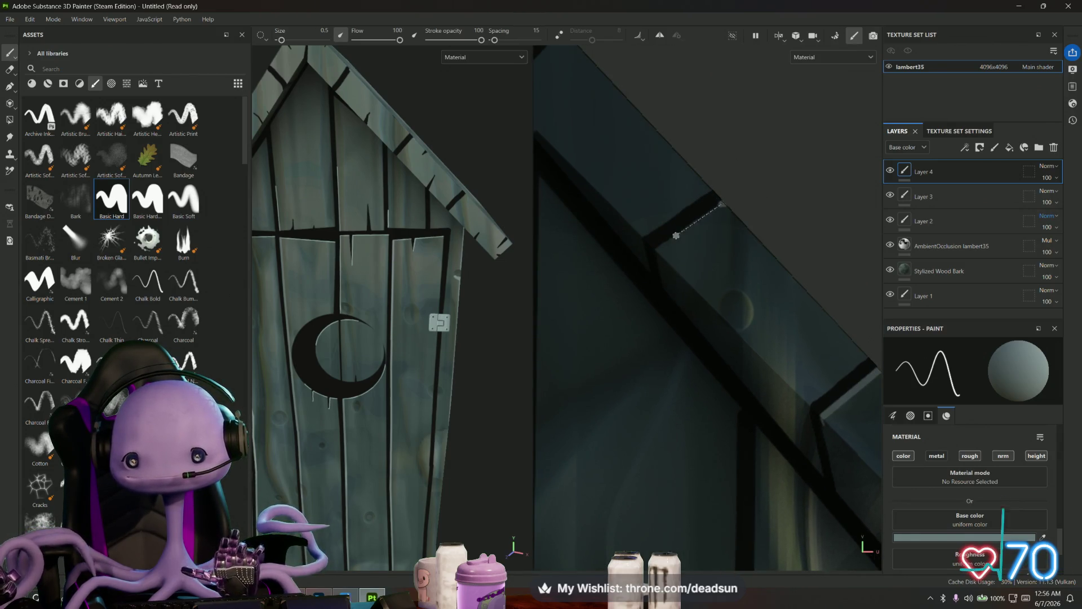
pyautogui.scroll(-3, 675, 248)
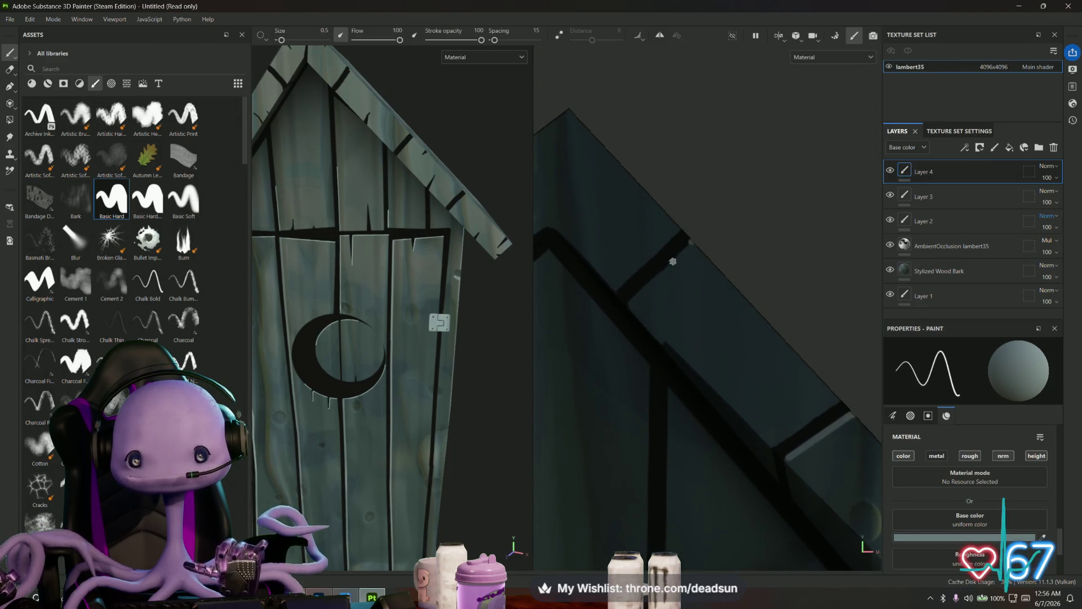
pyautogui.click(689, 241)
pyautogui.keyDown('shift'); pyautogui.click(631, 305); pyautogui.keyUp('shift')
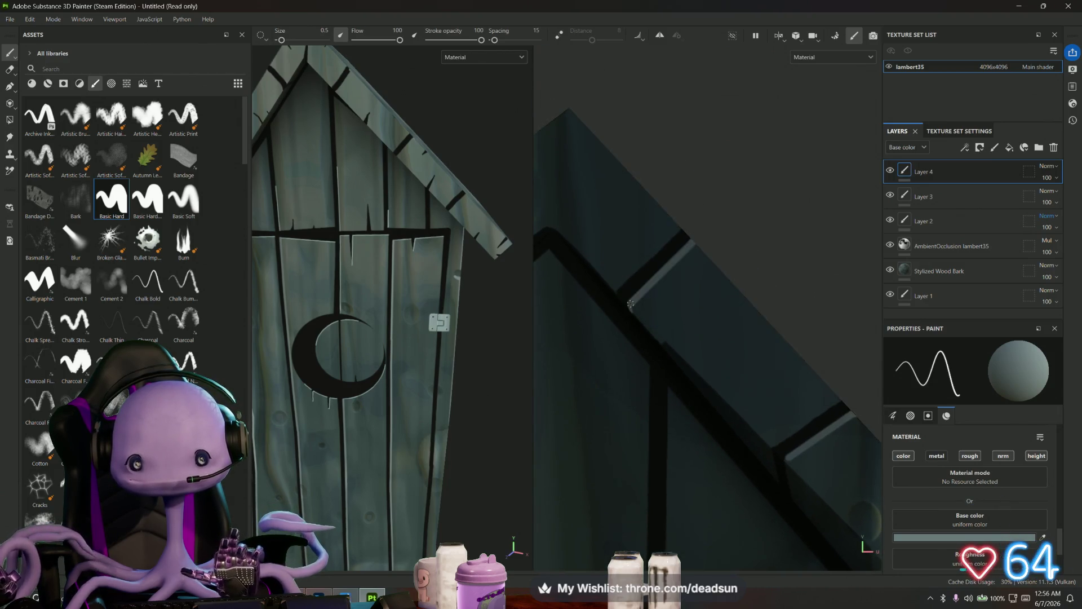
pyautogui.keyDown('alt'); pyautogui.moveTo(631, 305); pyautogui.dragTo(809, 316); pyautogui.keyUp('alt')
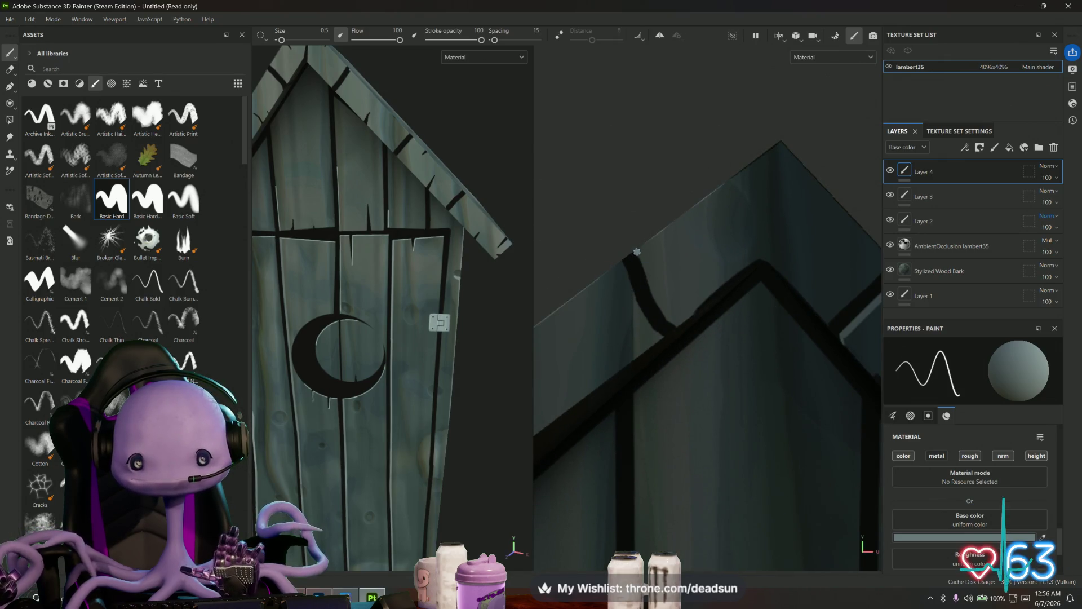
pyautogui.moveTo(637, 252); pyautogui.dragTo(676, 323)
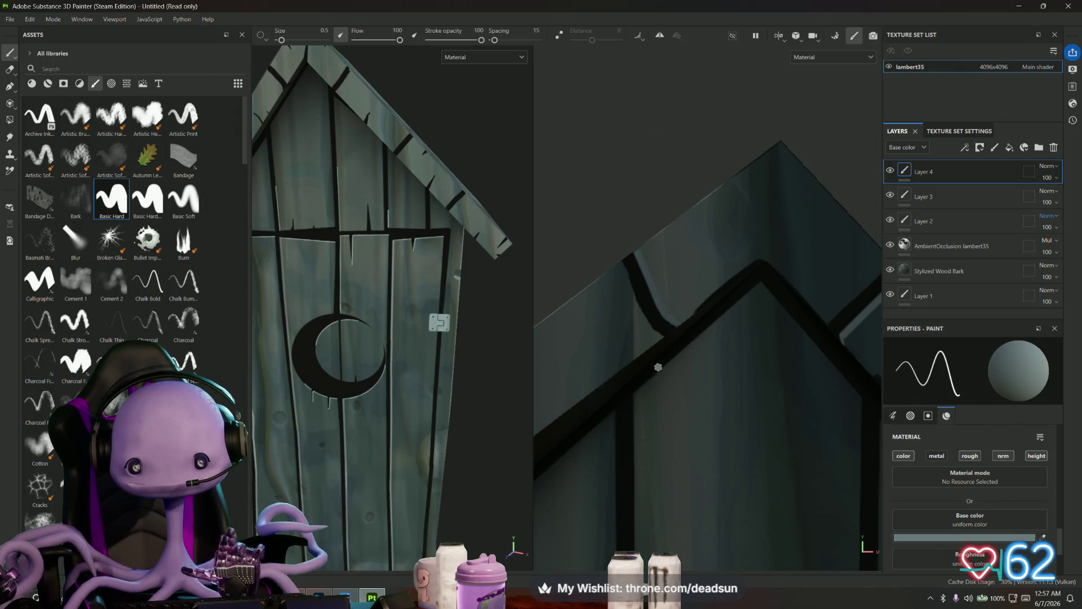
# - Add further short light strokes along the beam's edge near the post
pyautogui.keyDown('alt'); pyautogui.moveTo(658, 367); pyautogui.dragTo(756, 317, button='middle'); pyautogui.keyUp('alt')
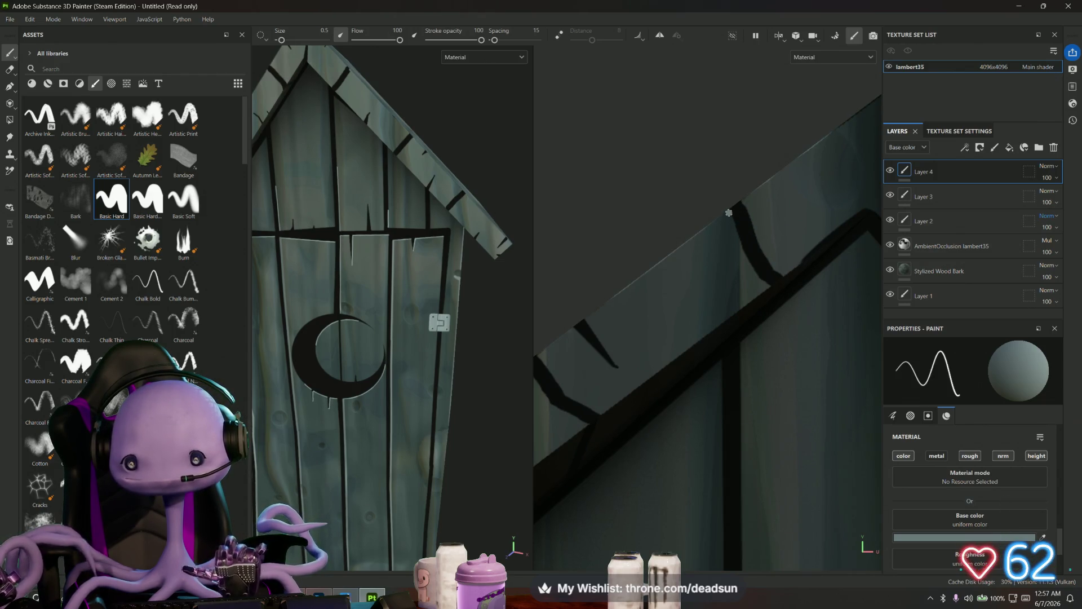
pyautogui.moveTo(729, 214)
pyautogui.mouseDown()
pyautogui.moveTo(756, 274)
pyautogui.moveTo(708, 321)
pyautogui.moveTo(646, 269)
pyautogui.moveTo(642, 287)
pyautogui.moveTo(690, 328)
pyautogui.moveTo(667, 338)
pyautogui.moveTo(642, 324)
pyautogui.mouseUp()
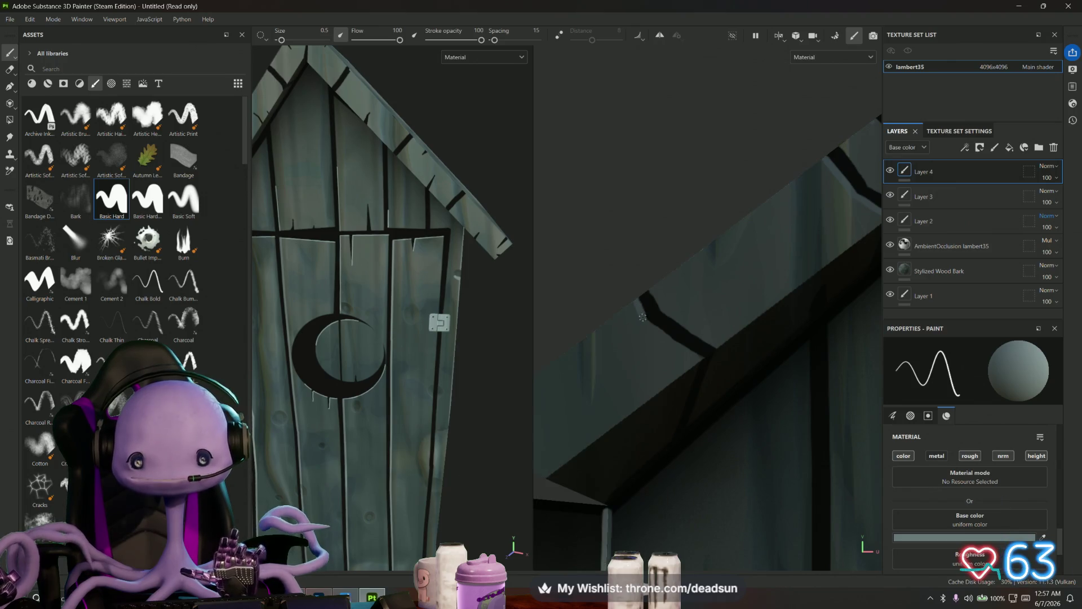
pyautogui.keyDown('shift'); pyautogui.click(667, 338); pyautogui.keyUp('shift')
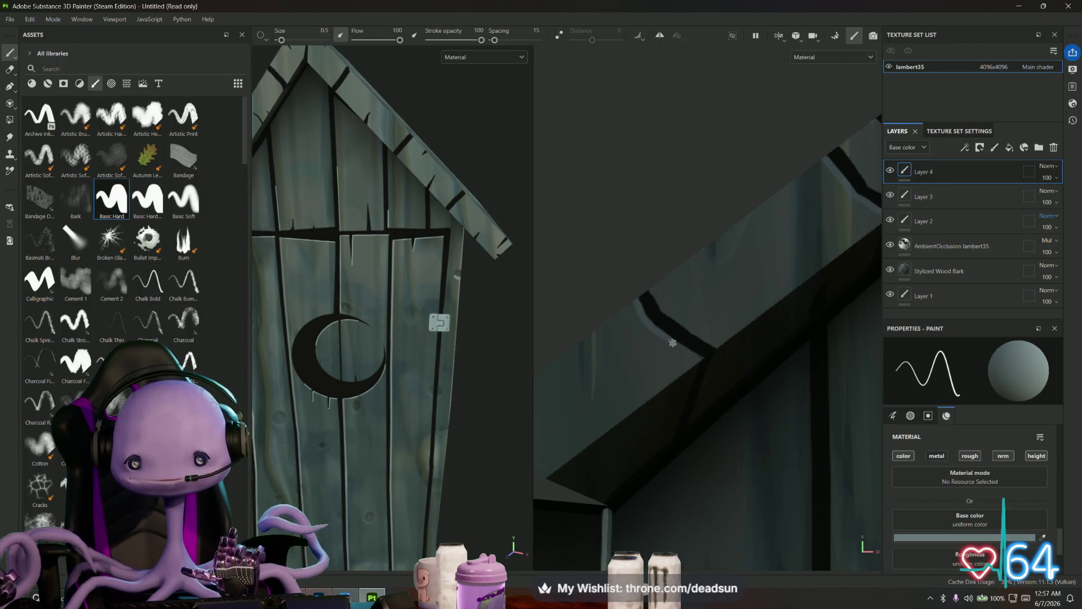
pyautogui.keyDown('shift'); pyautogui.click(685, 348); pyautogui.keyUp('shift')
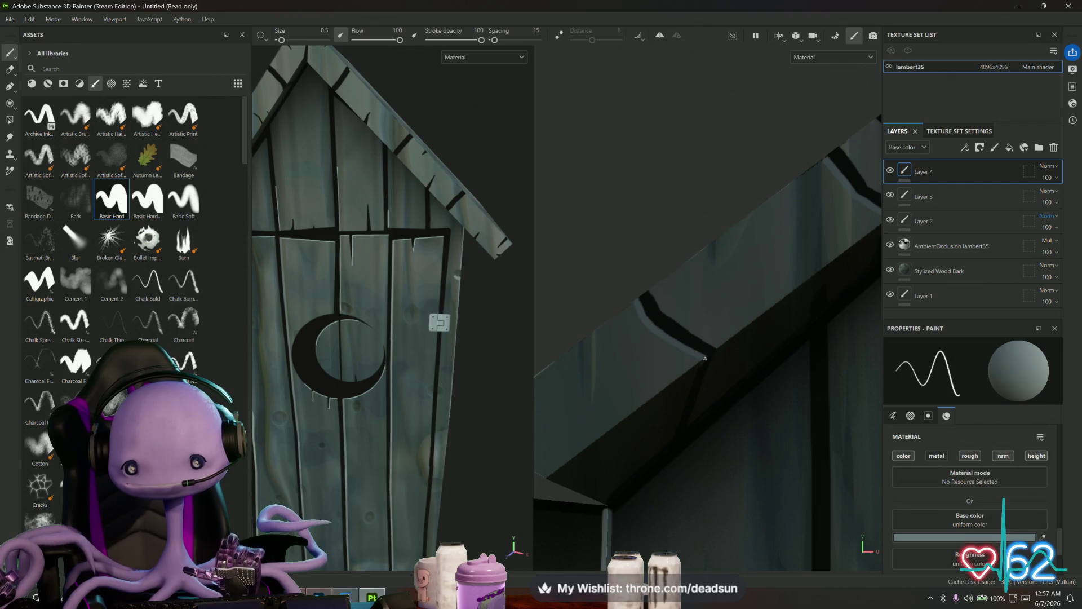
pyautogui.moveTo(761, 278)
pyautogui.keyDown('alt'); pyautogui.mouseDown()
pyautogui.moveTo(683, 285)
pyautogui.moveTo(654, 327)
pyautogui.moveTo(587, 323)
pyautogui.mouseUp(); pyautogui.keyUp('alt')
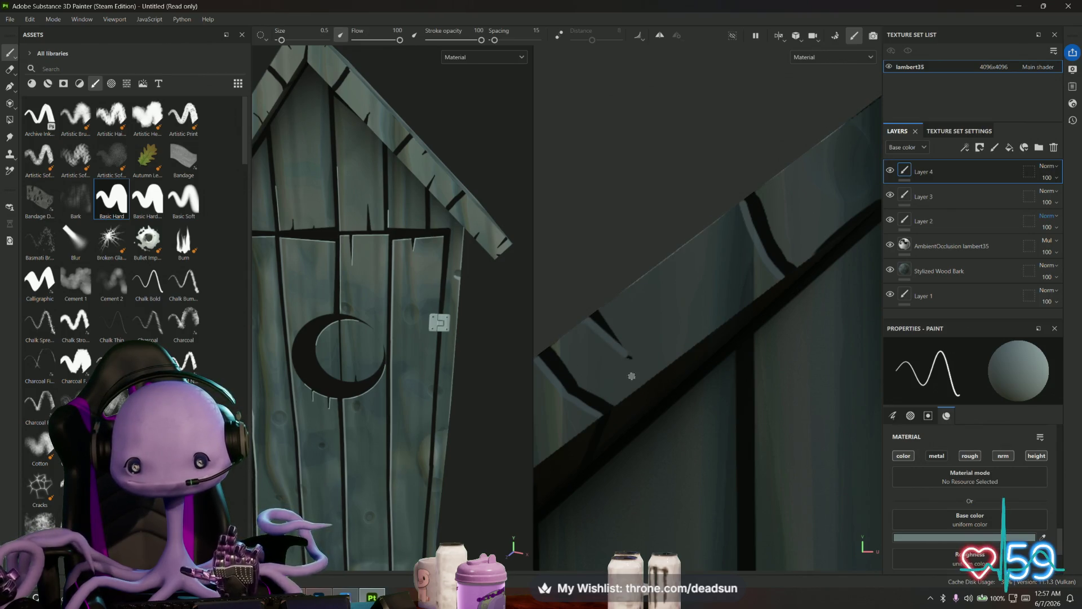
pyautogui.moveTo(624, 354)
pyautogui.keyDown('alt'); pyautogui.mouseDown()
pyautogui.moveTo(643, 367)
pyautogui.moveTo(665, 339)
pyautogui.moveTo(631, 361)
pyautogui.mouseUp(); pyautogui.keyUp('alt')
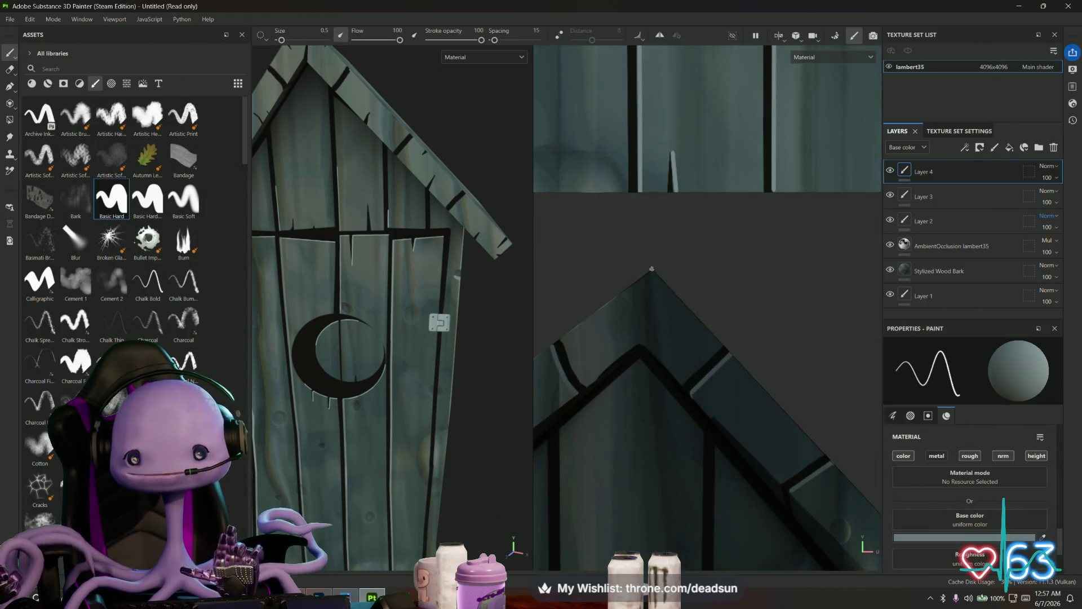
# - Paint thin straight lines along the roof edge and its underside
pyautogui.press('shift')
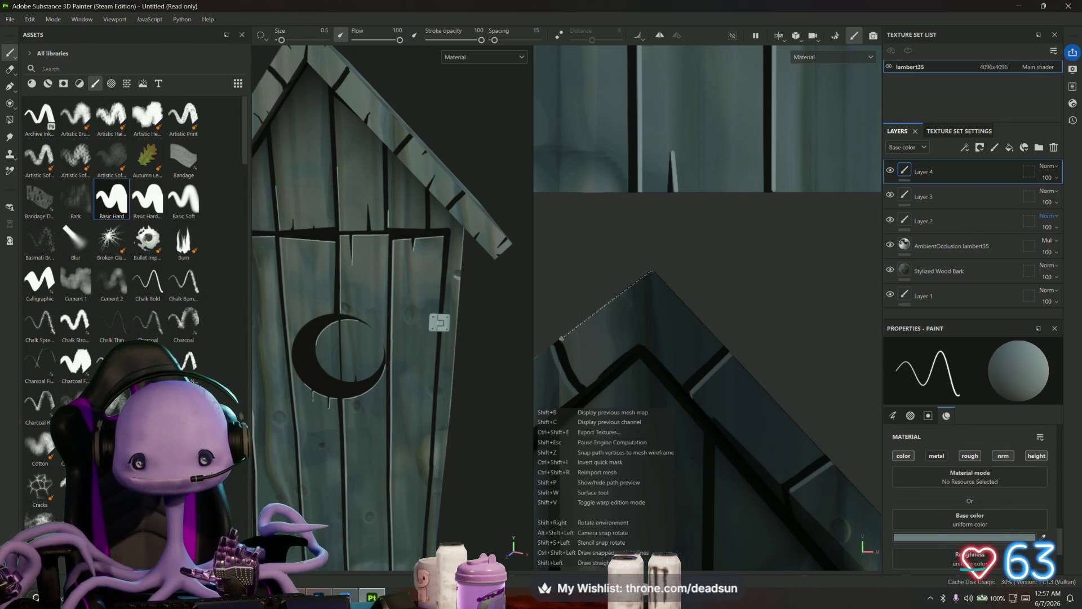
pyautogui.moveTo(637, 279)
pyautogui.keyDown('alt'); pyautogui.mouseDown()
pyautogui.moveTo(817, 286)
pyautogui.moveTo(740, 264)
pyautogui.mouseUp(); pyautogui.keyUp('alt')
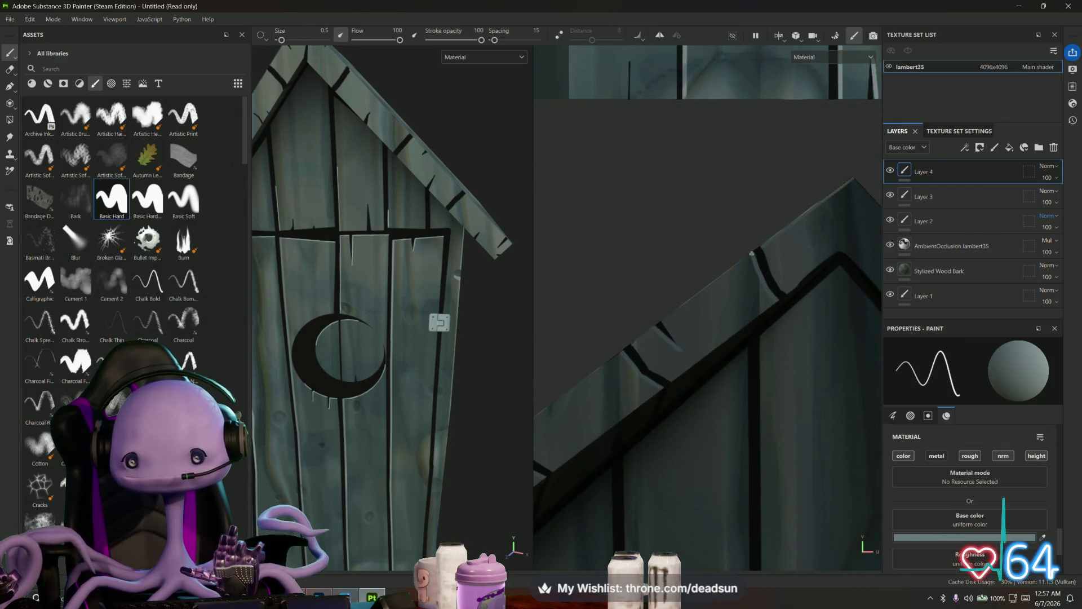
pyautogui.press('shift')
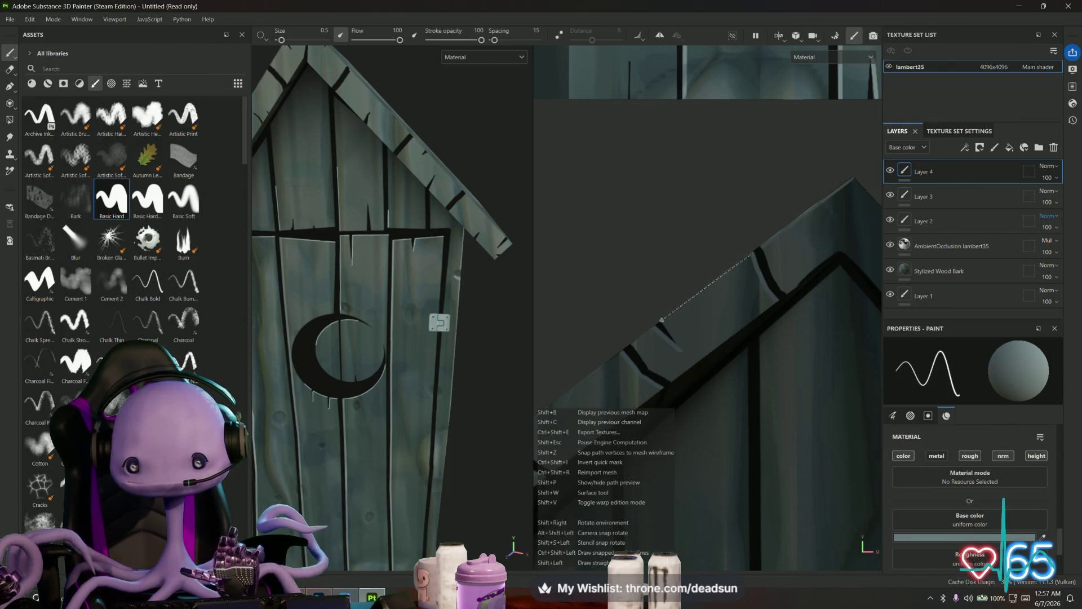
pyautogui.keyDown('shift'); pyautogui.click(663, 320); pyautogui.keyUp('shift')
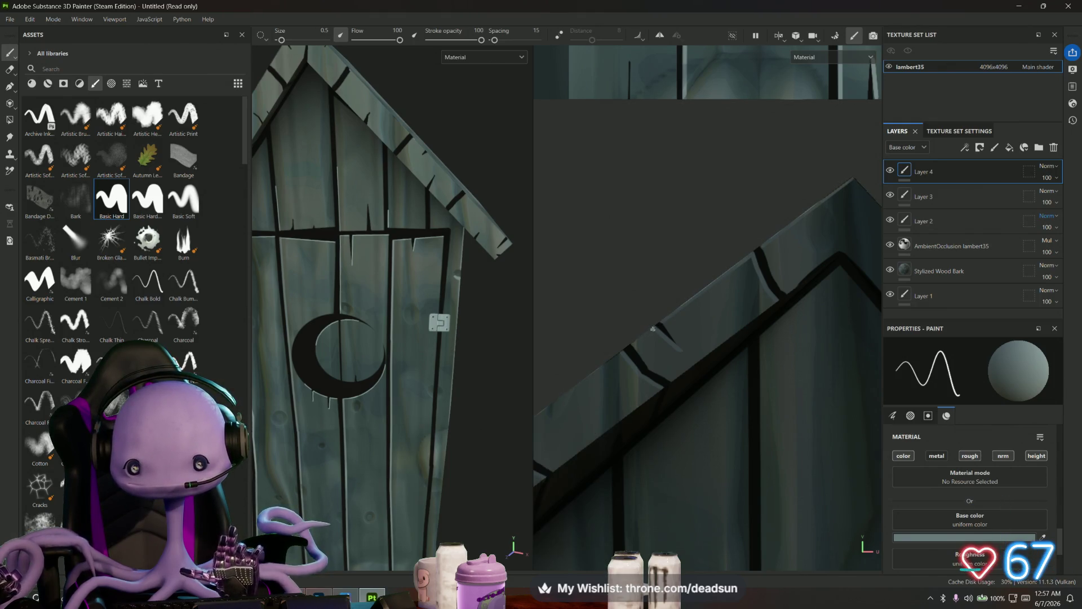
pyautogui.press('shift')
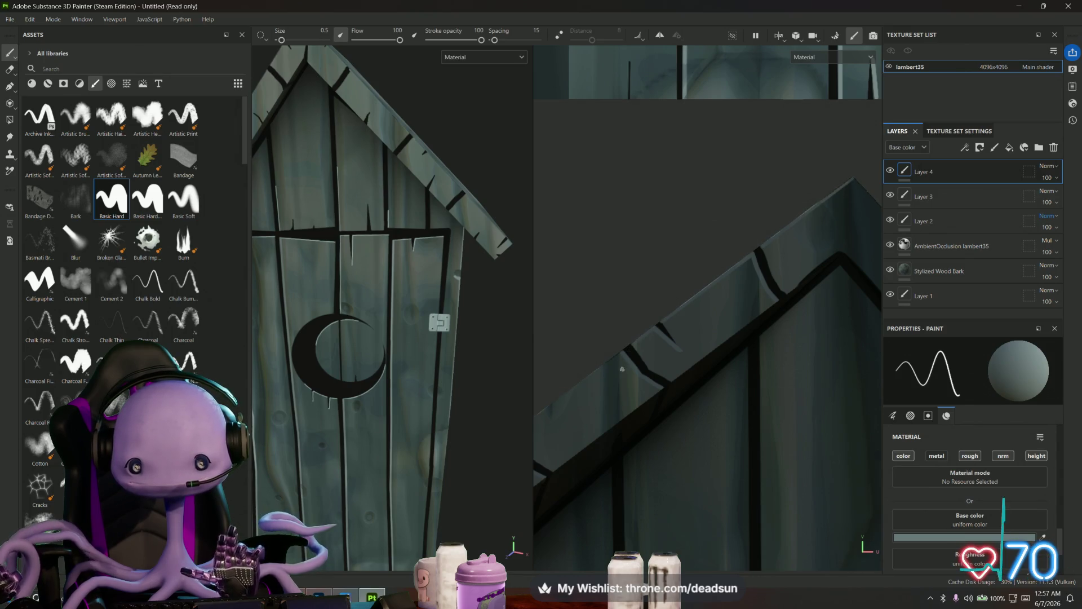
pyautogui.keyDown('alt'); pyautogui.moveTo(633, 342); pyautogui.dragTo(767, 277); pyautogui.keyUp('alt')
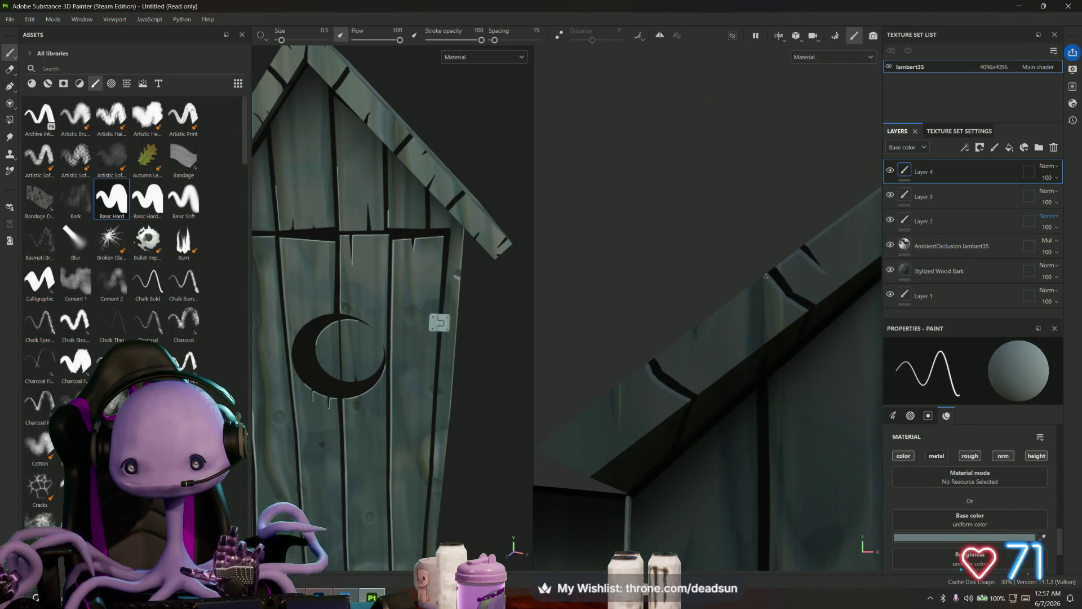
pyautogui.press('shift')
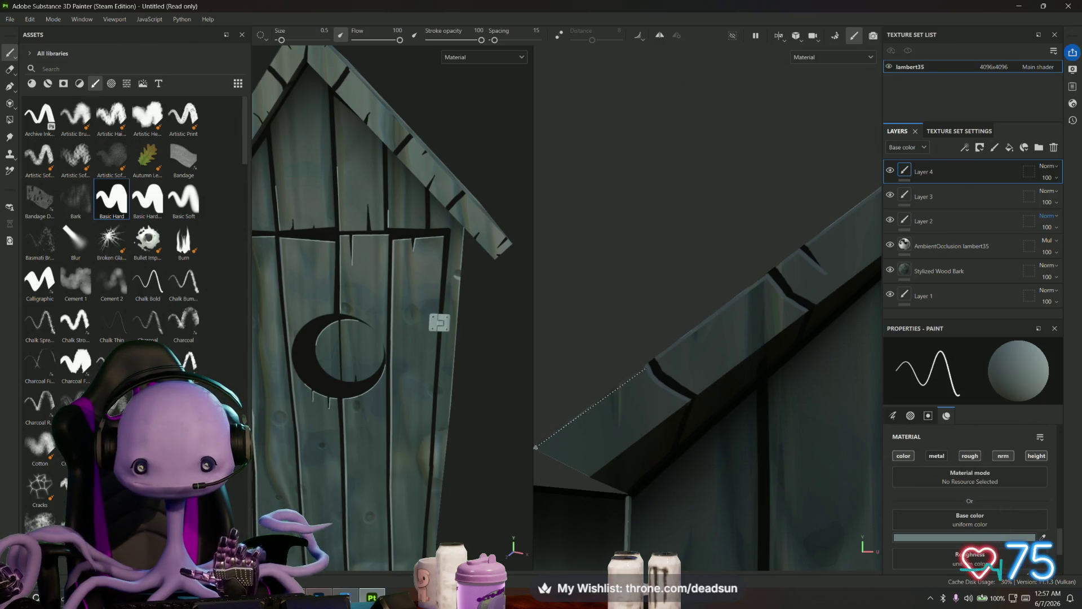
pyautogui.keyDown('shift'); pyautogui.click(537, 449); pyautogui.keyUp('shift')
# - Paint a straight highlight down the sloping roof edge from the peak
pyautogui.keyDown('alt'); pyautogui.moveTo(749, 365); pyautogui.dragTo(659, 312); pyautogui.keyUp('alt')
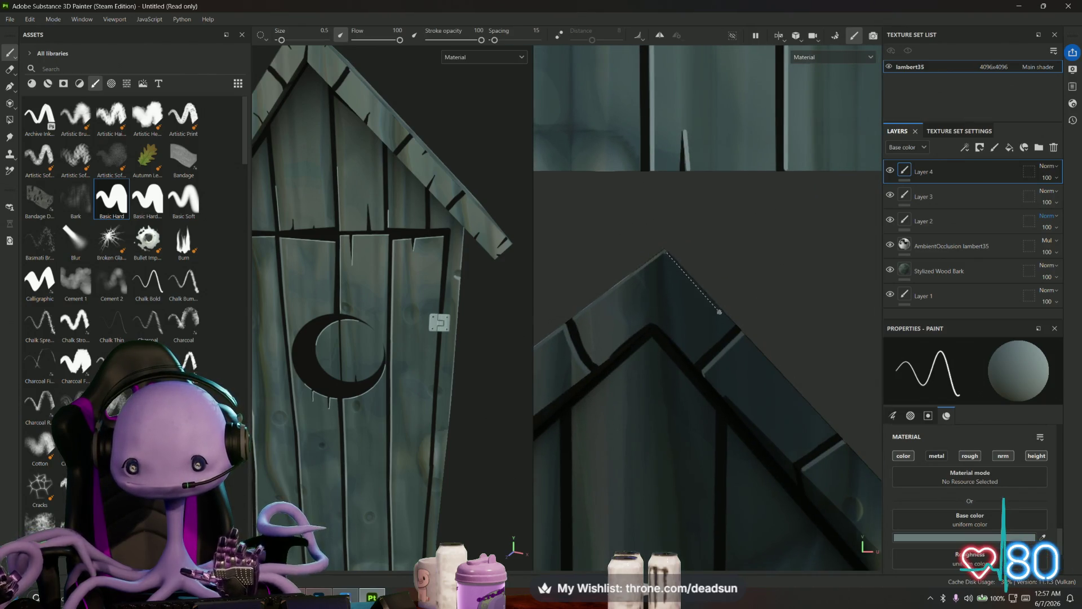
pyautogui.moveTo(737, 325)
pyautogui.keyDown('alt'); pyautogui.mouseDown(button='middle')
pyautogui.moveTo(679, 310)
pyautogui.moveTo(651, 274)
pyautogui.mouseUp(button='middle'); pyautogui.keyUp('alt')
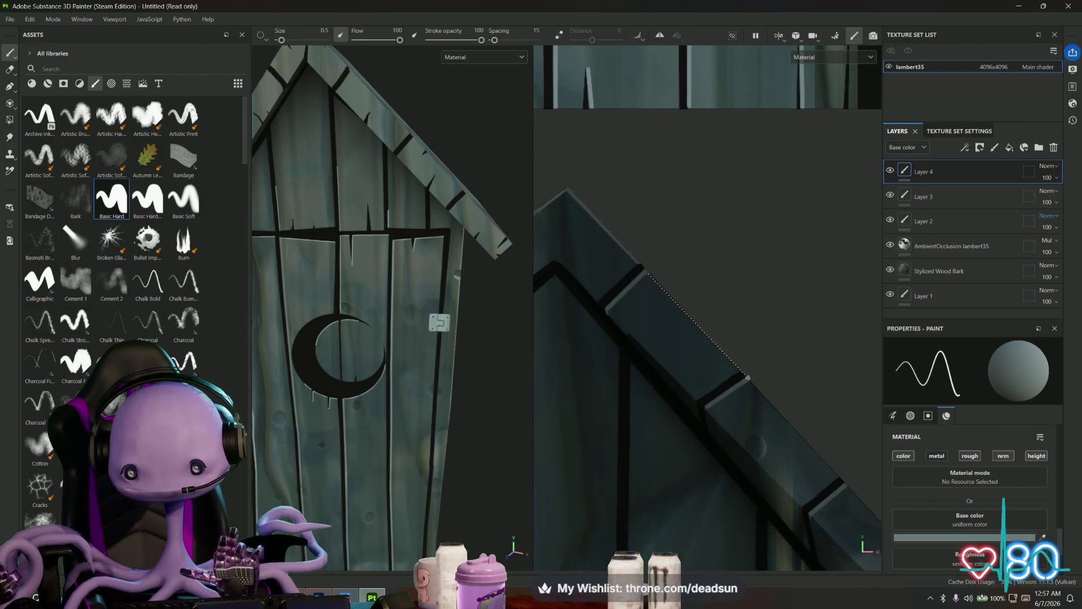
pyautogui.keyDown('shift'); pyautogui.click(741, 371); pyautogui.keyUp('shift')
pyautogui.keyDown('alt'); pyautogui.moveTo(740, 371); pyautogui.dragTo(625, 293, button='middle'); pyautogui.keyUp('alt')
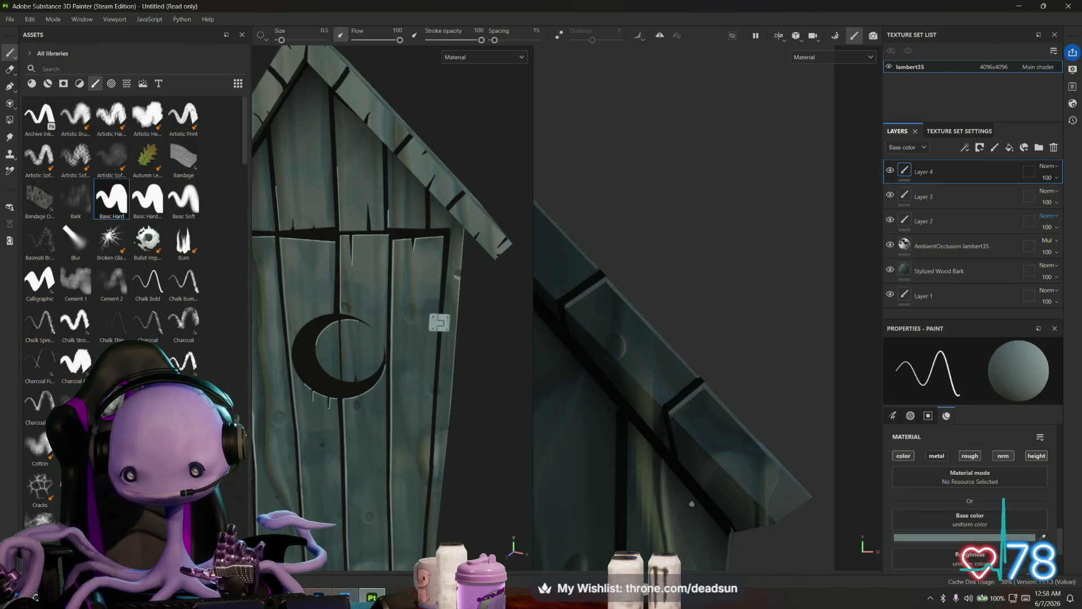
# - Paint two straight pale highlights along the roof edge
pyautogui.scroll(-3, 691, 504)
pyautogui.scroll(5, 756, 428)
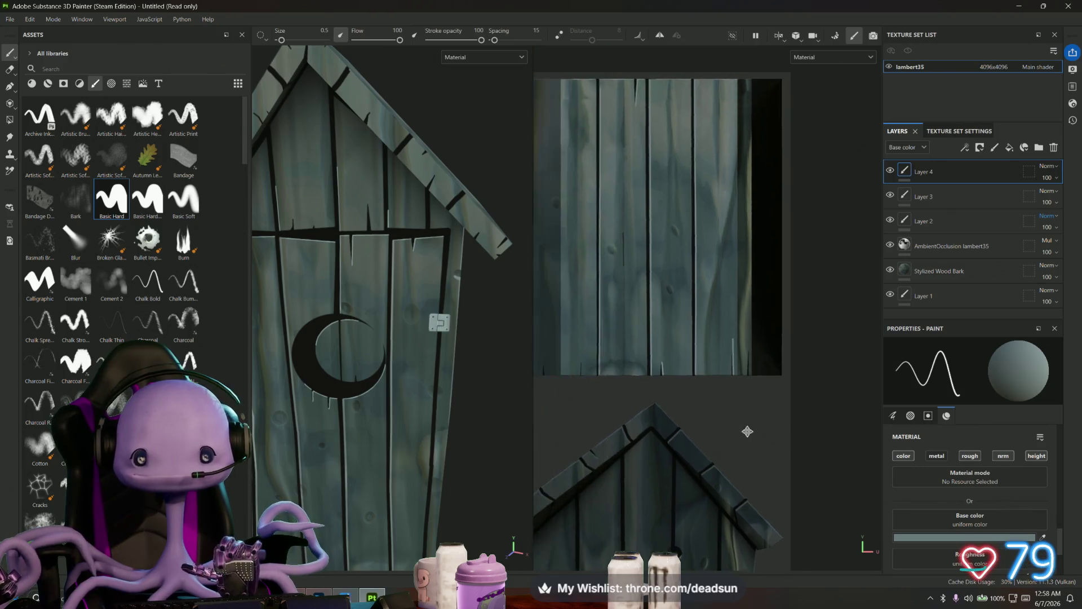
pyautogui.scroll(-5, 667, 415)
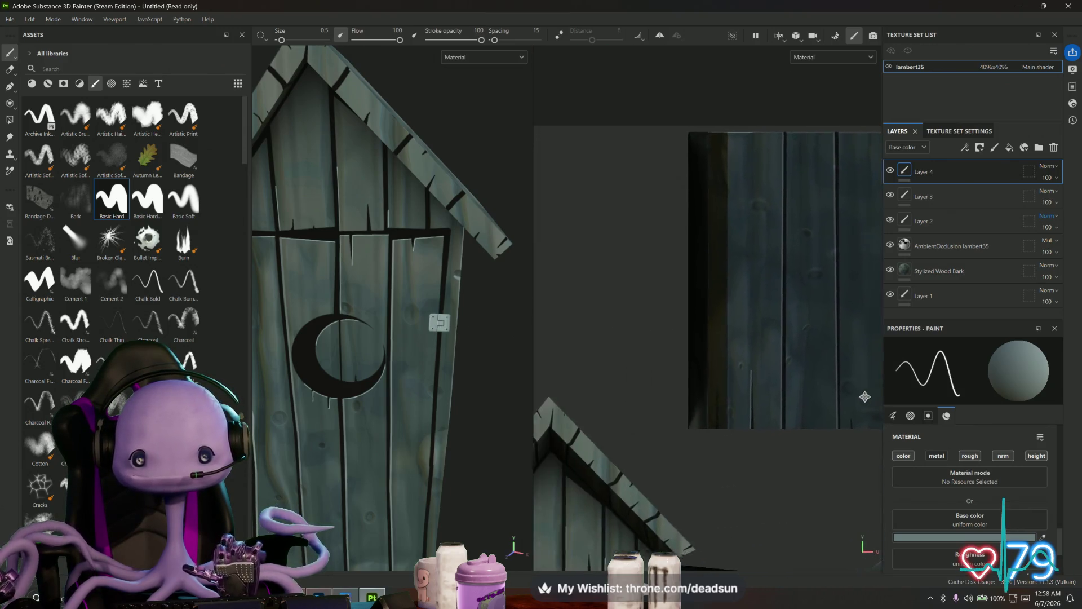
pyautogui.scroll(5, 817, 407)
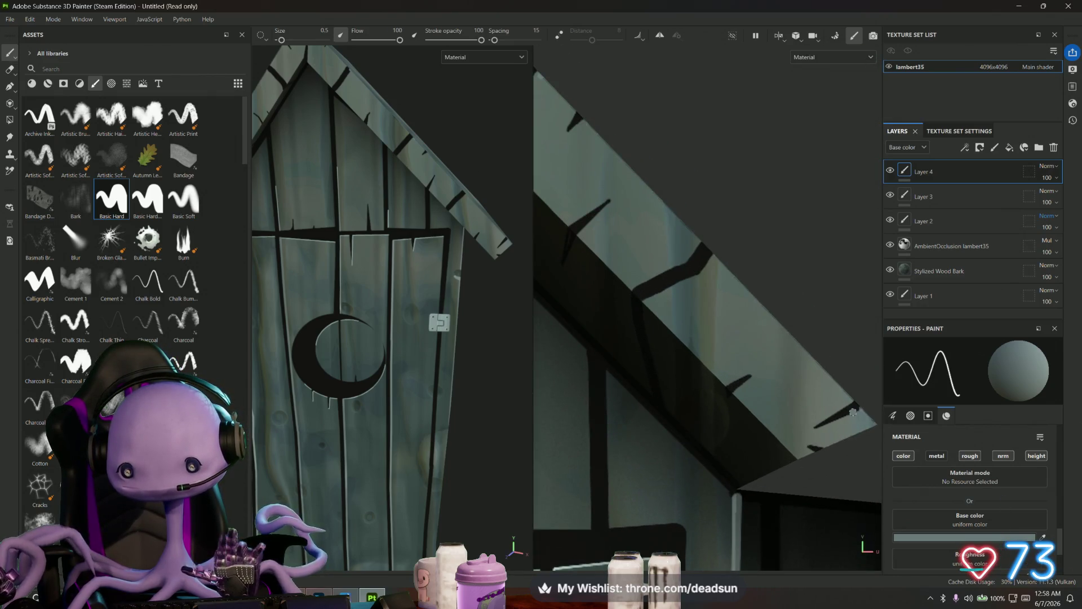
pyautogui.keyDown('shift'); pyautogui.click(818, 429); pyautogui.keyUp('shift')
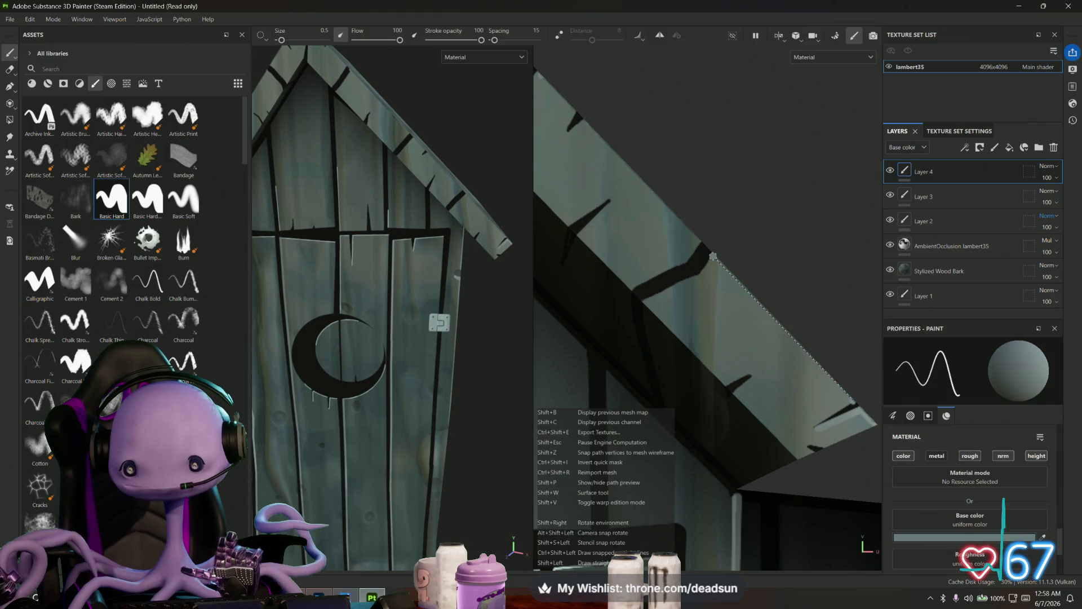
pyautogui.keyDown('shift'); pyautogui.click(712, 259); pyautogui.keyUp('shift')
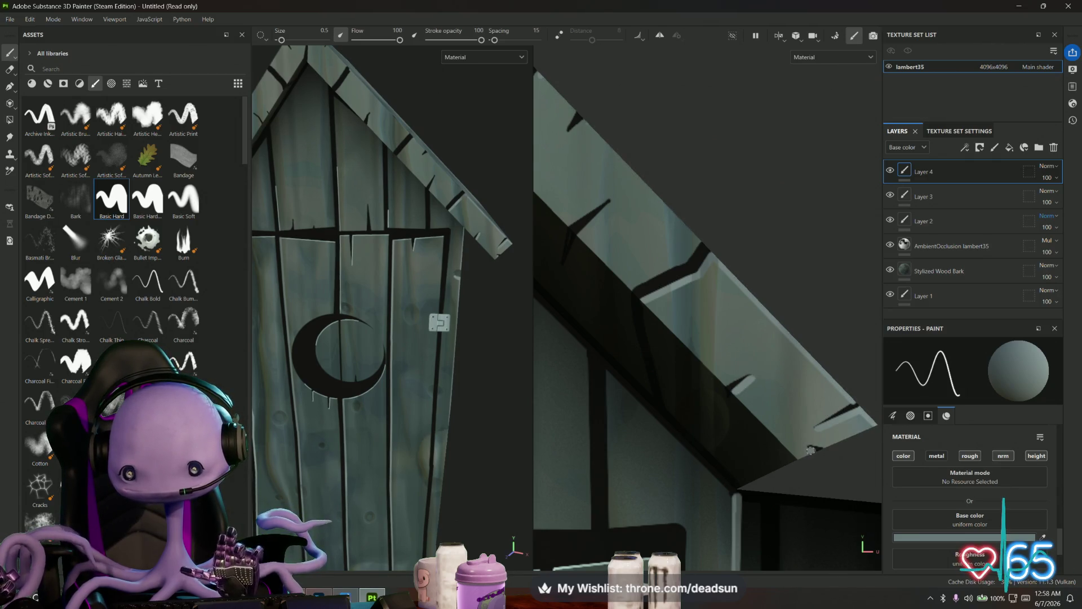
# - Highlight successive stretches of the roof plank's edge
pyautogui.moveTo(626, 254)
pyautogui.mouseDown(button='middle')
pyautogui.moveTo(657, 306)
pyautogui.moveTo(670, 301)
pyautogui.mouseUp(button='middle')
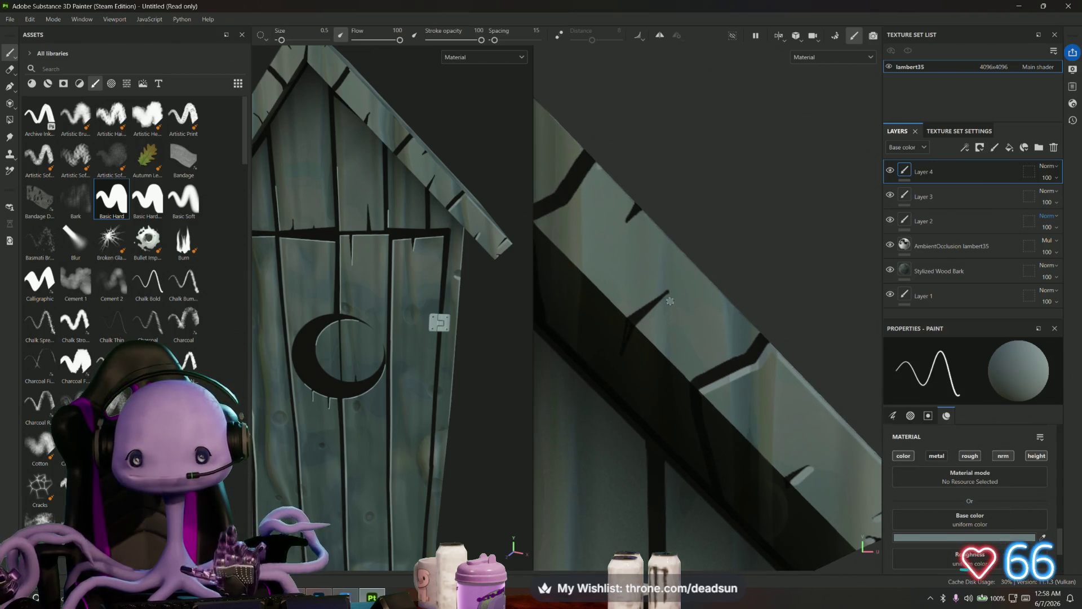
pyautogui.click(668, 294)
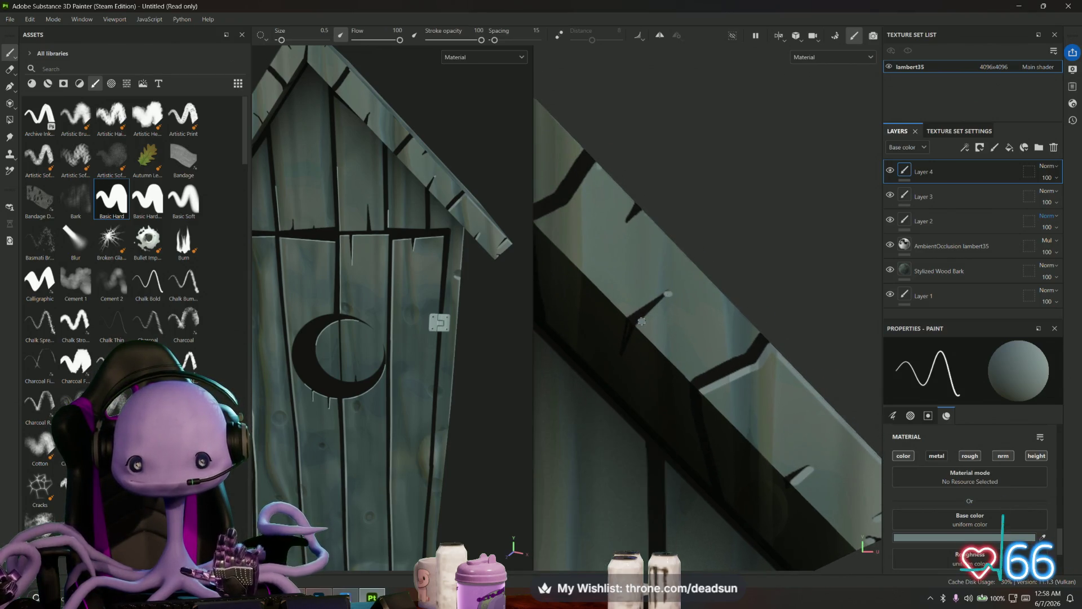
pyautogui.keyDown('shift'); pyautogui.click(637, 324); pyautogui.keyUp('shift')
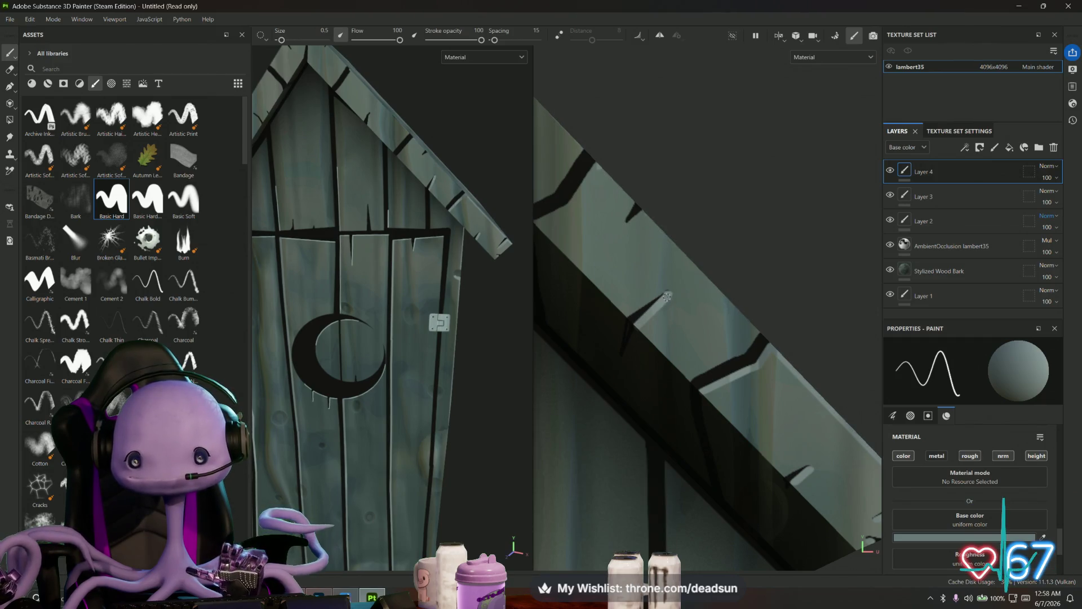
pyautogui.moveTo(665, 299)
pyautogui.mouseDown(button='middle')
pyautogui.moveTo(684, 316)
pyautogui.moveTo(700, 297)
pyautogui.mouseUp(button='middle')
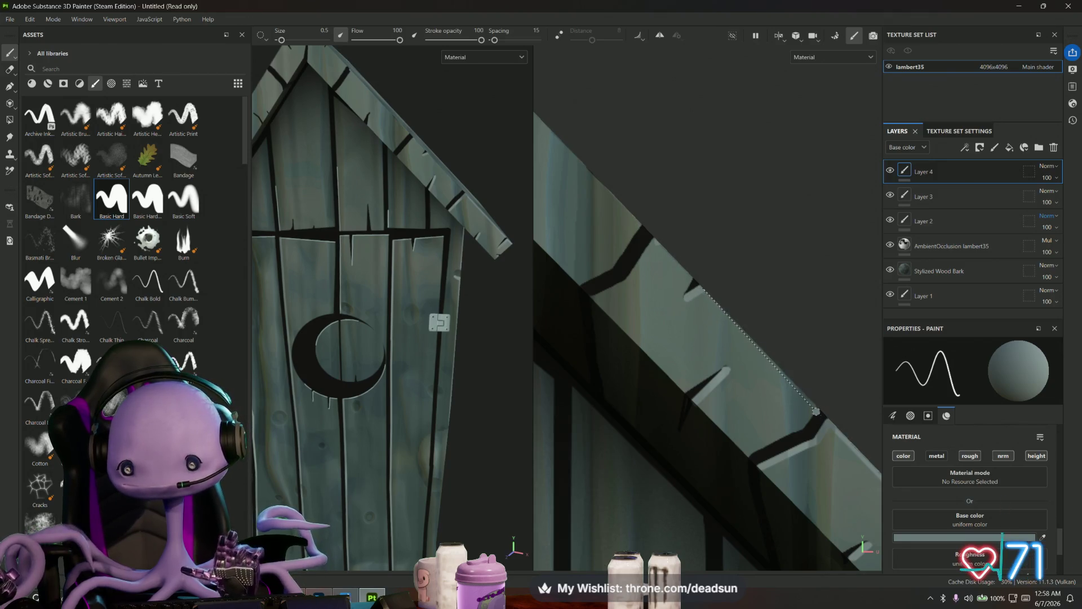
pyautogui.keyDown('shift'); pyautogui.click(816, 406); pyautogui.keyUp('shift')
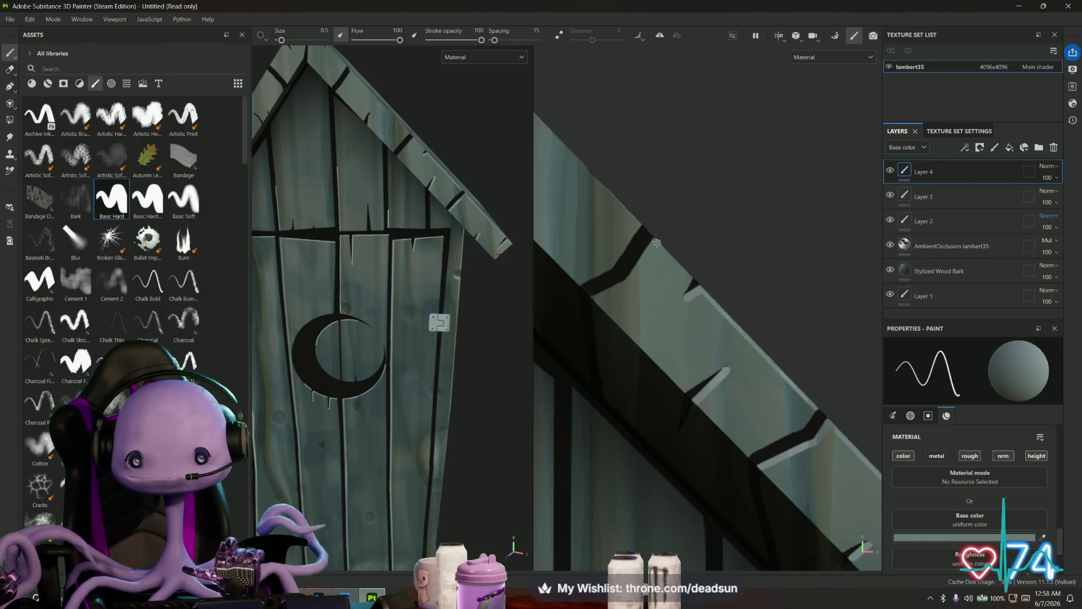
pyautogui.keyDown('shift'); pyautogui.click(691, 275); pyautogui.keyUp('shift')
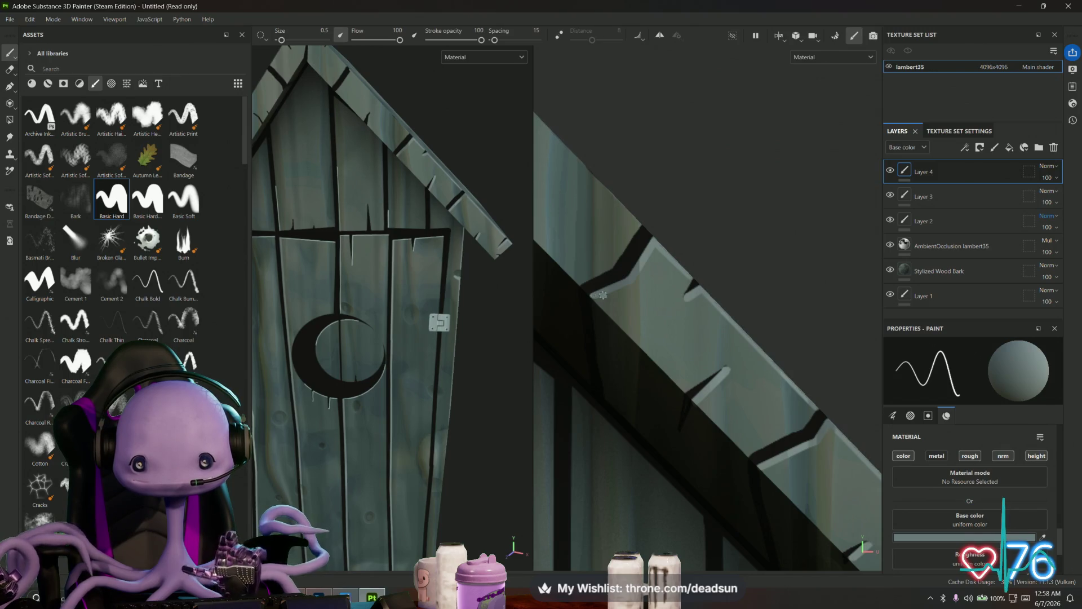
# - Continue the light line along the plank's dark upper edge toward the roof peak
pyautogui.moveTo(602, 294); pyautogui.dragTo(649, 289, button='middle')
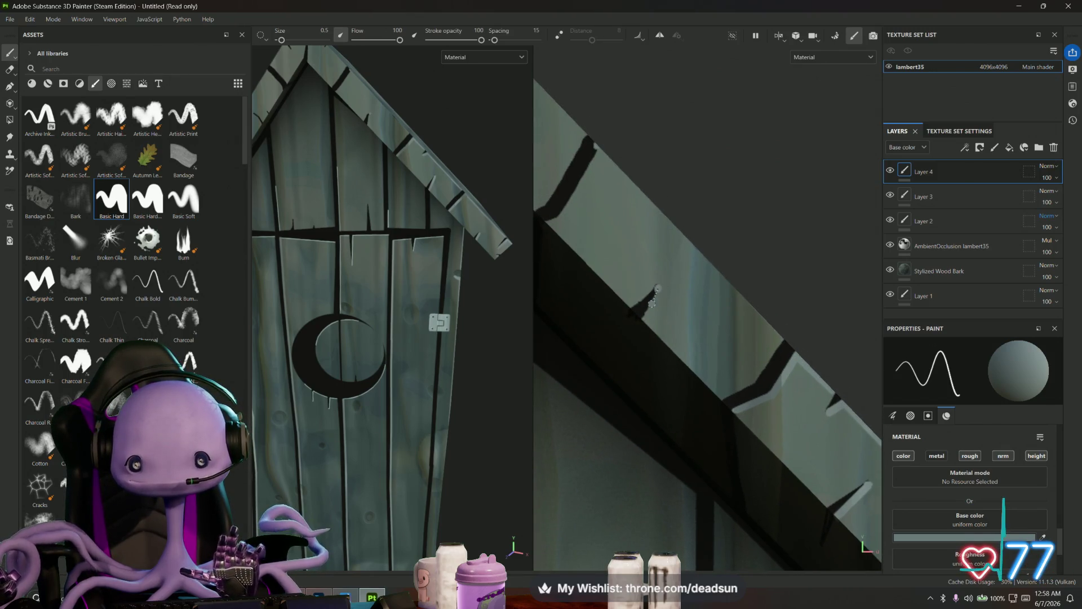
pyautogui.keyDown('shift'); pyautogui.click(644, 316); pyautogui.keyUp('shift')
pyautogui.moveTo(624, 225); pyautogui.dragTo(667, 261, button='middle')
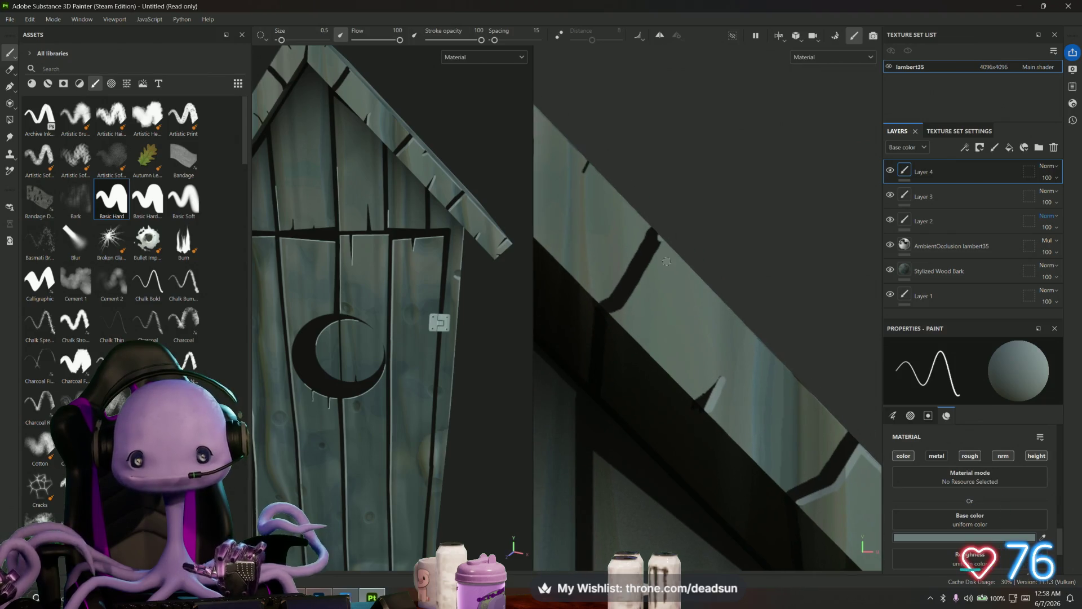
pyautogui.keyDown('shift'); pyautogui.click(645, 275); pyautogui.keyUp('shift')
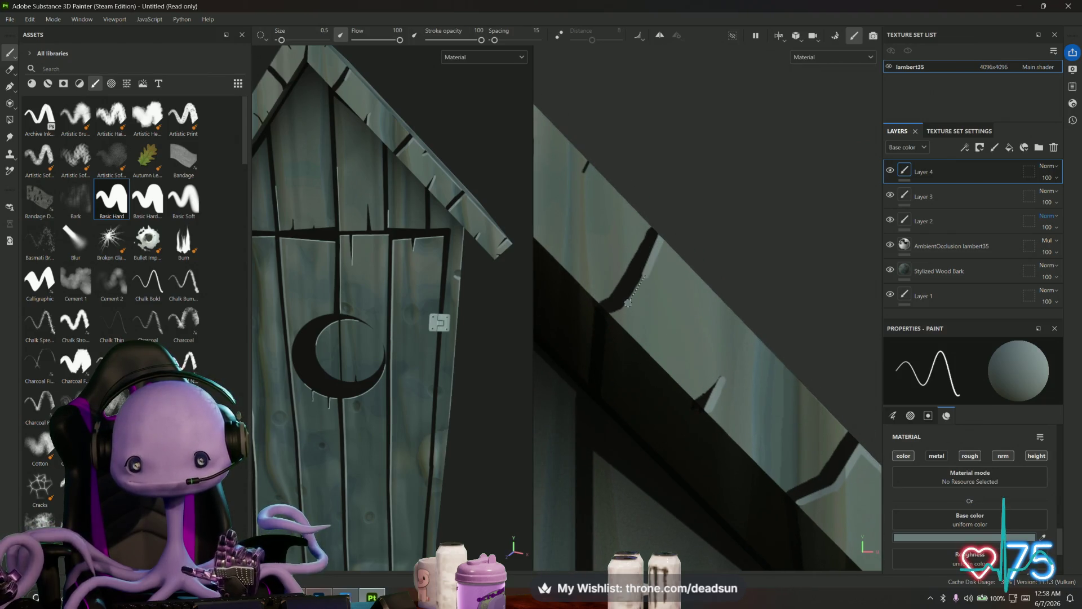
pyautogui.keyDown('shift'); pyautogui.click(622, 311); pyautogui.keyUp('shift')
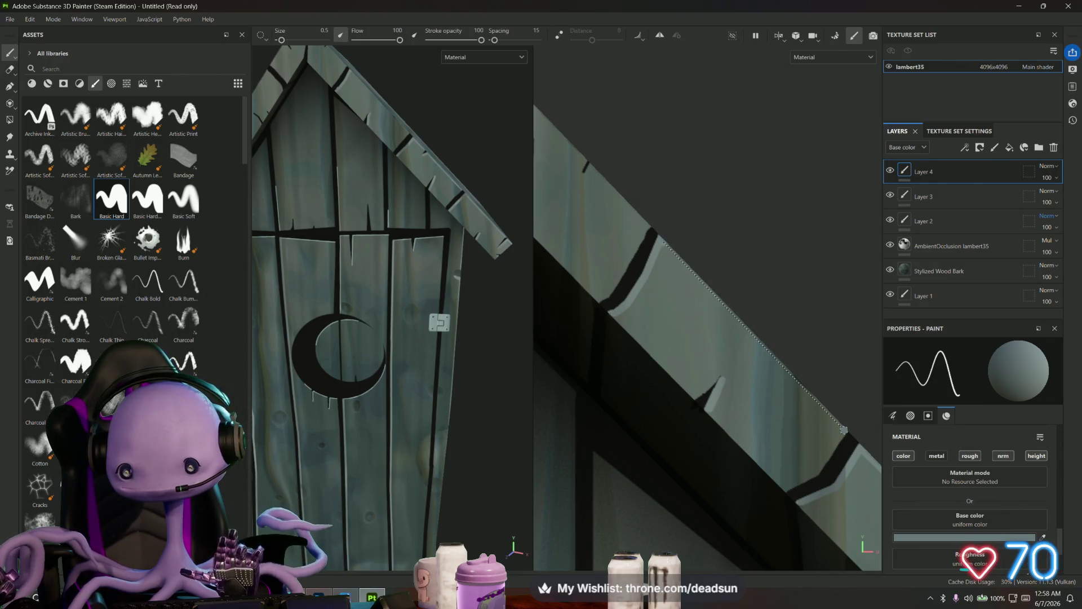
pyautogui.keyDown('shift'); pyautogui.click(828, 418); pyautogui.keyUp('shift')
pyautogui.moveTo(840, 429)
pyautogui.mouseDown(button='middle')
pyautogui.moveTo(793, 454)
pyautogui.moveTo(815, 491)
pyautogui.mouseUp(button='middle')
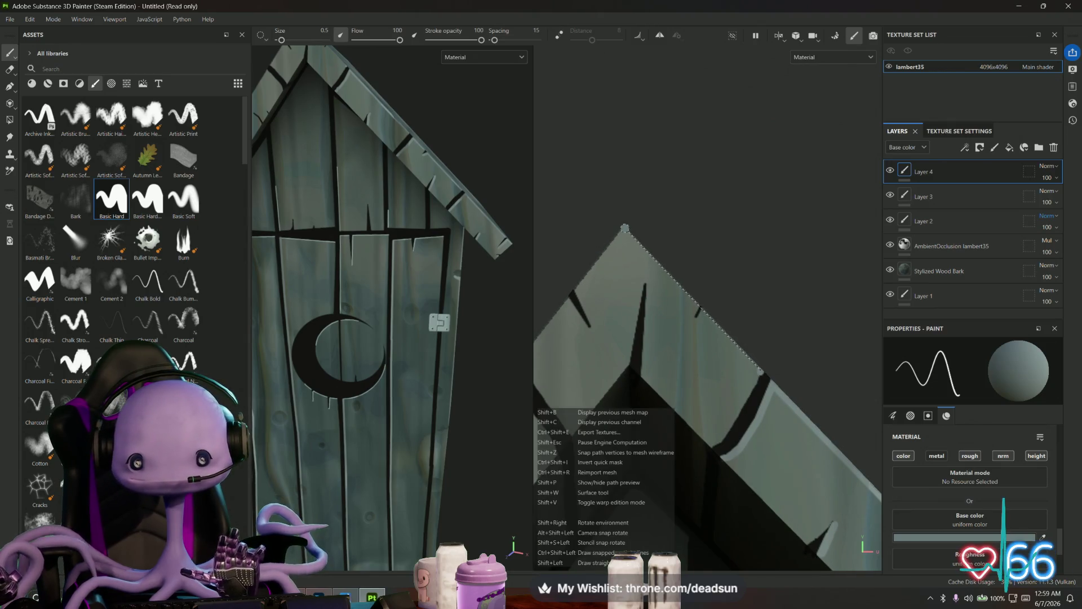
# - Highlight the roof edge up to and down from the peak, plus a stroke along the crack
pyautogui.keyDown('shift'); pyautogui.click(624, 228); pyautogui.keyUp('shift')
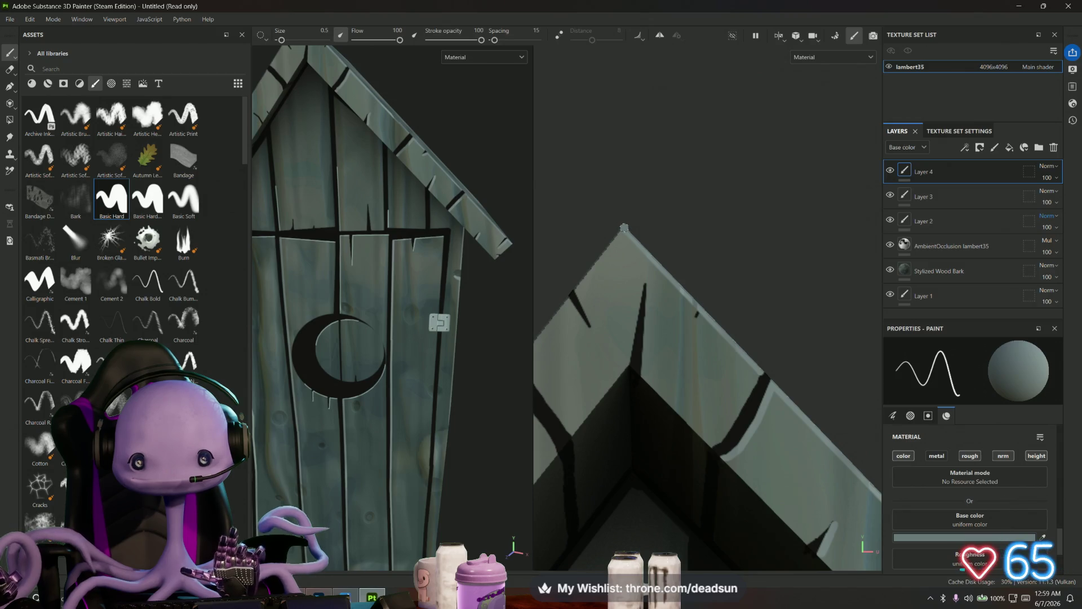
pyautogui.keyDown('shift'); pyautogui.click(583, 280); pyautogui.keyUp('shift')
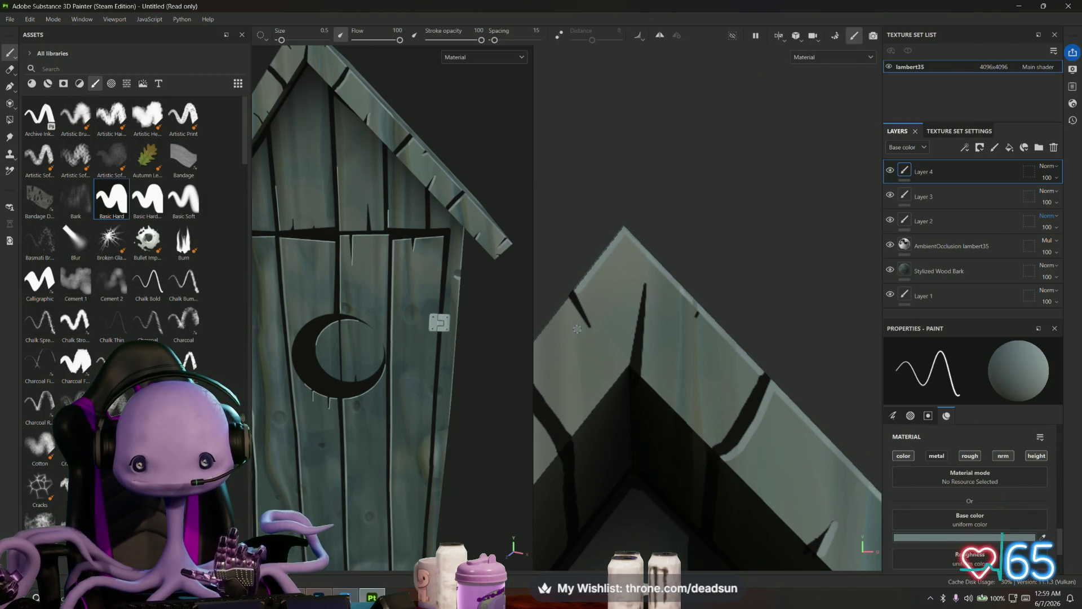
pyautogui.moveTo(584, 280); pyautogui.dragTo(746, 280, button='middle')
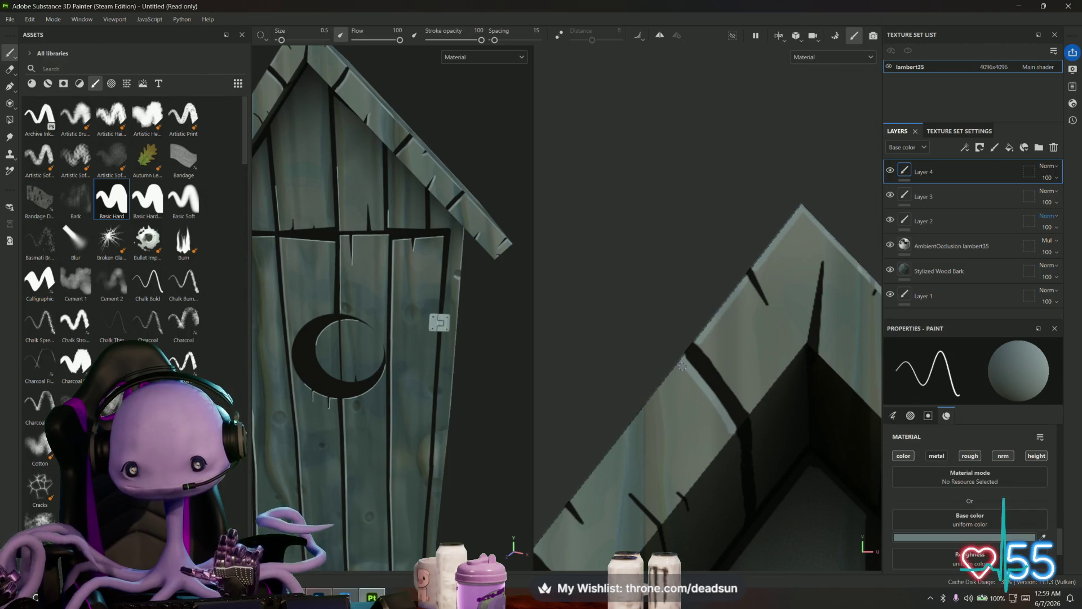
pyautogui.press('shift')
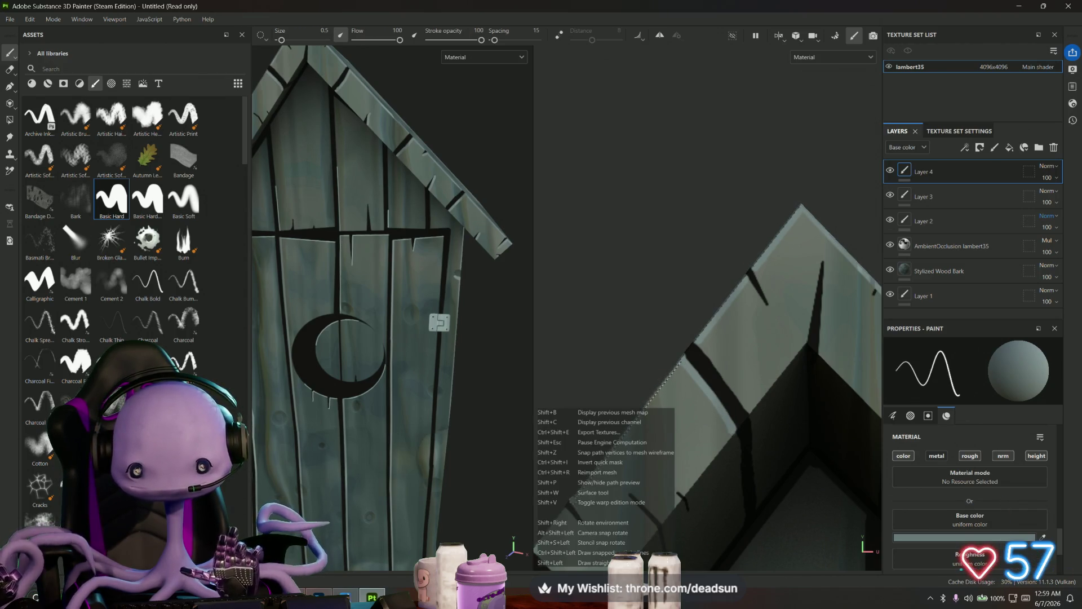
pyautogui.scroll(3, 742, 323)
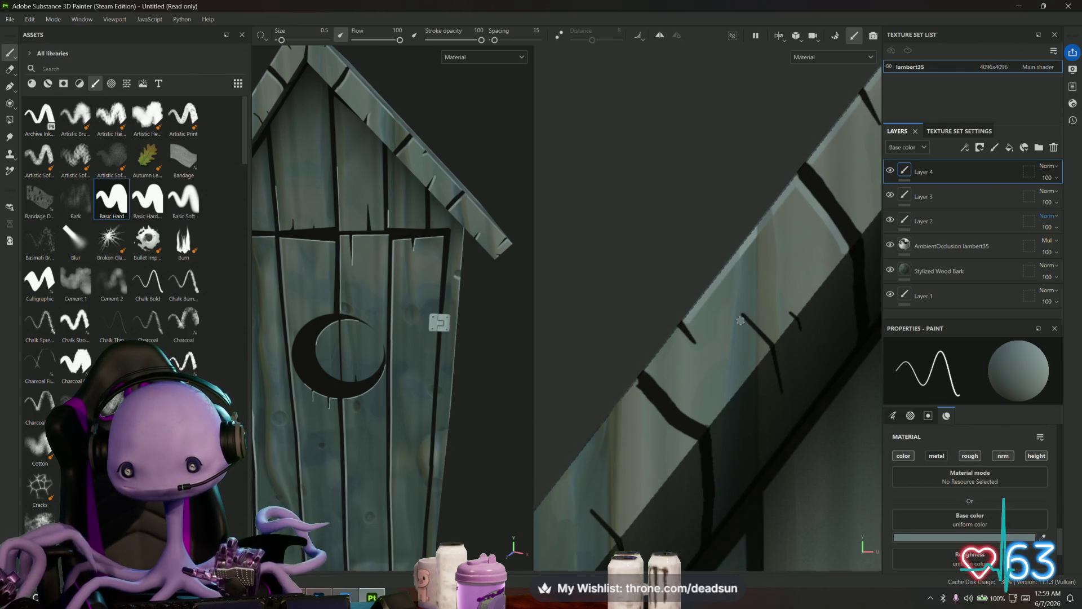
pyautogui.moveTo(741, 319)
pyautogui.mouseDown()
pyautogui.moveTo(770, 345)
pyautogui.moveTo(728, 361)
pyautogui.mouseUp()
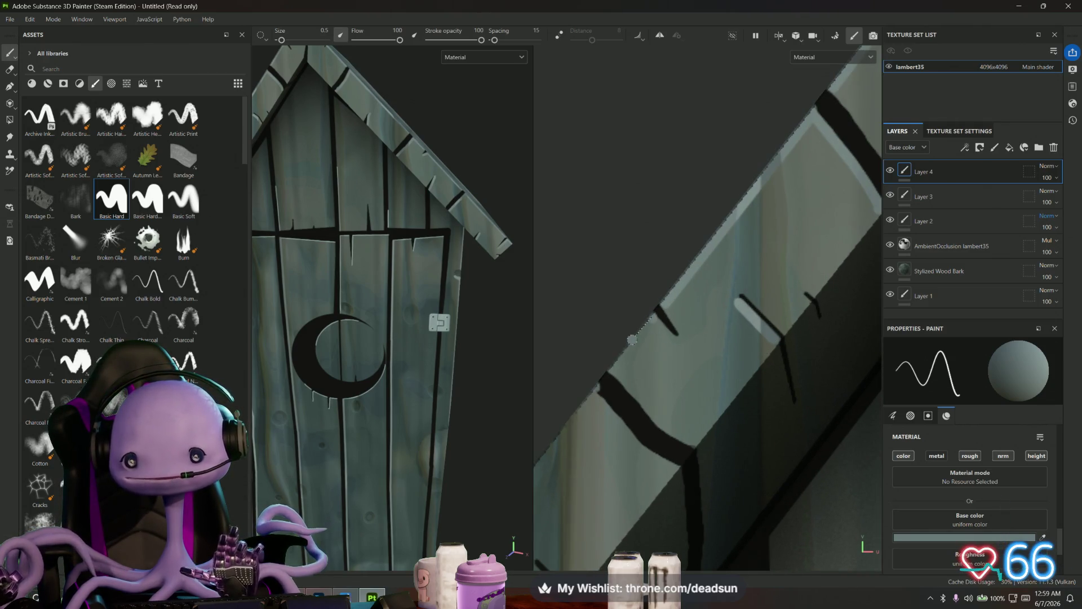
# - Paint a long straight highlight along another stretch of the plank edge
pyautogui.moveTo(656, 402)
pyautogui.keyDown('alt'); pyautogui.mouseDown(button='middle')
pyautogui.moveTo(724, 306)
pyautogui.moveTo(714, 300)
pyautogui.mouseUp(button='middle'); pyautogui.keyUp('alt')
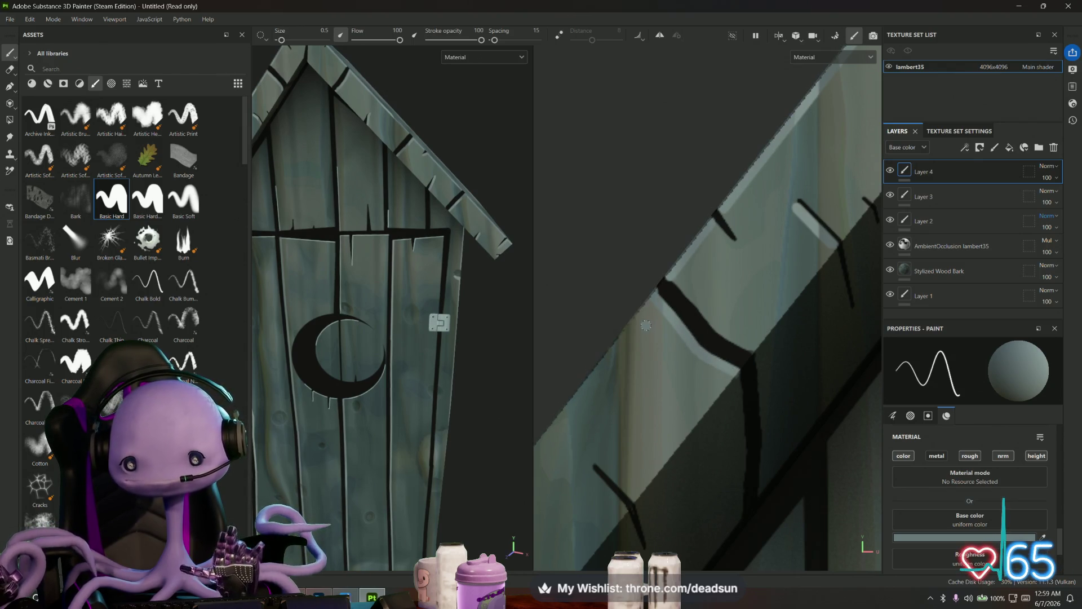
pyautogui.moveTo(646, 325)
pyautogui.keyDown('alt'); pyautogui.mouseDown(button='middle')
pyautogui.moveTo(772, 325)
pyautogui.moveTo(757, 284)
pyautogui.mouseUp(button='middle'); pyautogui.keyUp('alt')
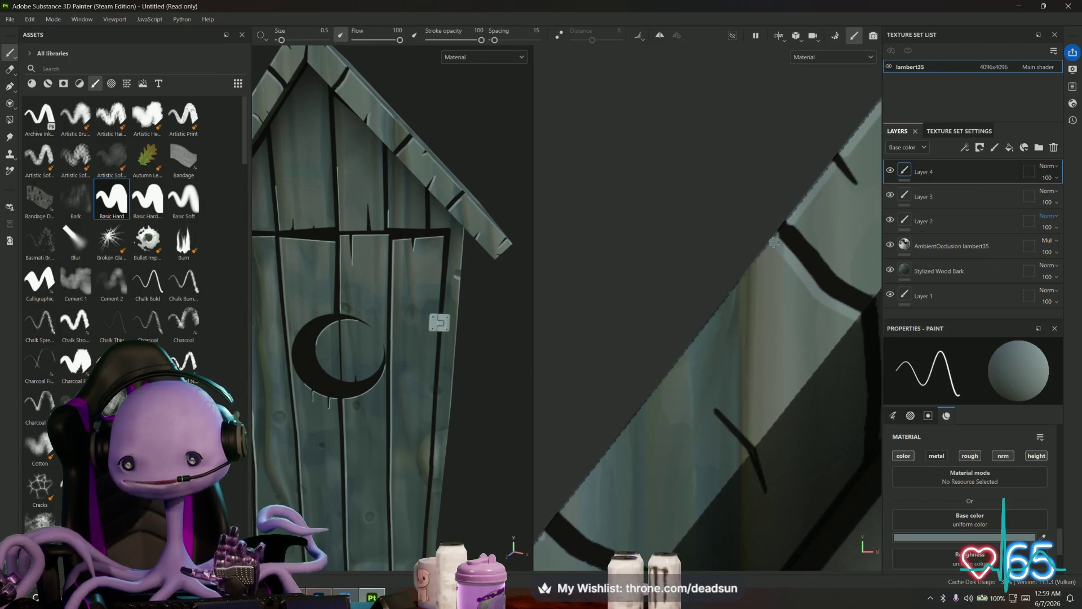
pyautogui.click(774, 243)
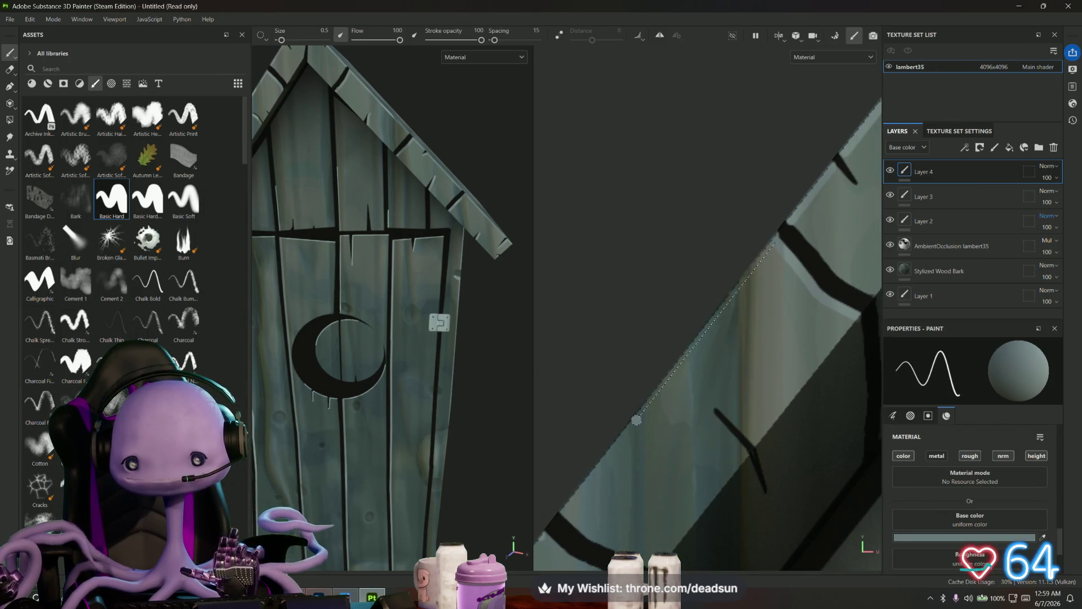
pyautogui.keyDown('shift'); pyautogui.click(560, 511); pyautogui.keyUp('shift')
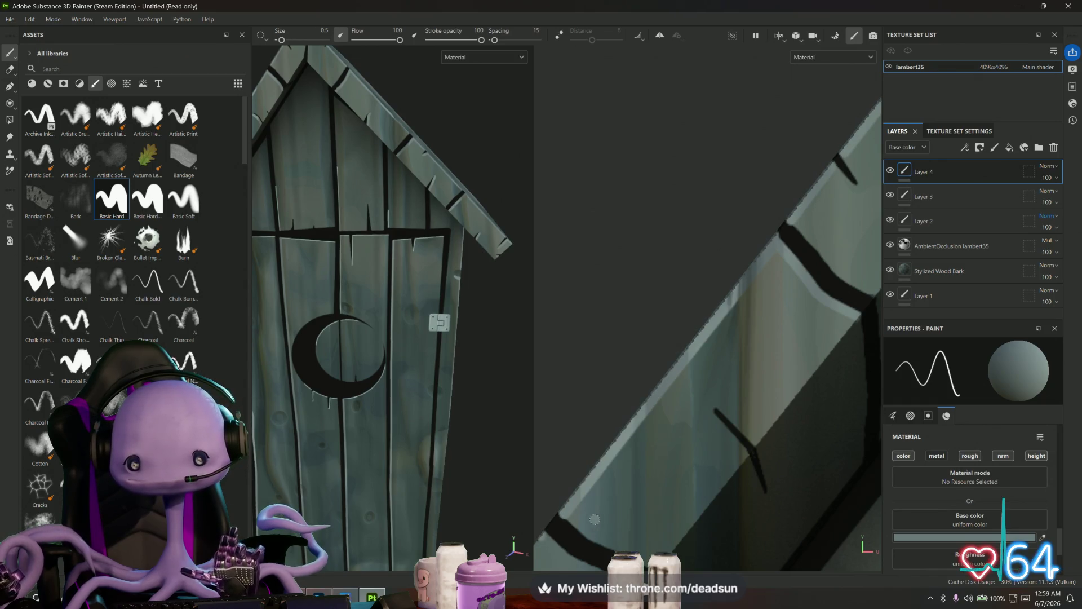
# - Add a short pale highlight beside the roof crack and extend it straight along the plank
pyautogui.moveTo(595, 519)
pyautogui.mouseDown(button='middle')
pyautogui.moveTo(691, 300)
pyautogui.moveTo(693, 382)
pyautogui.mouseUp(button='middle')
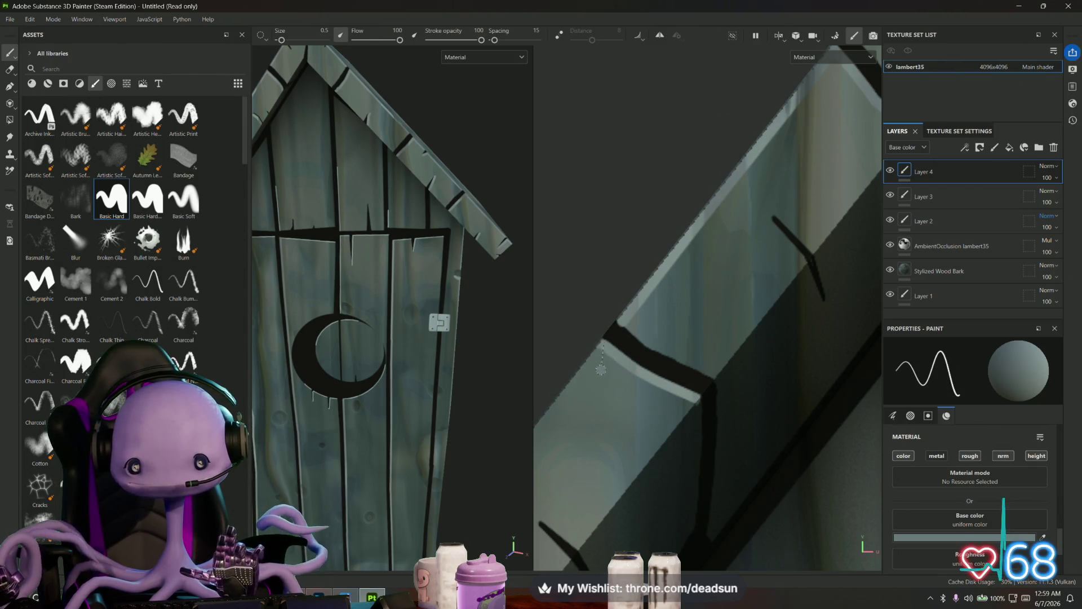
pyautogui.moveTo(601, 369)
pyautogui.mouseDown(button='middle')
pyautogui.moveTo(778, 295)
pyautogui.moveTo(772, 247)
pyautogui.mouseUp(button='middle')
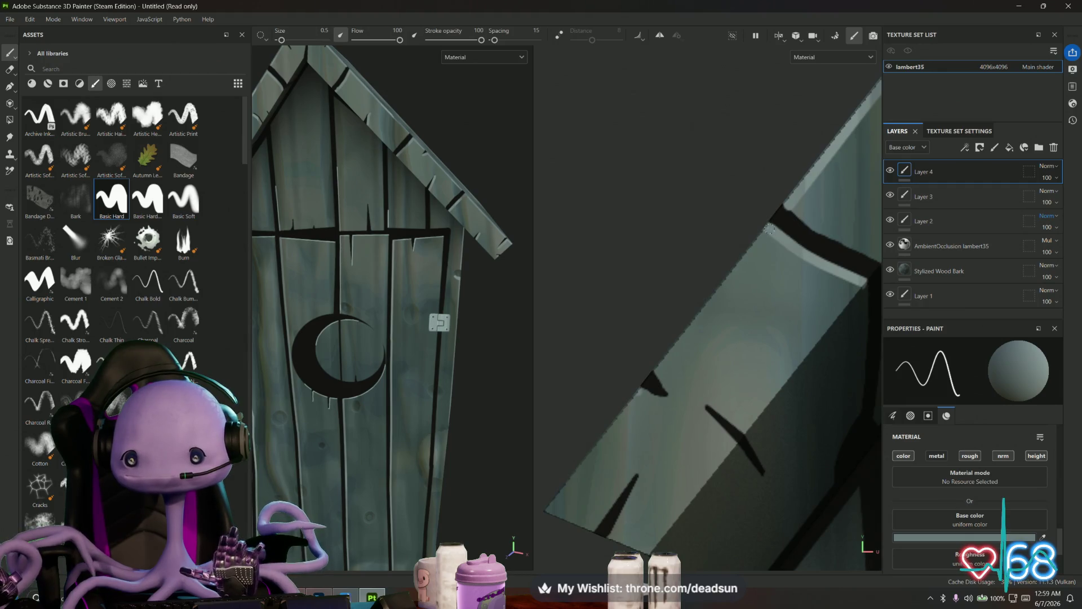
pyautogui.moveTo(666, 414); pyautogui.dragTo(699, 350, button='middle')
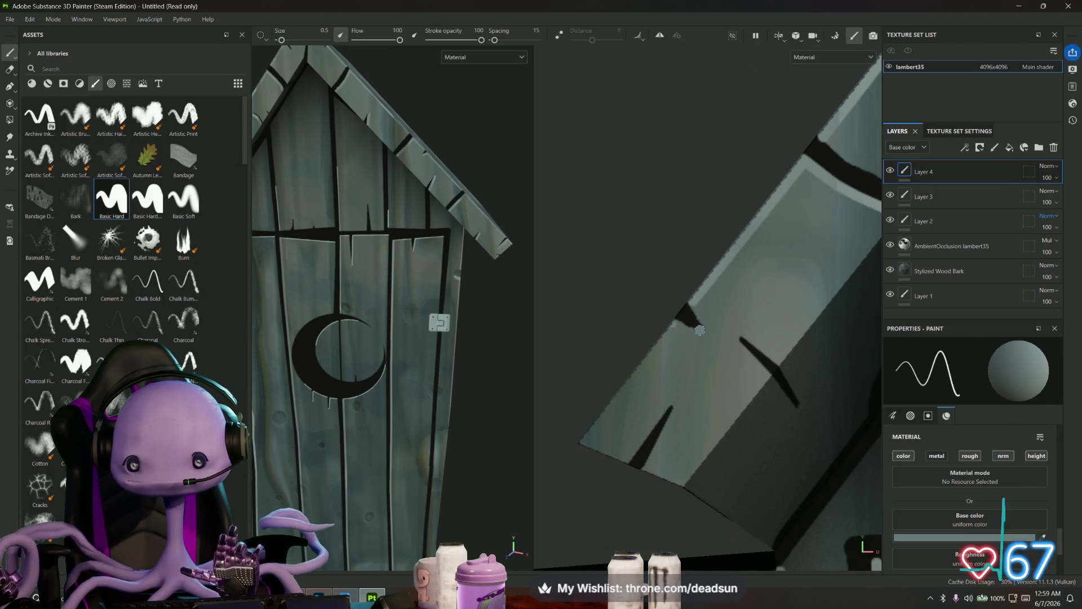
pyautogui.moveTo(700, 330); pyautogui.dragTo(682, 325)
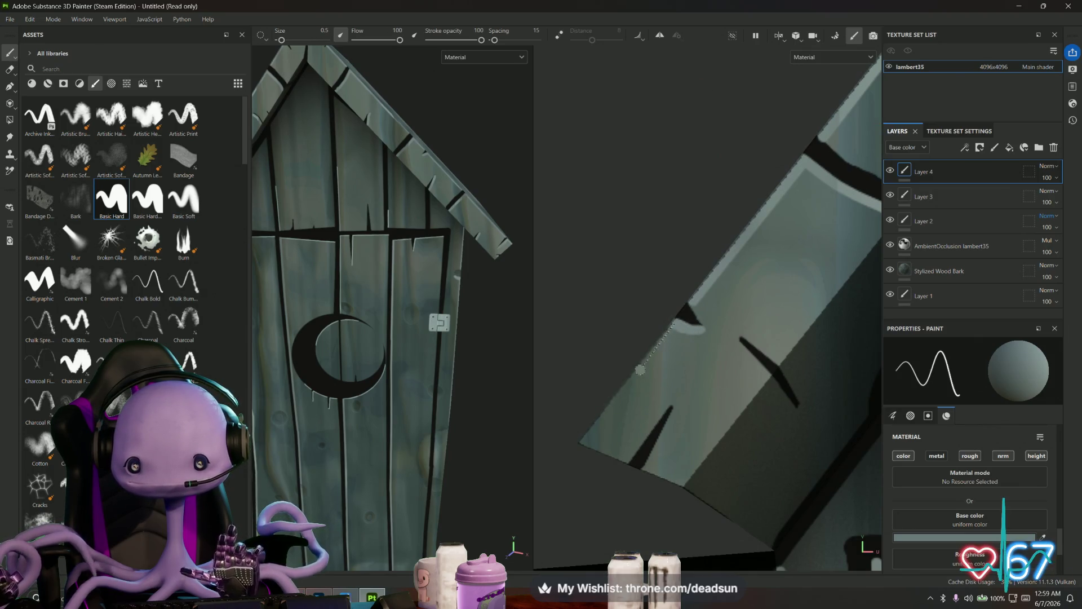
pyautogui.keyDown('shift'); pyautogui.click(584, 441); pyautogui.keyUp('shift')
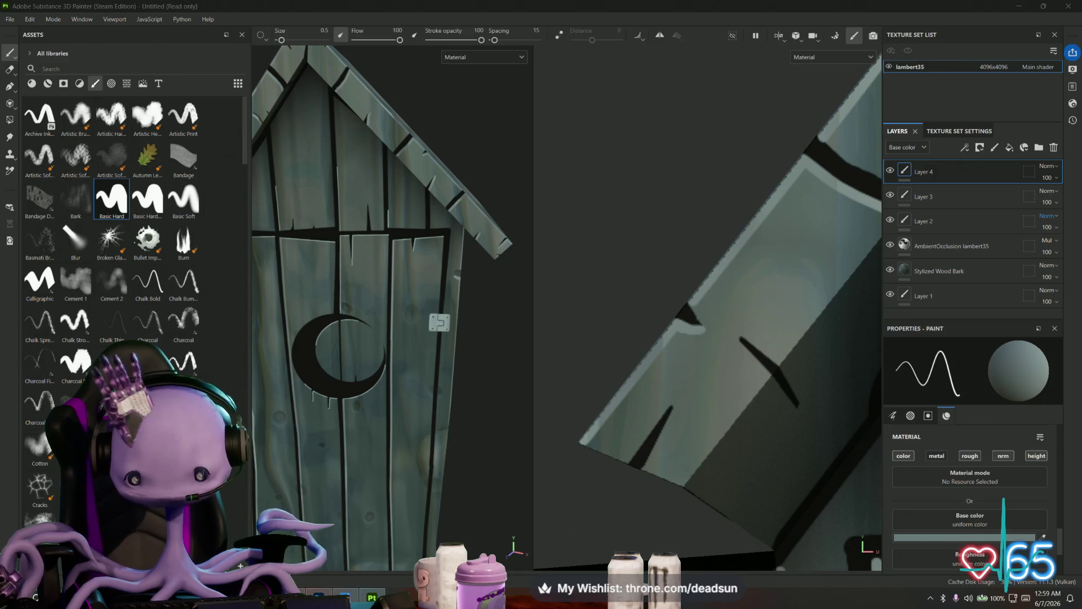
pyautogui.hotkey('alt', 'Tab')
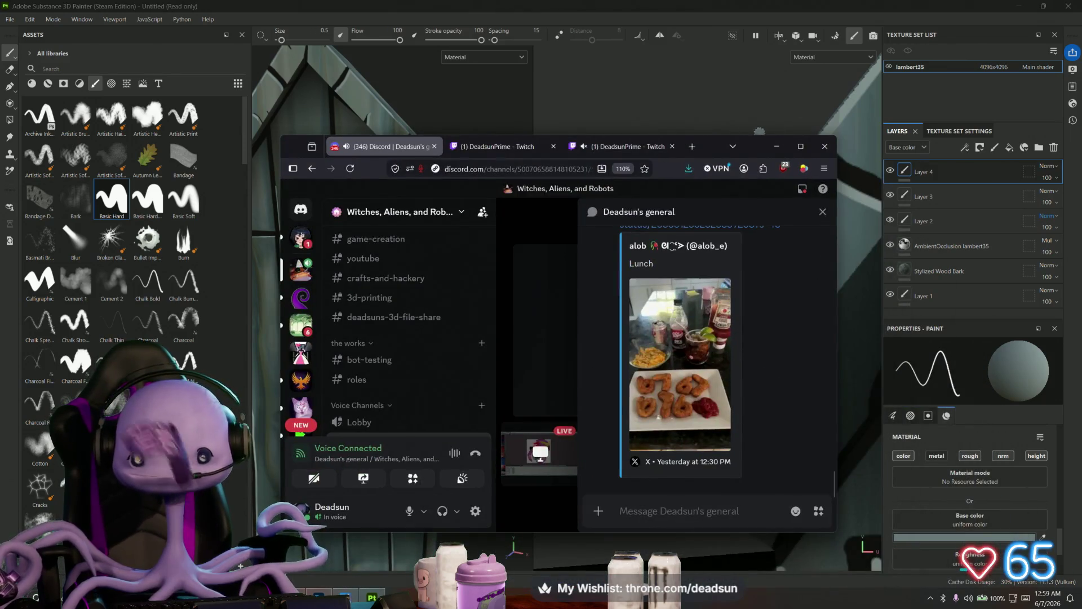
pyautogui.click(802, 148)
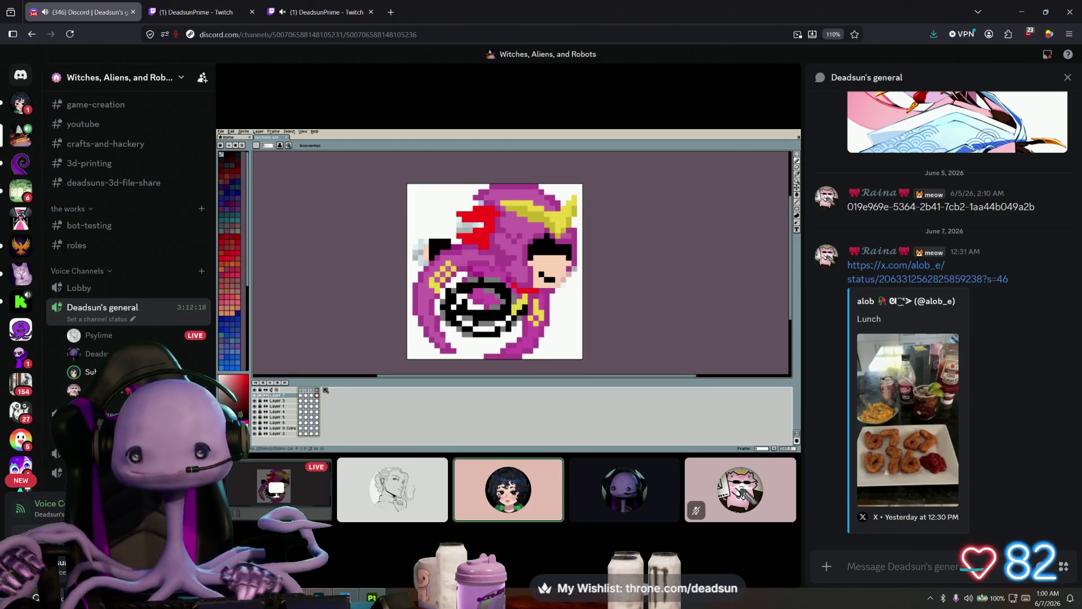
pyautogui.hotkey('alt', 'Tab')
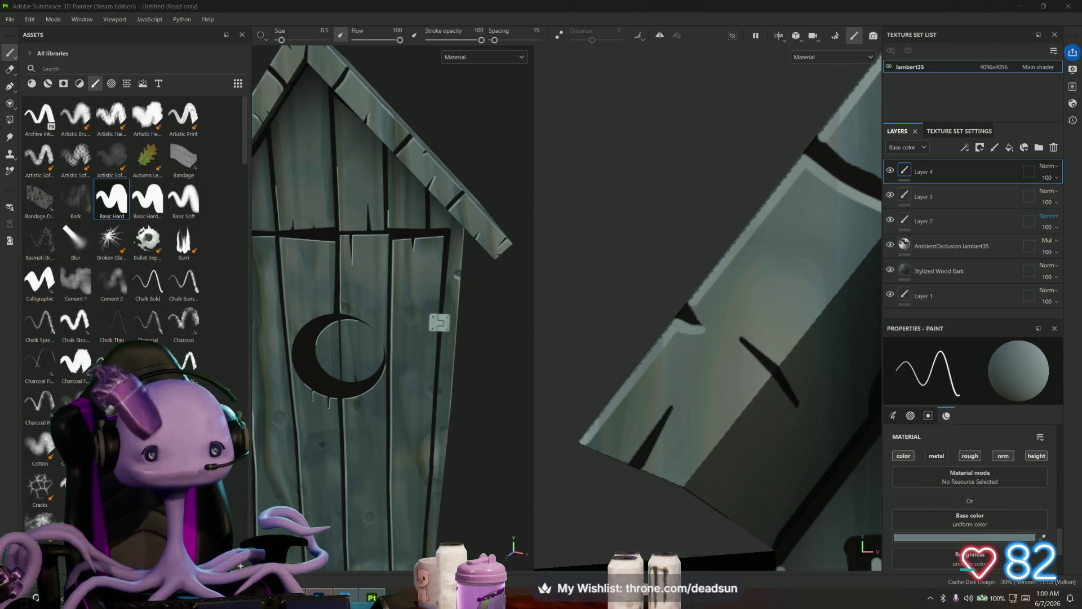
# - Zoom out, orbit to the outhouse's side and frame the wall planks' bottom edge close up
pyautogui.scroll(-3, 392, 305)
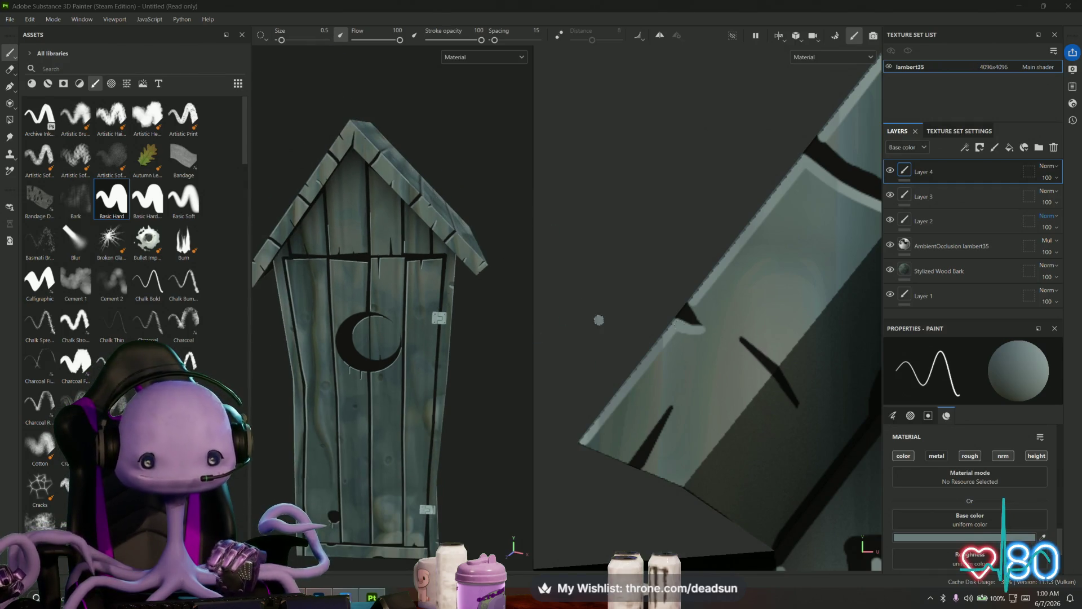
pyautogui.moveTo(599, 319)
pyautogui.keyDown('alt'); pyautogui.mouseDown()
pyautogui.moveTo(654, 338)
pyautogui.moveTo(690, 375)
pyautogui.moveTo(690, 387)
pyautogui.moveTo(668, 387)
pyautogui.mouseUp(); pyautogui.keyUp('alt')
pyautogui.moveTo(496, 332)
pyautogui.keyDown('alt'); pyautogui.mouseDown()
pyautogui.moveTo(461, 326)
pyautogui.moveTo(425, 352)
pyautogui.moveTo(440, 361)
pyautogui.mouseUp(); pyautogui.keyUp('alt')
pyautogui.moveTo(685, 381)
pyautogui.keyDown('alt'); pyautogui.mouseDown()
pyautogui.moveTo(624, 344)
pyautogui.moveTo(816, 341)
pyautogui.moveTo(646, 390)
pyautogui.moveTo(680, 359)
pyautogui.mouseUp(); pyautogui.keyUp('alt')
# - Paint a straight pale highlight along the first panel's bottom edge
pyautogui.keyDown('shift'); pyautogui.click(727, 359); pyautogui.keyUp('shift')
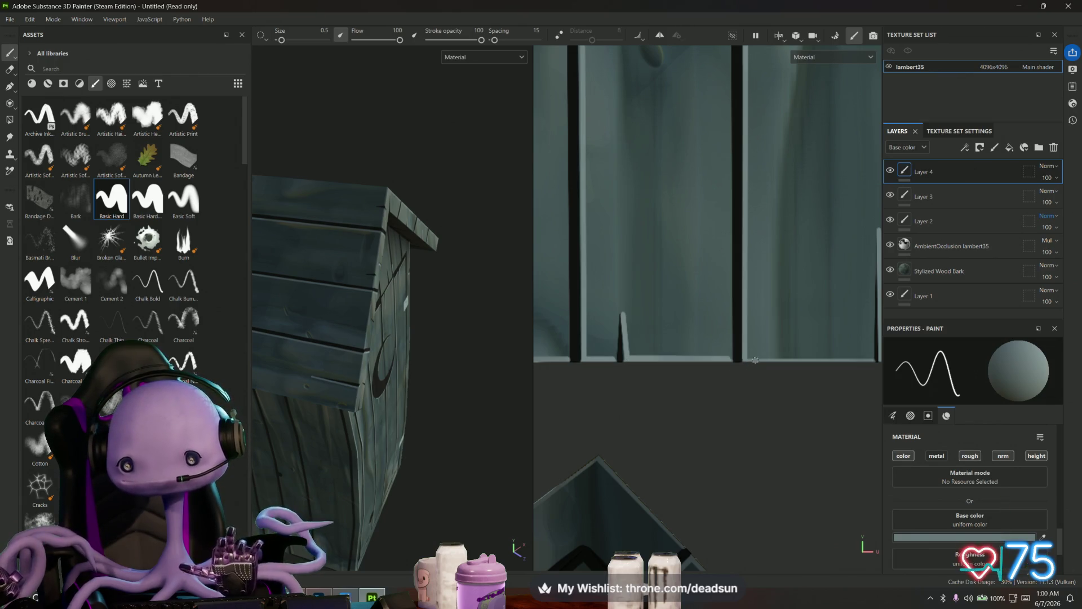
pyautogui.keyDown('shift'); pyautogui.click(874, 359); pyautogui.keyUp('shift')
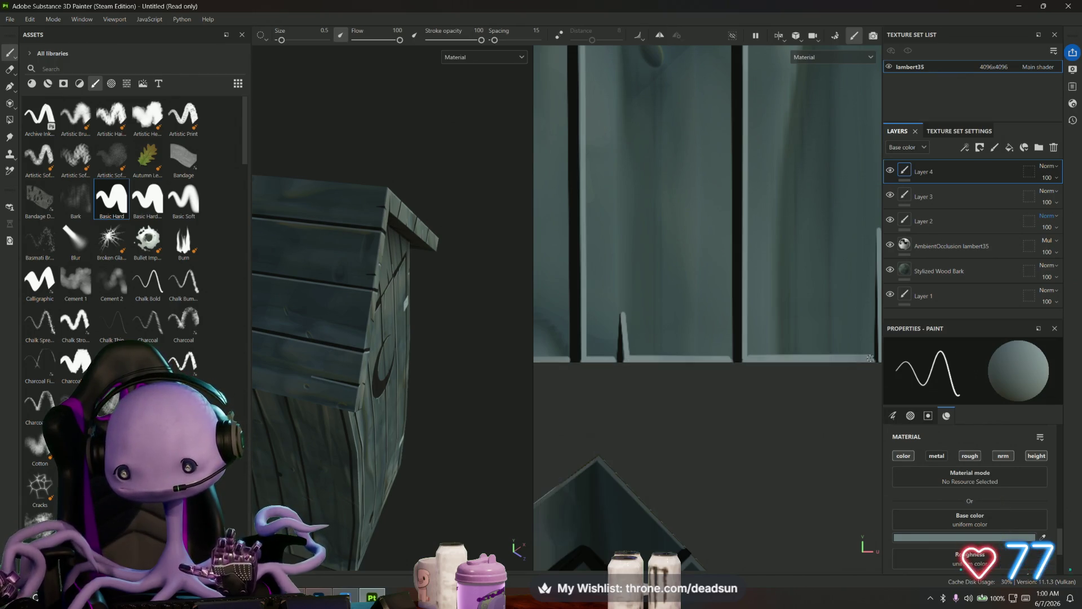
pyautogui.moveTo(843, 388); pyautogui.dragTo(650, 380, button='middle')
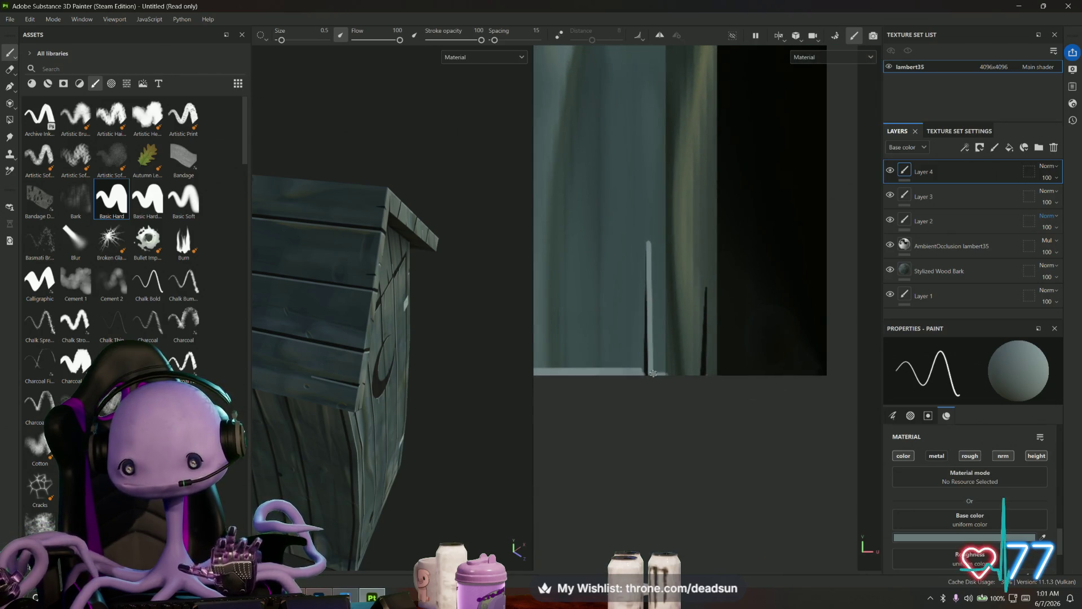
pyautogui.moveTo(663, 374)
pyautogui.mouseDown(button='middle')
pyautogui.moveTo(845, 442)
pyautogui.moveTo(821, 401)
pyautogui.moveTo(909, 385)
pyautogui.mouseUp(button='middle')
pyautogui.moveTo(674, 387); pyautogui.dragTo(829, 427, button='middle')
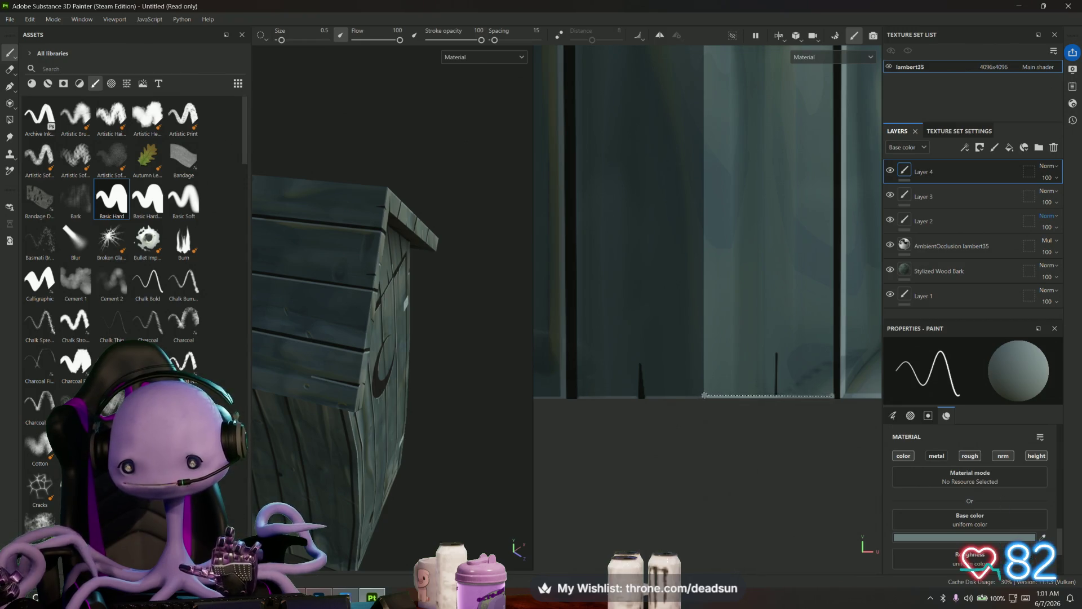
# - Paint straight highlights along more plank bottom edges, panning across toward the planks' top edges
pyautogui.keyDown('shift'); pyautogui.click(704, 396); pyautogui.keyUp('shift')
pyautogui.keyDown('shift'); pyautogui.click(646, 396); pyautogui.keyUp('shift')
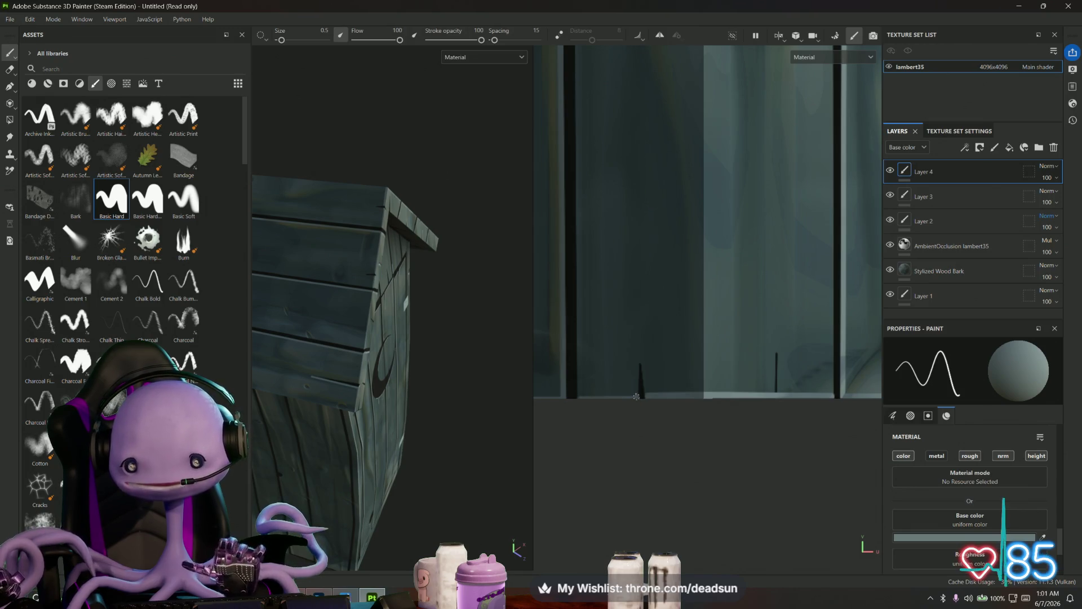
pyautogui.scroll(-2, 809, 429)
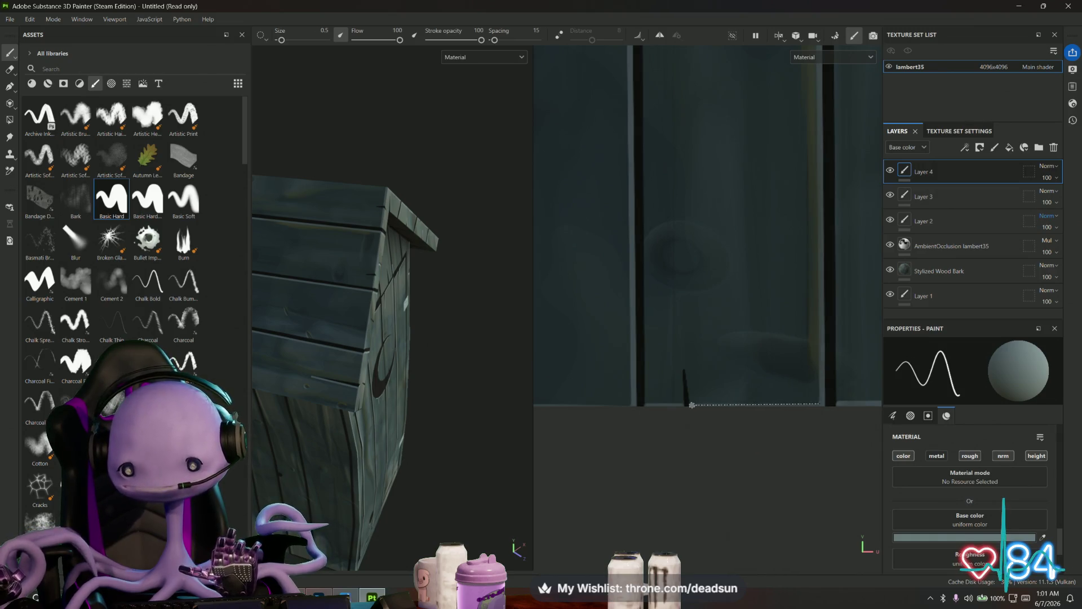
pyautogui.keyDown('shift'); pyautogui.click(692, 405); pyautogui.keyUp('shift')
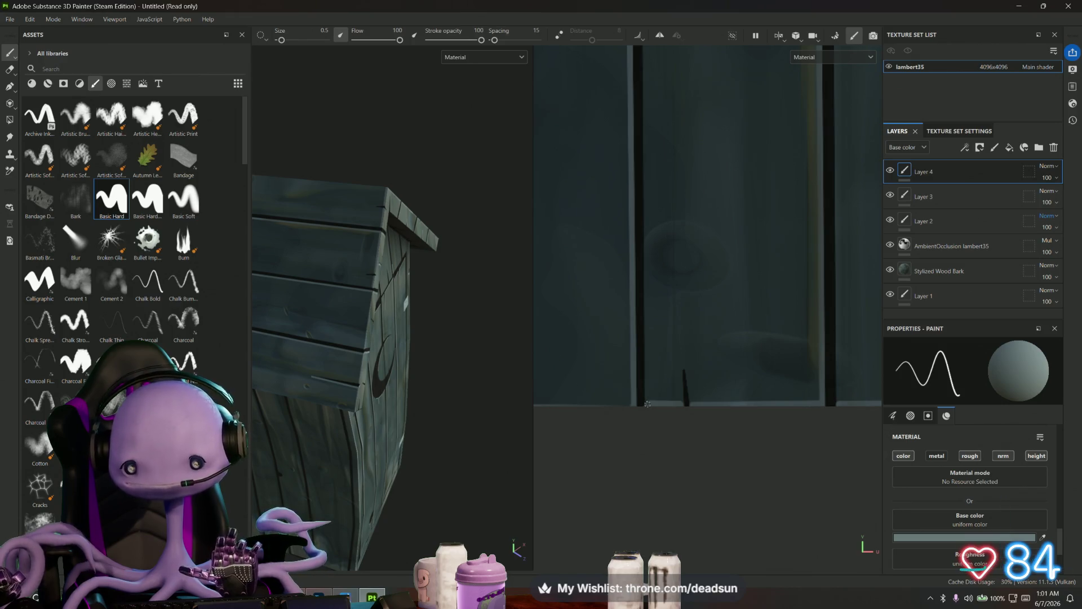
pyautogui.moveTo(655, 406)
pyautogui.mouseDown(button='middle')
pyautogui.moveTo(735, 417)
pyautogui.moveTo(773, 409)
pyautogui.mouseUp(button='middle')
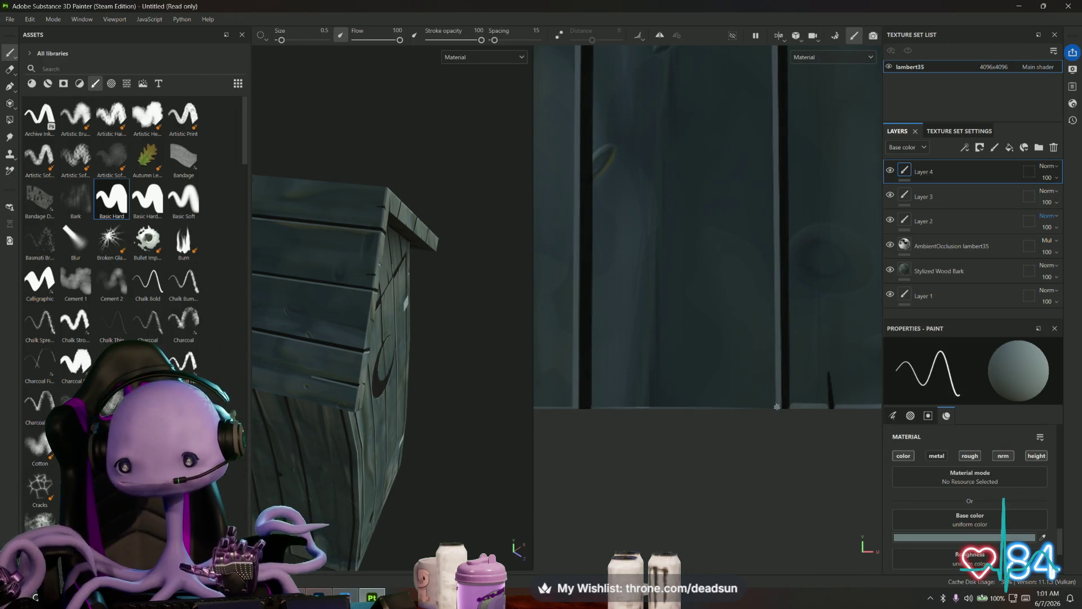
pyautogui.keyDown('shift'); pyautogui.click(594, 406); pyautogui.keyUp('shift')
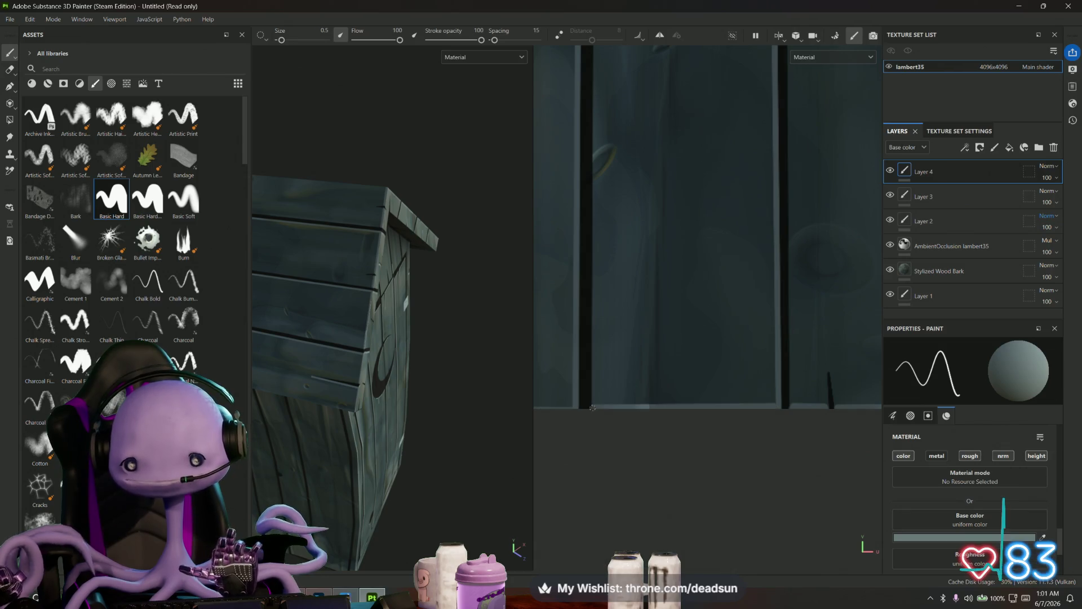
pyautogui.moveTo(594, 406)
pyautogui.mouseDown(button='middle')
pyautogui.moveTo(769, 455)
pyautogui.moveTo(779, 427)
pyautogui.mouseUp(button='middle')
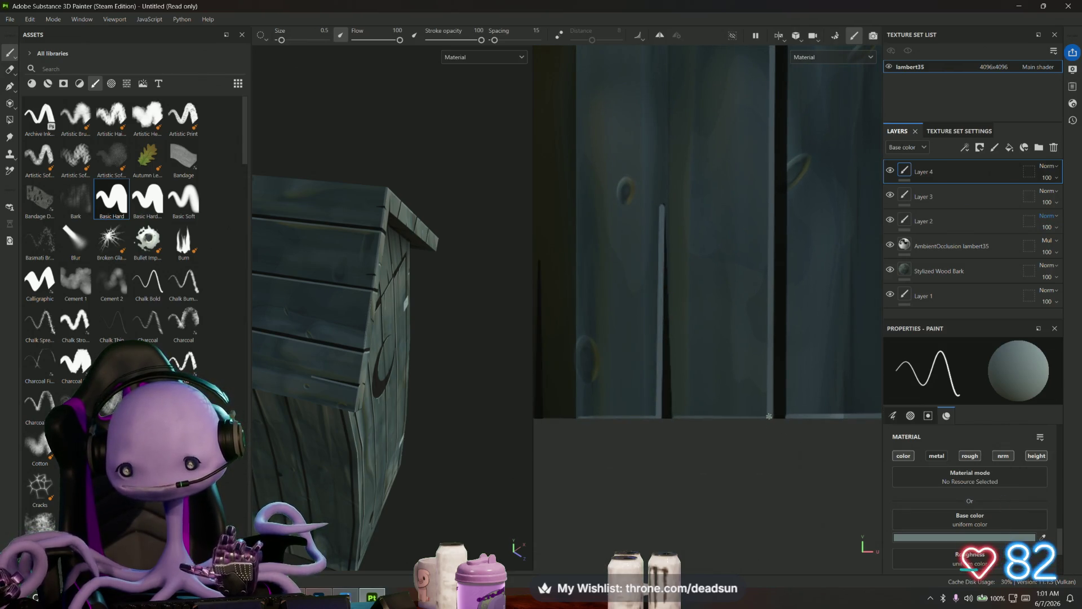
pyautogui.moveTo(658, 430); pyautogui.dragTo(767, 446, button='middle')
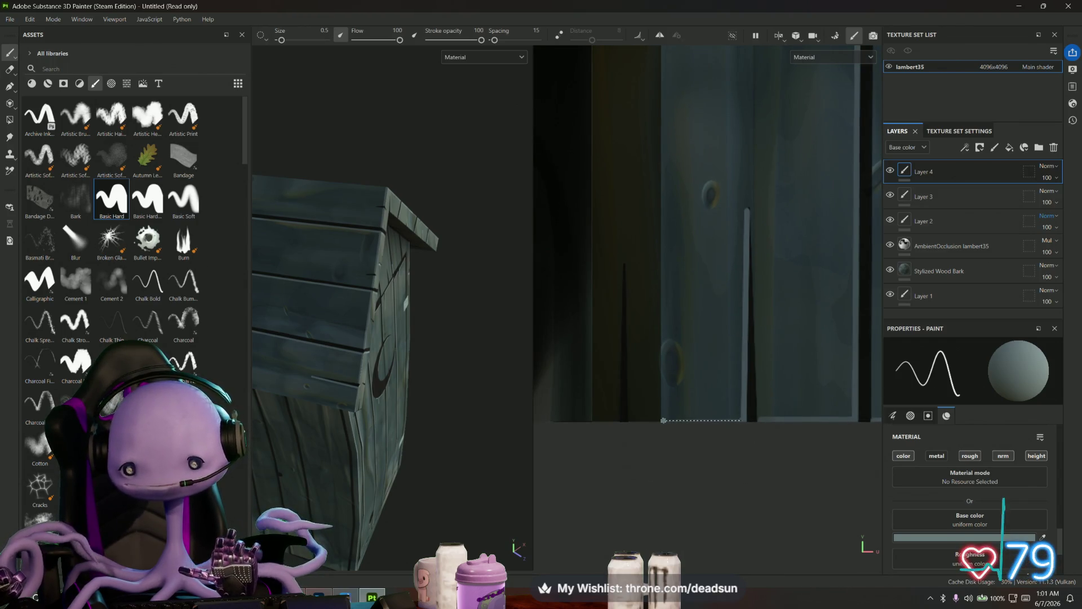
pyautogui.moveTo(713, 269)
pyautogui.mouseDown(button='middle')
pyautogui.moveTo(676, 336)
pyautogui.moveTo(676, 305)
pyautogui.moveTo(604, 303)
pyautogui.mouseUp(button='middle')
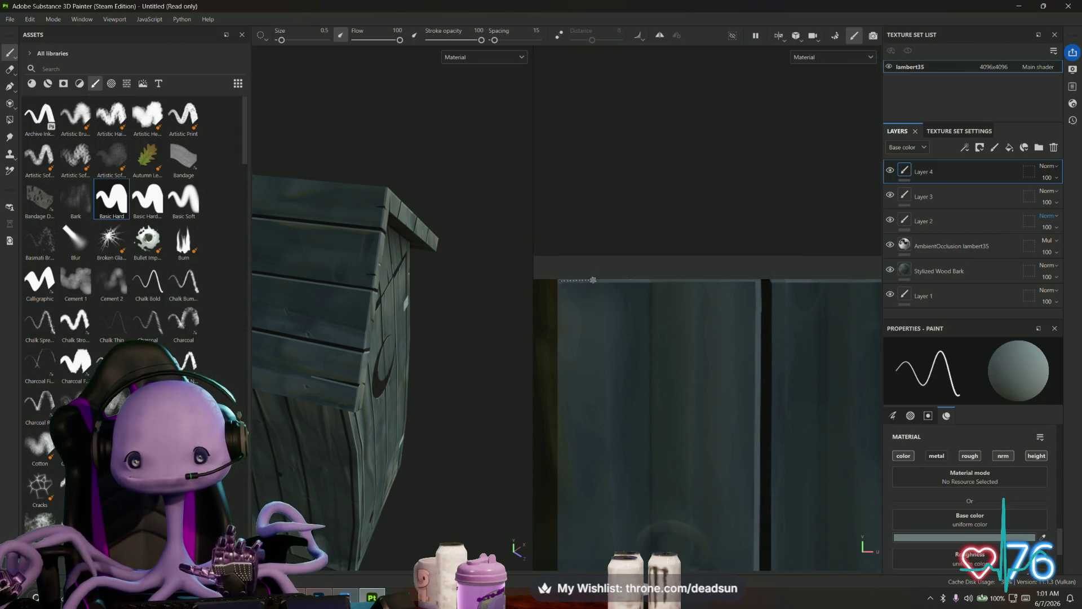
pyautogui.keyDown('shift'); pyautogui.click(753, 283); pyautogui.keyUp('shift')
pyautogui.moveTo(630, 322); pyautogui.dragTo(597, 379, button='middle')
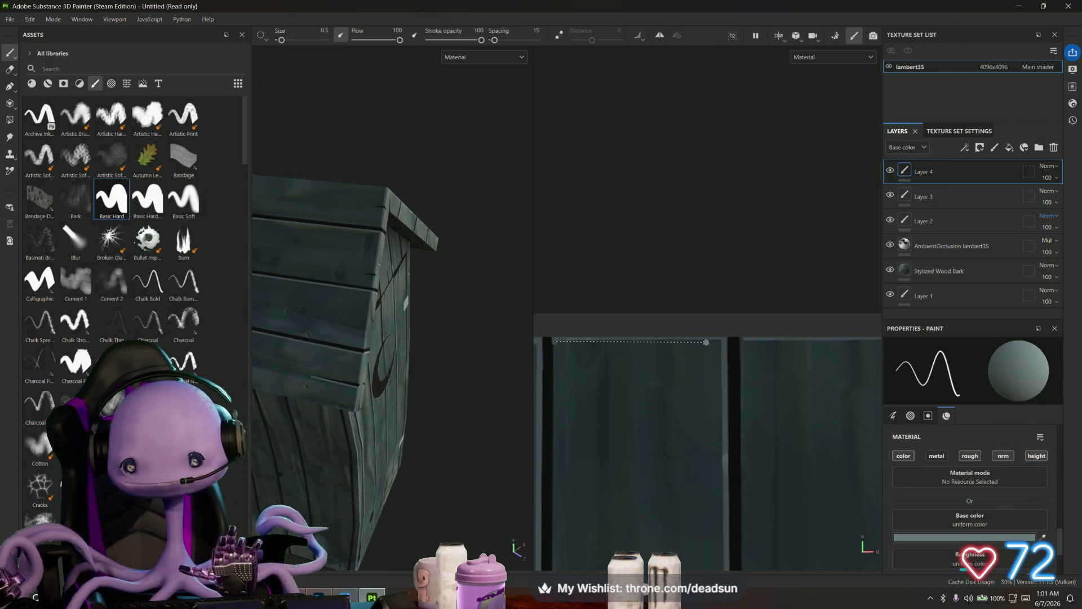
pyautogui.moveTo(611, 363); pyautogui.dragTo(642, 374, button='middle')
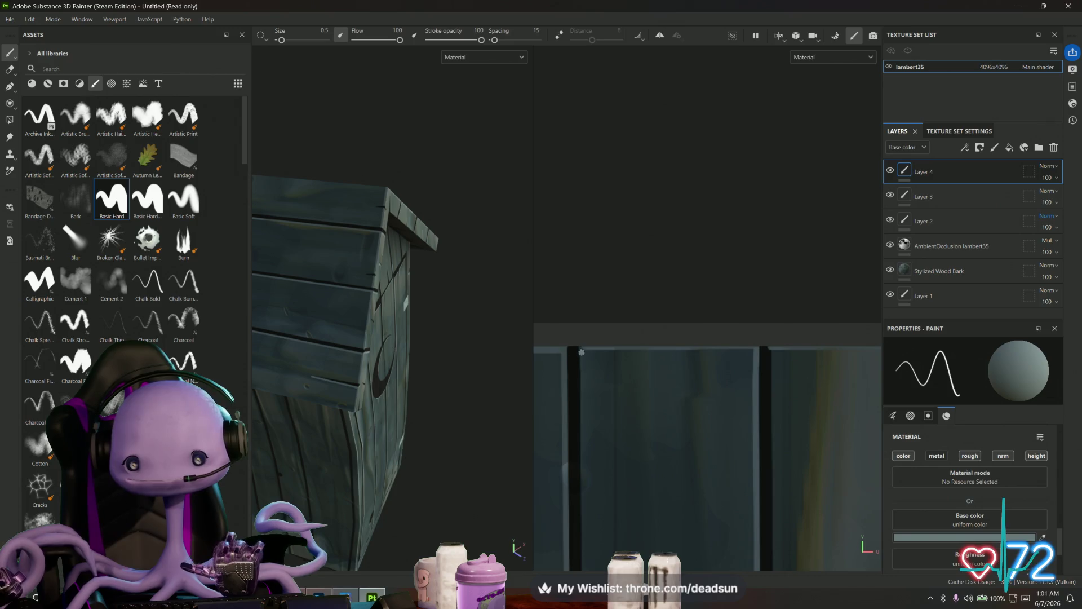
pyautogui.scroll(2, 585, 361)
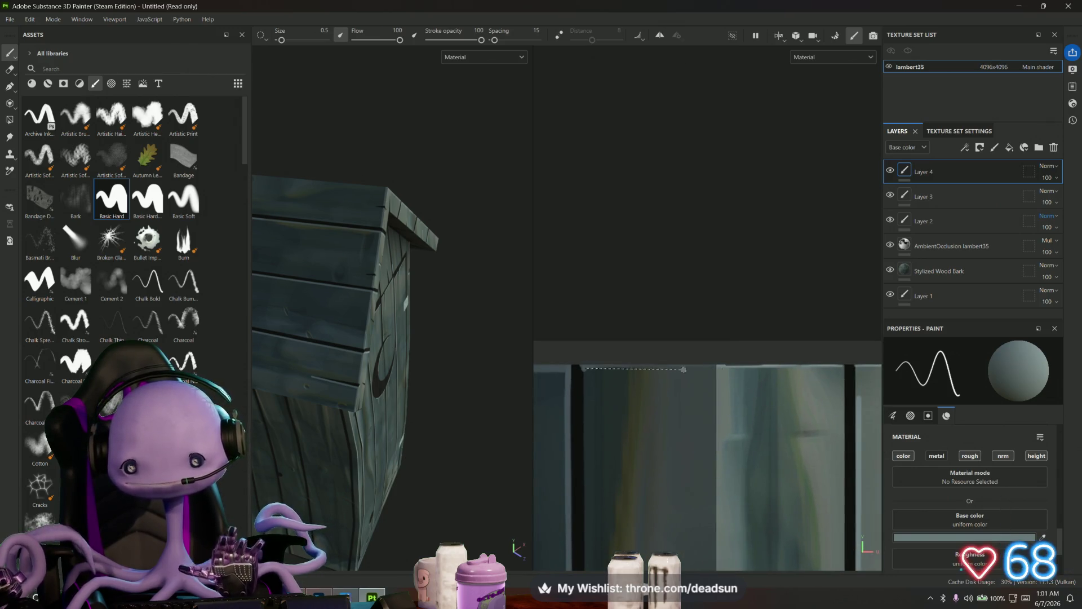
pyautogui.press('shift')
pyautogui.keyDown('shift'); pyautogui.click(840, 367); pyautogui.keyUp('shift')
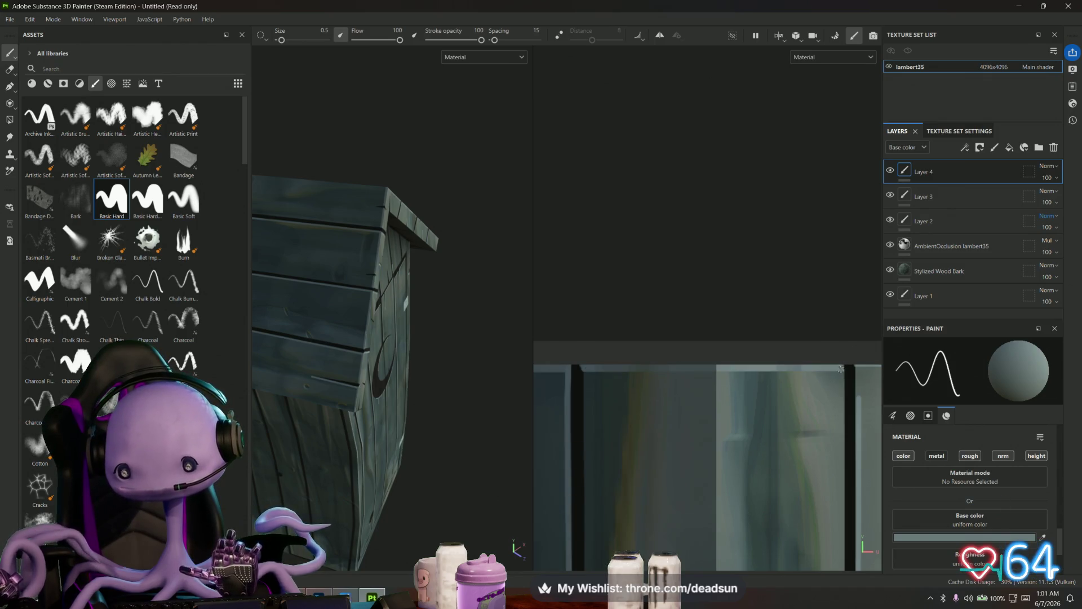
pyautogui.scroll(1, 663, 386)
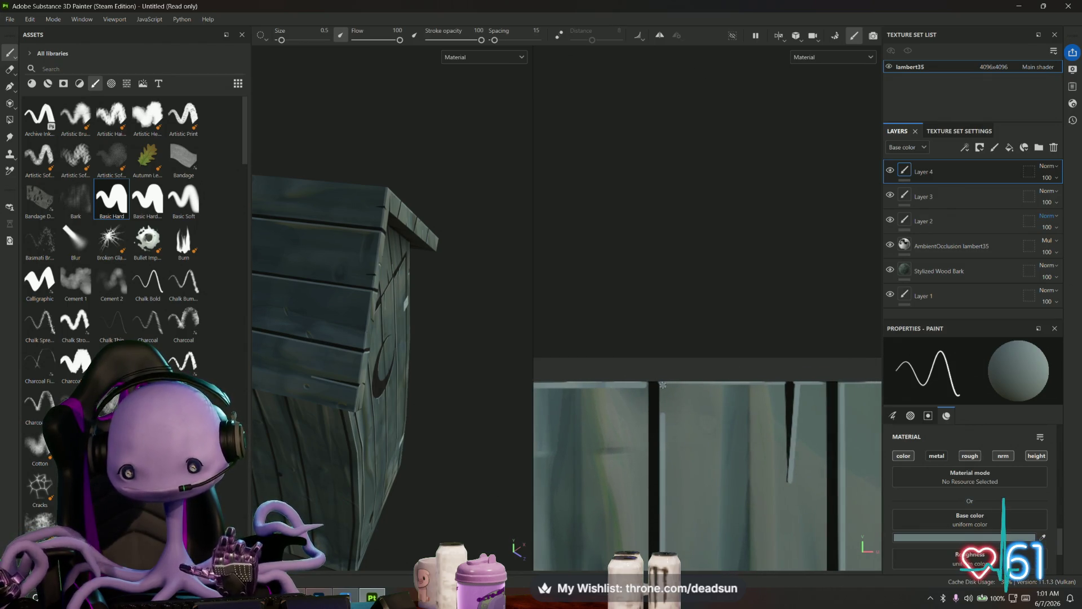
pyautogui.press('shift')
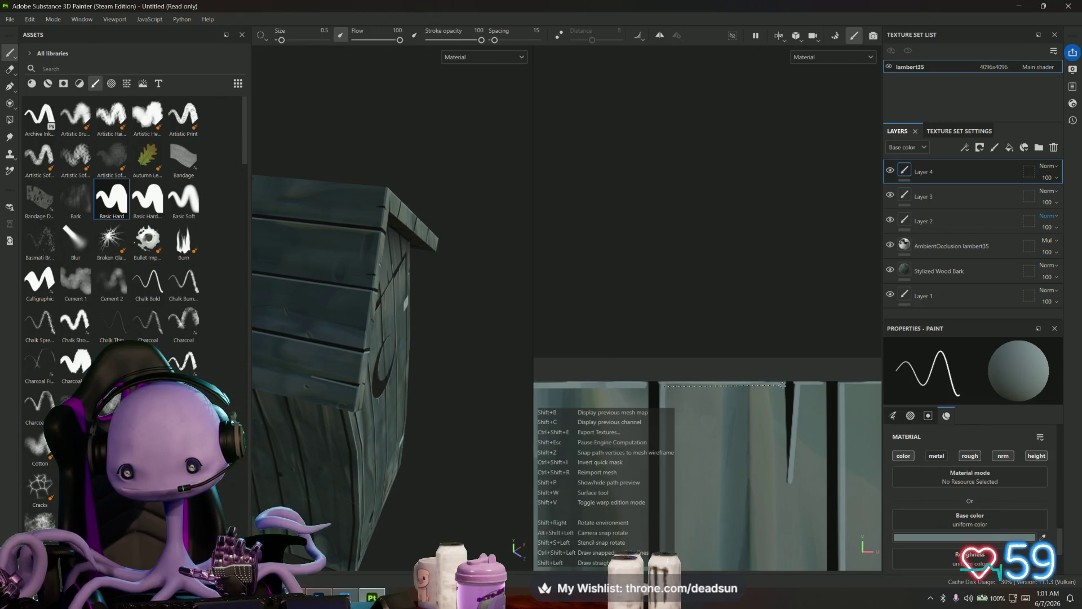
pyautogui.keyDown('shift'); pyautogui.click(788, 387); pyautogui.keyUp('shift')
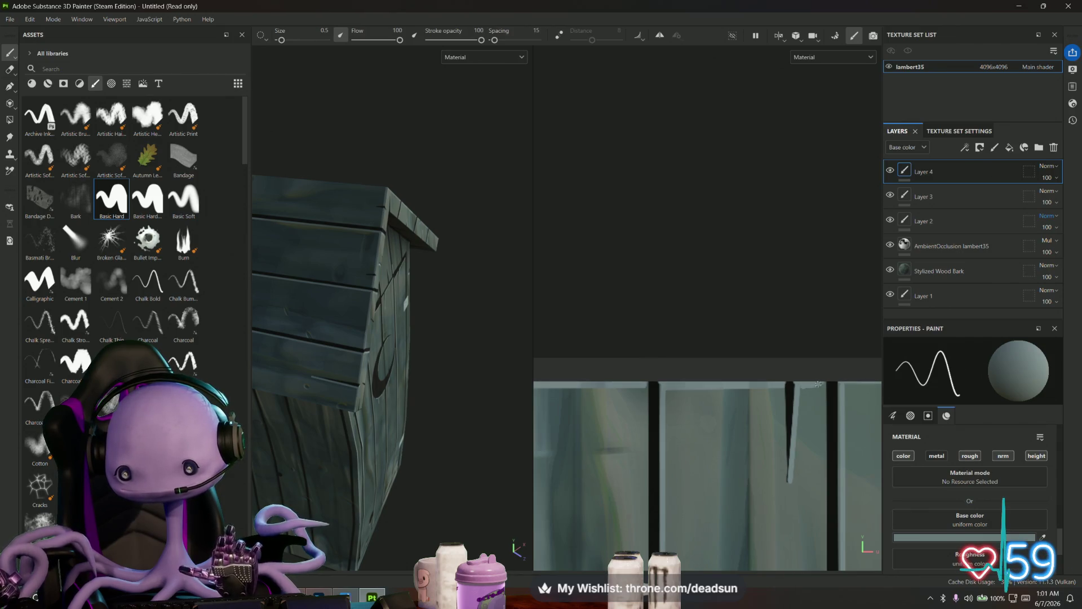
pyautogui.moveTo(823, 383); pyautogui.dragTo(591, 389, button='middle')
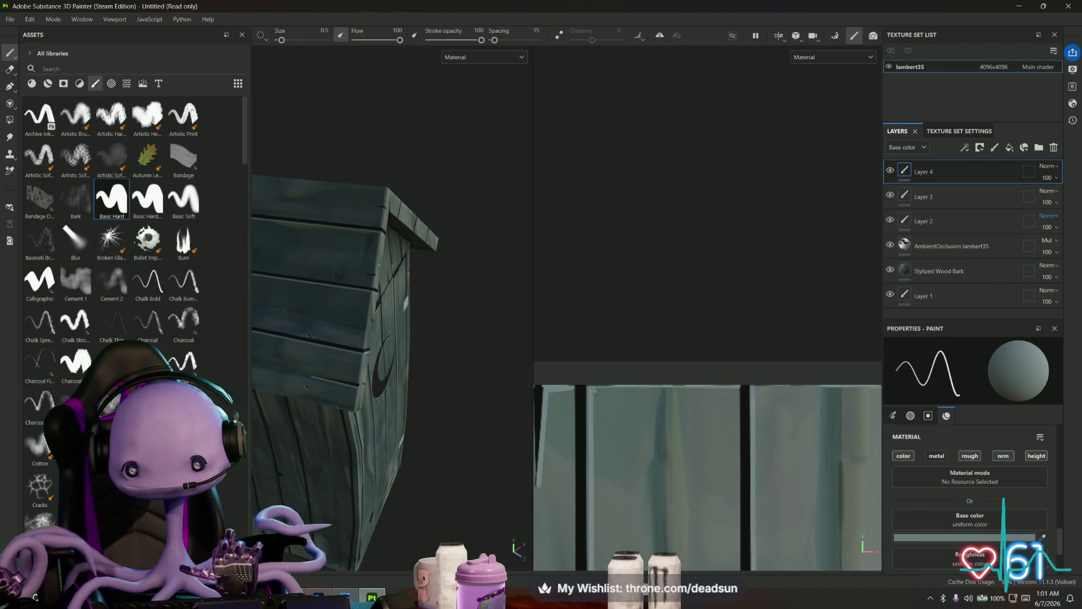
pyautogui.keyDown('shift'); pyautogui.click(738, 387); pyautogui.keyUp('shift')
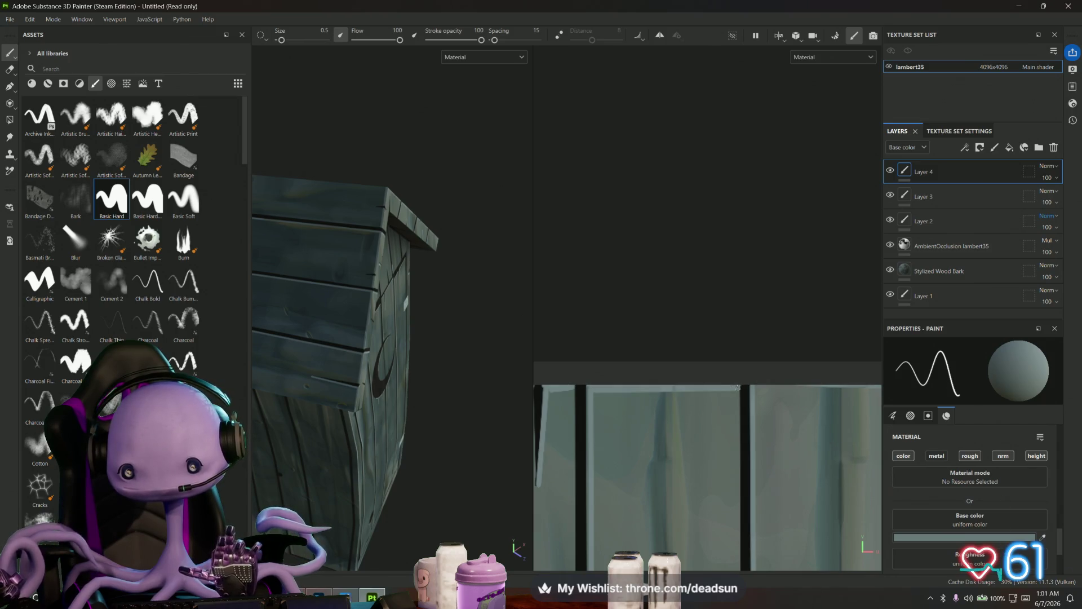
pyautogui.moveTo(738, 386); pyautogui.dragTo(576, 392, button='middle')
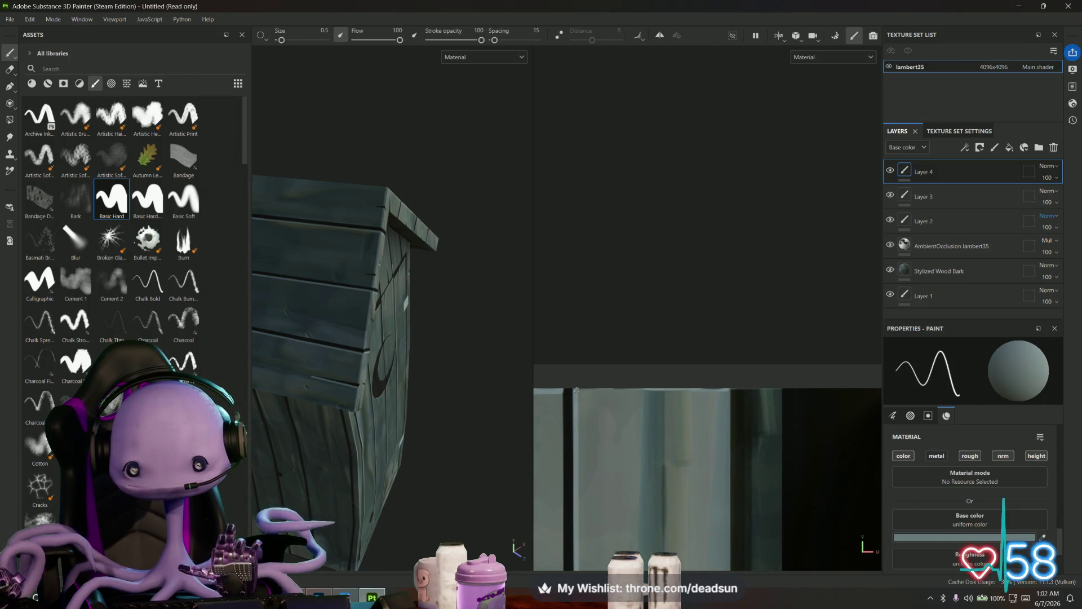
pyautogui.moveTo(496, 361)
pyautogui.keyDown('alt'); pyautogui.mouseDown()
pyautogui.moveTo(459, 367)
pyautogui.moveTo(337, 338)
pyautogui.moveTo(374, 301)
pyautogui.moveTo(389, 303)
pyautogui.moveTo(367, 323)
pyautogui.moveTo(371, 314)
pyautogui.moveTo(422, 394)
pyautogui.moveTo(381, 396)
pyautogui.moveTo(459, 381)
pyautogui.moveTo(392, 394)
pyautogui.mouseUp(); pyautogui.keyUp('alt')
pyautogui.scroll(-5, 394, 395)
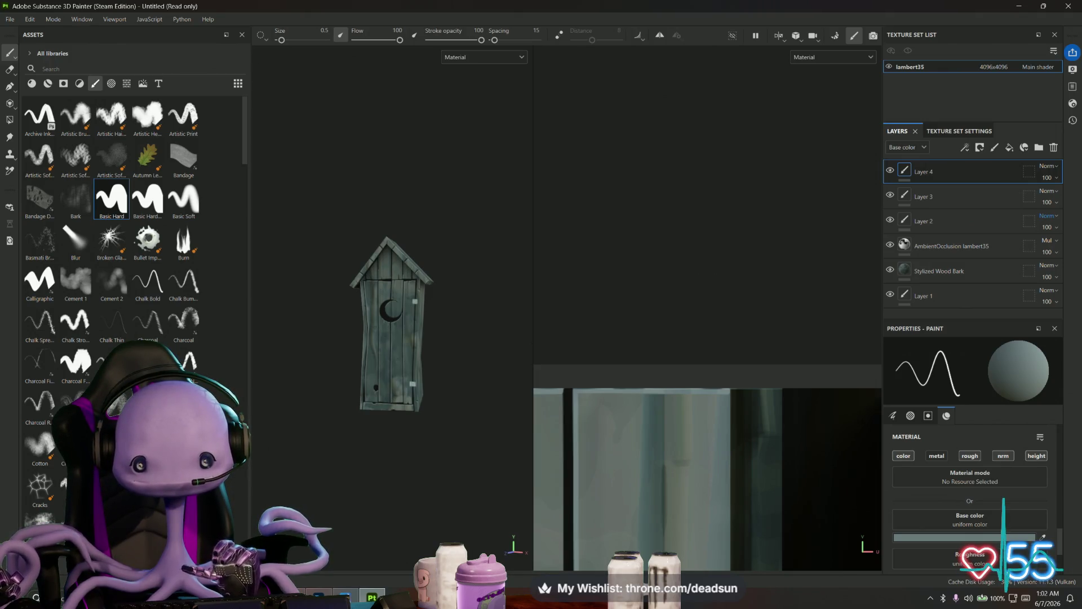
# - Enlarge the 3D viewport and orbit around the outhouse's roof and sides to review the highlights
pyautogui.moveTo(532, 341); pyautogui.dragTo(795, 341)
pyautogui.scroll(5, 698, 290)
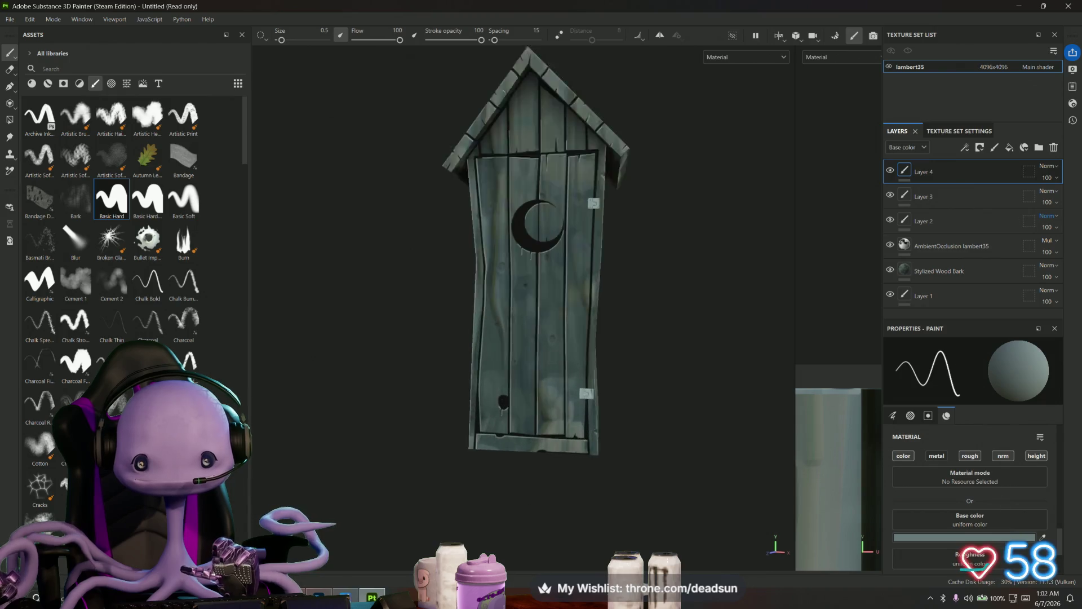
pyautogui.moveTo(699, 290)
pyautogui.keyDown('alt'); pyautogui.mouseDown()
pyautogui.moveTo(651, 355)
pyautogui.moveTo(611, 346)
pyautogui.moveTo(758, 353)
pyautogui.moveTo(732, 341)
pyautogui.mouseUp(); pyautogui.keyUp('alt')
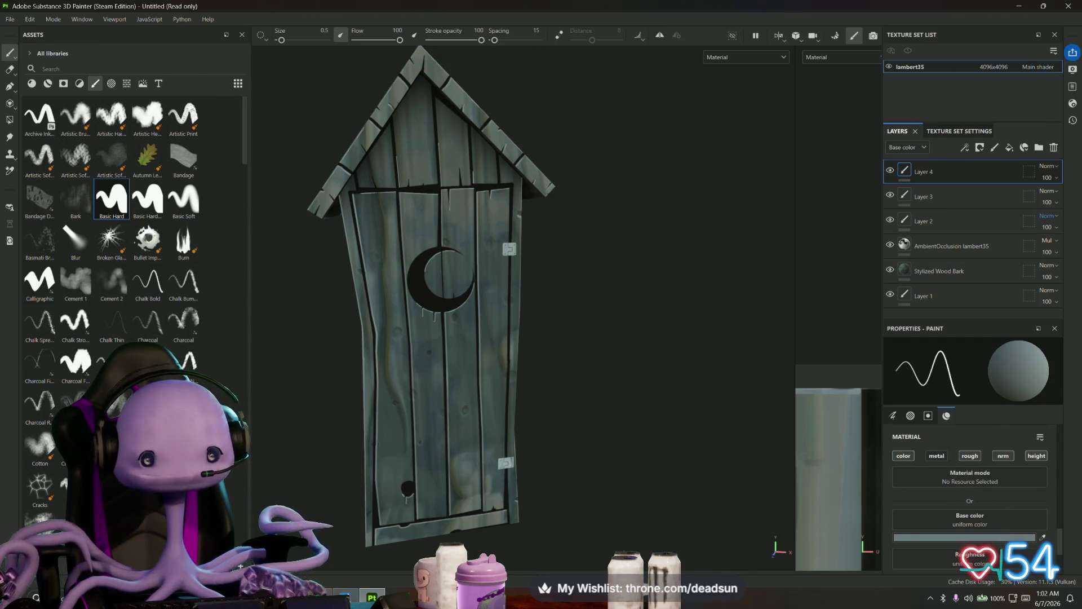
pyautogui.moveTo(451, 282)
pyautogui.keyDown('alt'); pyautogui.mouseDown()
pyautogui.moveTo(394, 312)
pyautogui.moveTo(404, 210)
pyautogui.moveTo(361, 225)
pyautogui.moveTo(621, 225)
pyautogui.moveTo(650, 239)
pyautogui.moveTo(758, 226)
pyautogui.moveTo(541, 224)
pyautogui.mouseUp(); pyautogui.keyUp('alt')
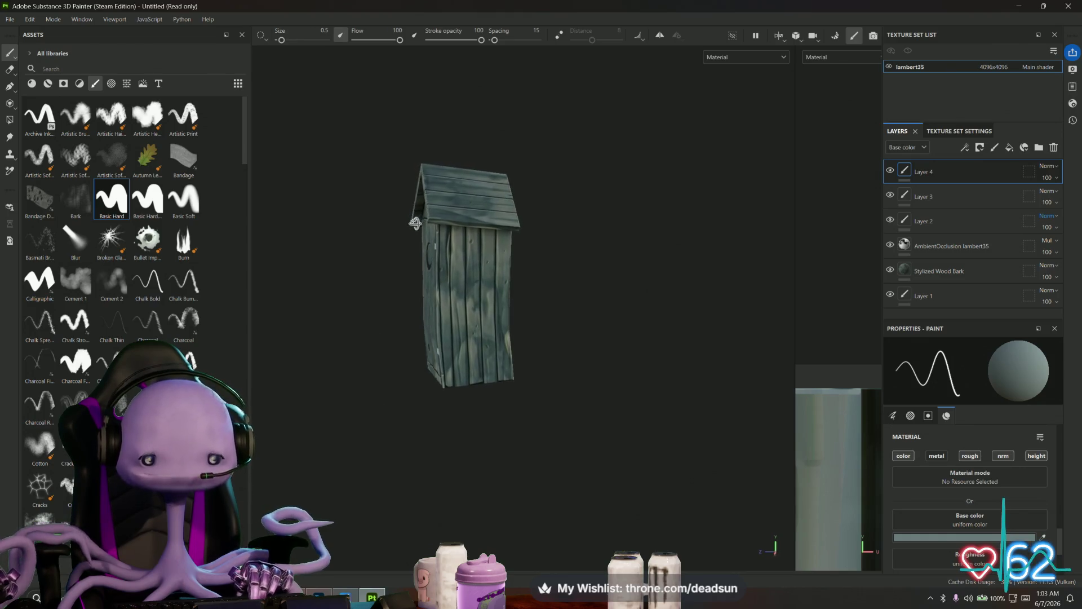
pyautogui.scroll(6, 413, 223)
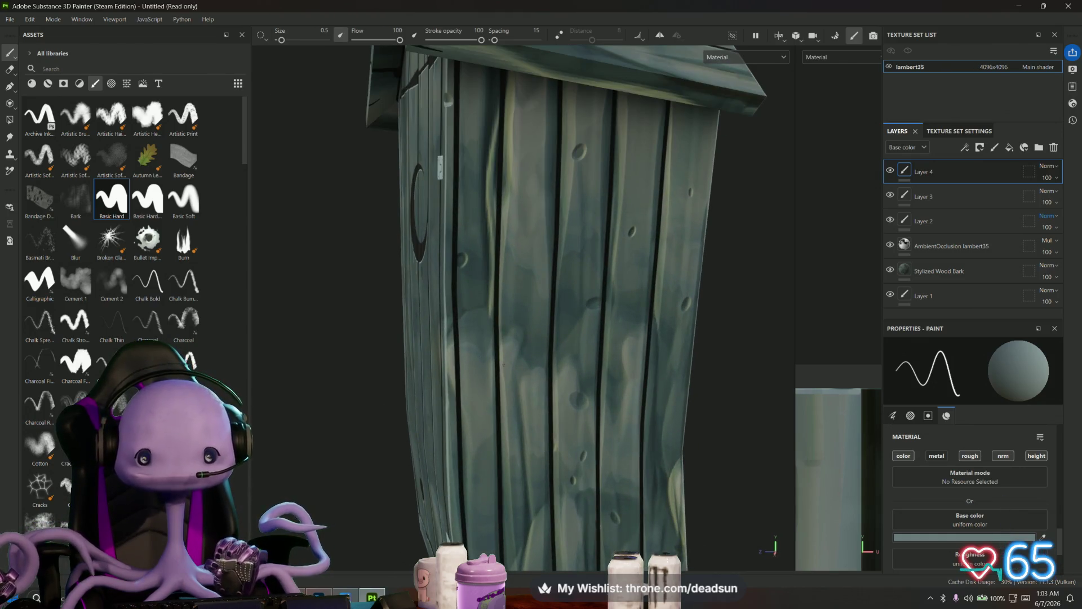
pyautogui.scroll(-6, 658, 319)
pyautogui.moveTo(658, 319)
pyautogui.keyDown('alt'); pyautogui.mouseDown()
pyautogui.moveTo(578, 331)
pyautogui.moveTo(611, 323)
pyautogui.moveTo(551, 391)
pyautogui.moveTo(611, 406)
pyautogui.moveTo(650, 393)
pyautogui.mouseUp(); pyautogui.keyUp('alt')
pyautogui.moveTo(655, 366)
pyautogui.keyDown('alt'); pyautogui.mouseDown()
pyautogui.moveTo(715, 369)
pyautogui.moveTo(452, 346)
pyautogui.moveTo(425, 329)
pyautogui.moveTo(394, 365)
pyautogui.moveTo(368, 245)
pyautogui.moveTo(379, 340)
pyautogui.moveTo(281, 344)
pyautogui.moveTo(290, 358)
pyautogui.moveTo(446, 367)
pyautogui.mouseUp(); pyautogui.keyUp('alt')
pyautogui.scroll(-3, 451, 346)
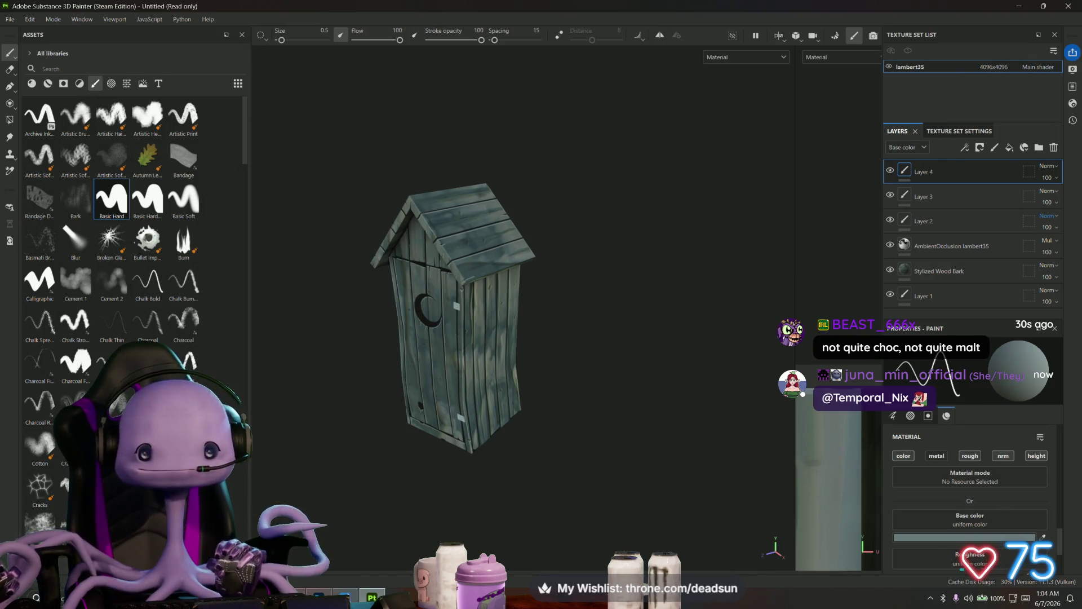
# - Widen the 2D view onto the plank and roof islands, select the Eraser, then switch to the browser
pyautogui.moveTo(570, 304)
pyautogui.keyDown('alt'); pyautogui.mouseDown()
pyautogui.moveTo(558, 292)
pyautogui.moveTo(573, 319)
pyautogui.mouseUp(); pyautogui.keyUp('alt')
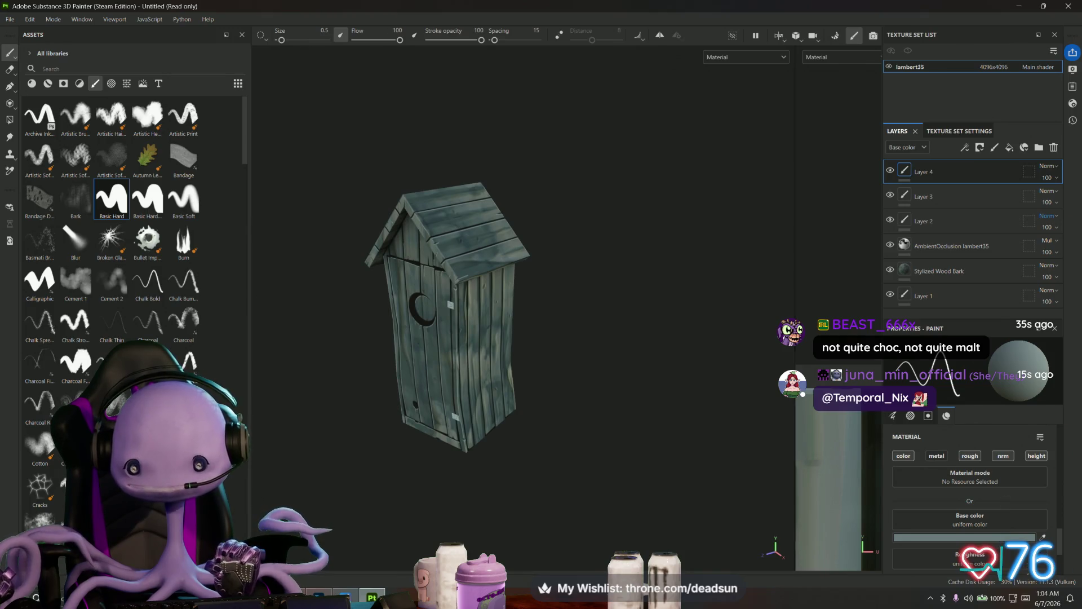
pyautogui.moveTo(796, 282); pyautogui.dragTo(483, 282)
pyautogui.scroll(-3, 582, 418)
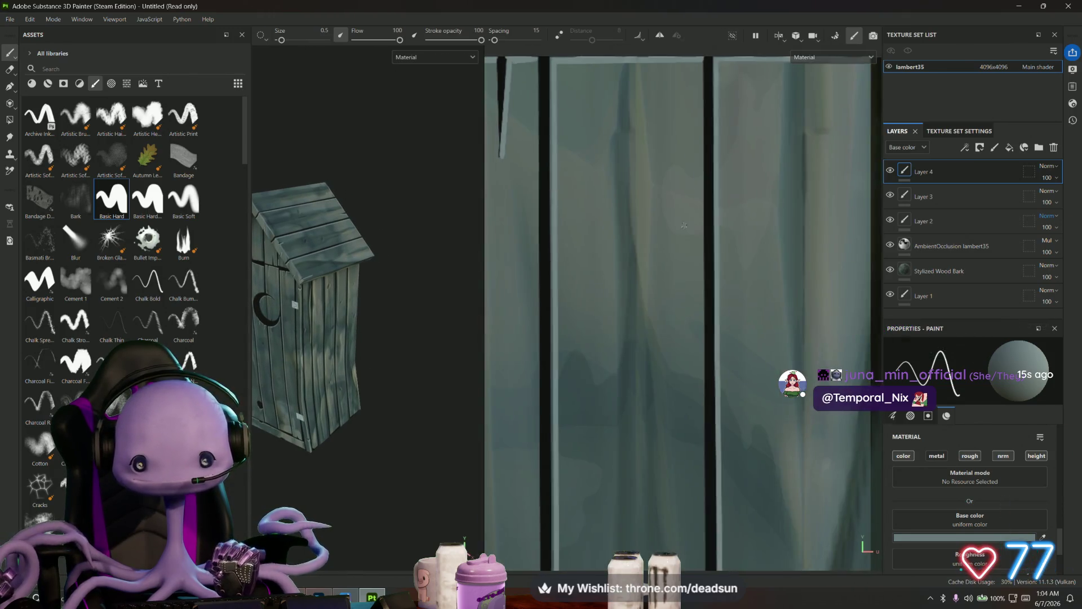
pyautogui.moveTo(564, 564)
pyautogui.mouseDown(button='middle')
pyautogui.moveTo(519, 455)
pyautogui.moveTo(657, 346)
pyautogui.mouseUp(button='middle')
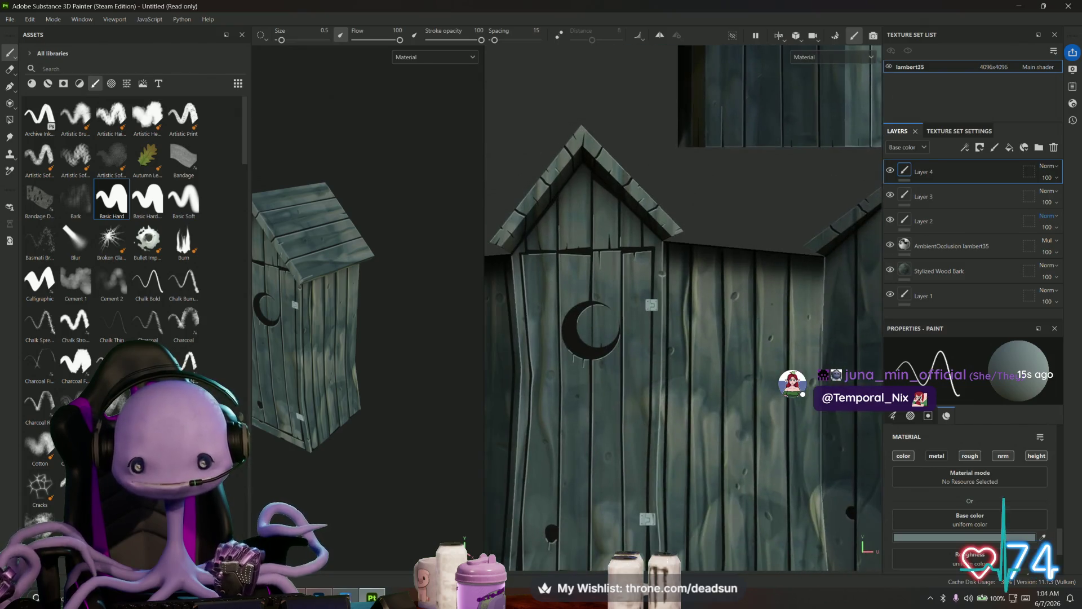
pyautogui.scroll(5, 778, 382)
pyautogui.scroll(4, 684, 357)
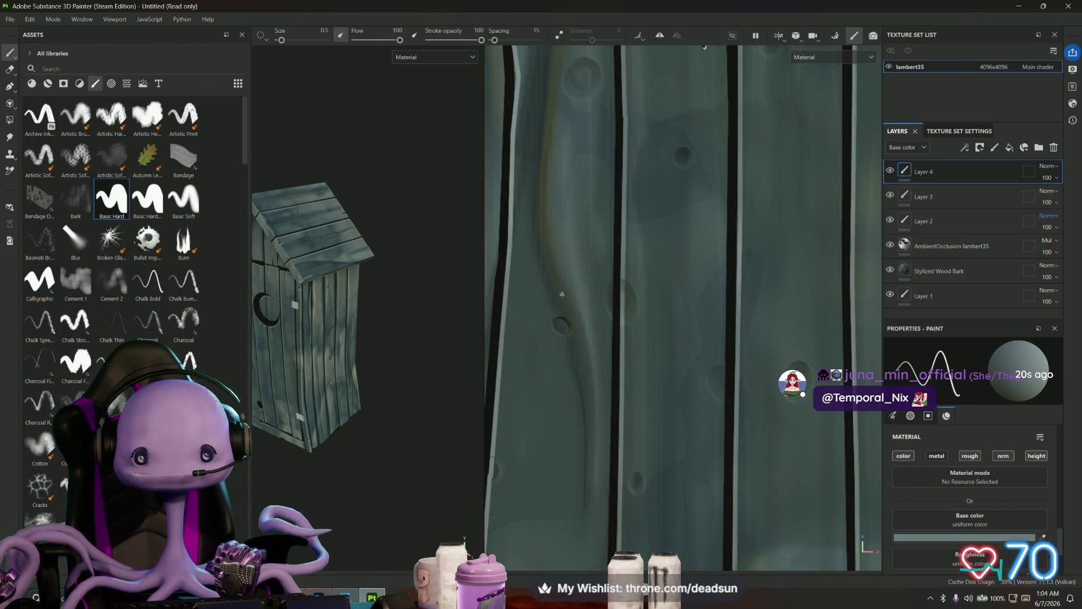
pyautogui.click(10, 70)
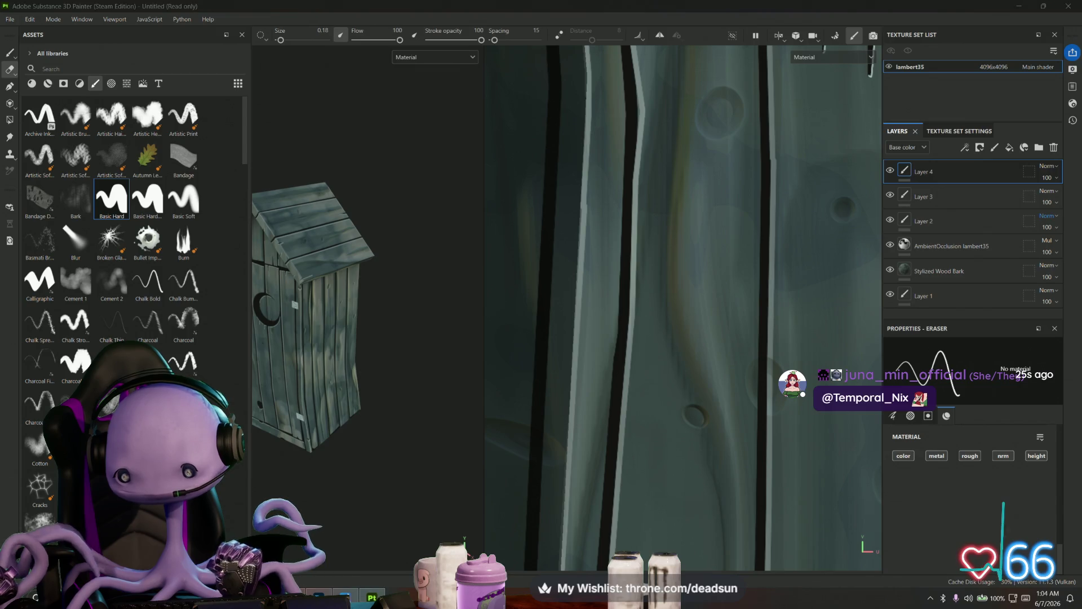
pyautogui.hotkey('alt', 'Tab')
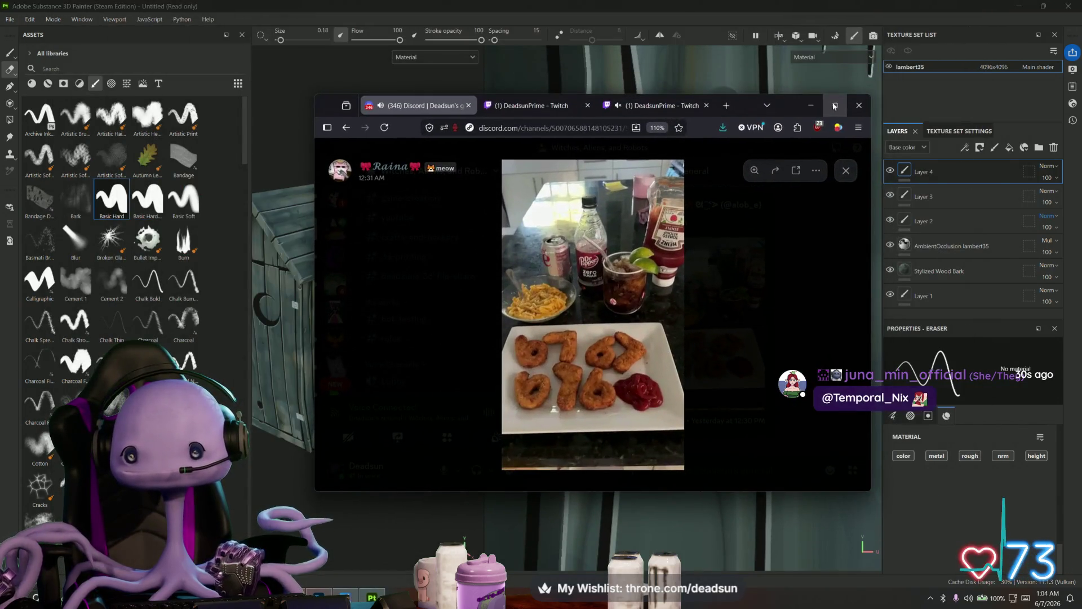
# - Maximize the browser and zoom and pan around the chicken-nugget photo before fitting it back
pyautogui.click(834, 106)
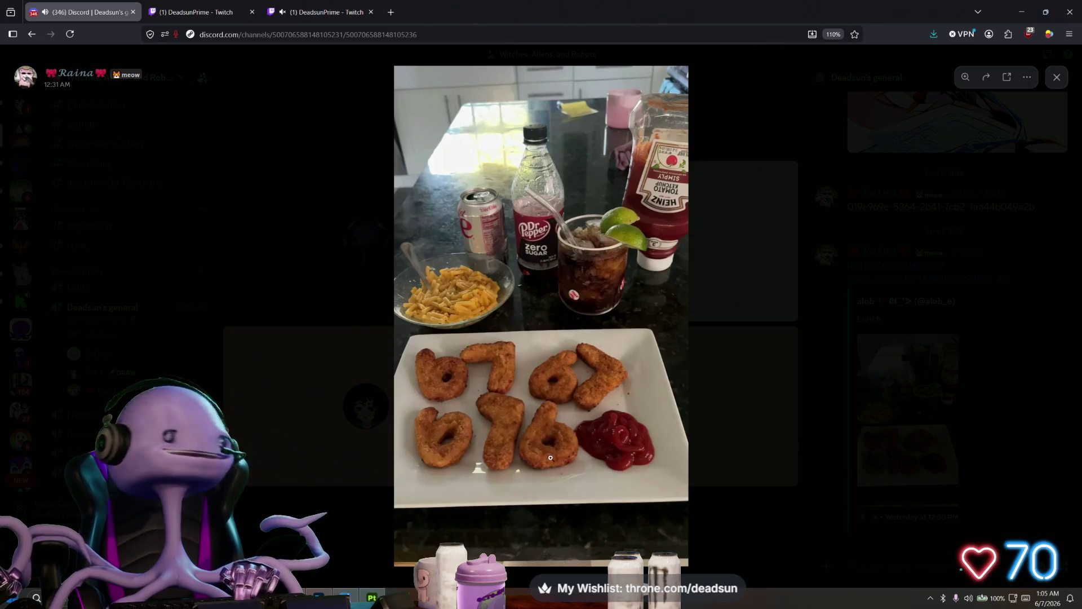
pyautogui.click(547, 411)
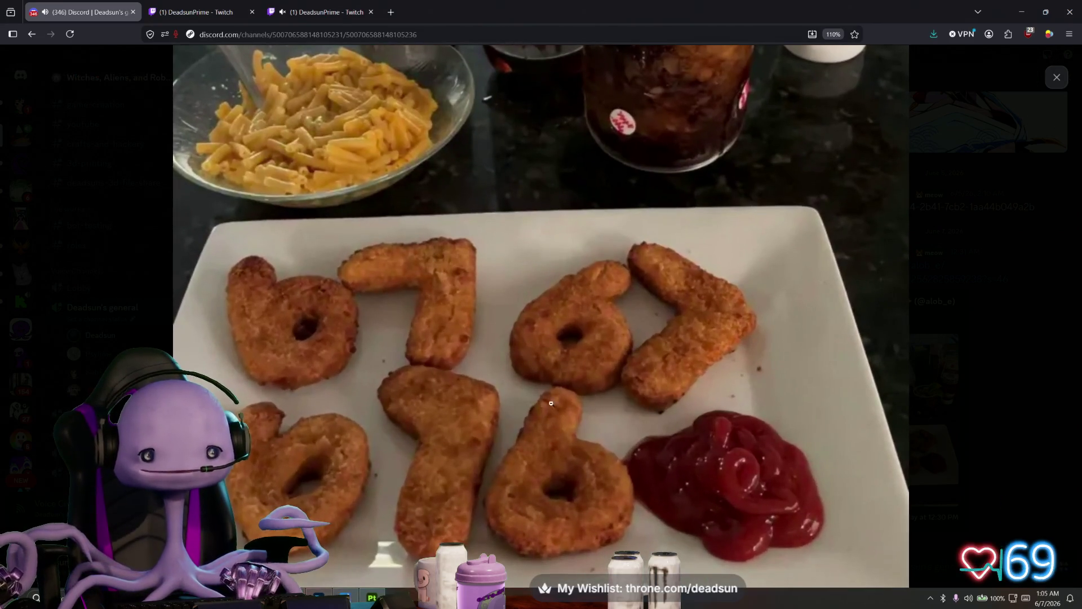
pyautogui.moveTo(547, 410); pyautogui.dragTo(560, 273)
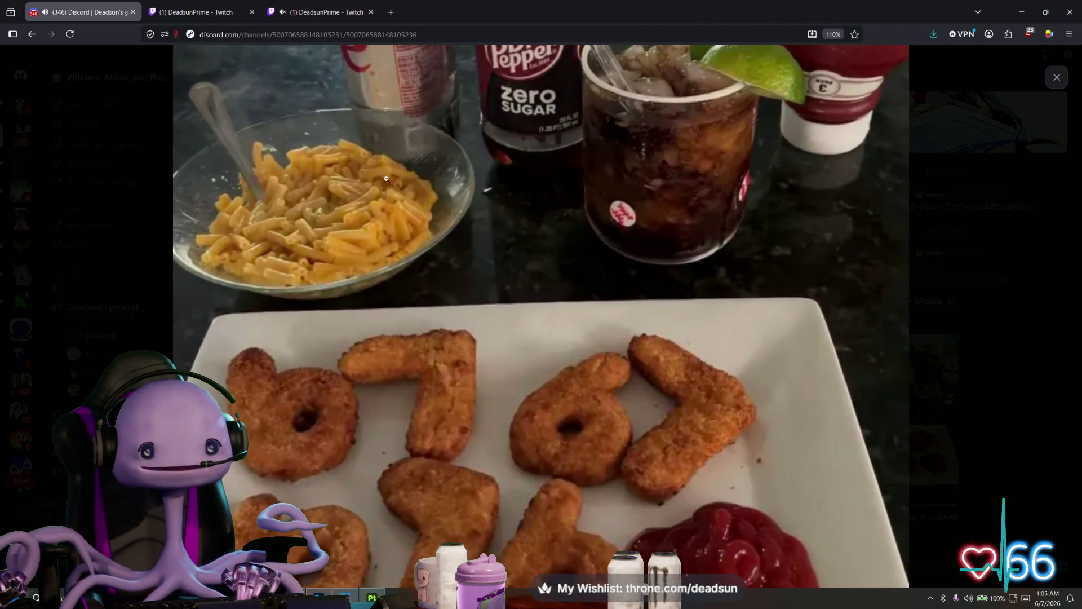
pyautogui.moveTo(386, 179); pyautogui.dragTo(704, 524)
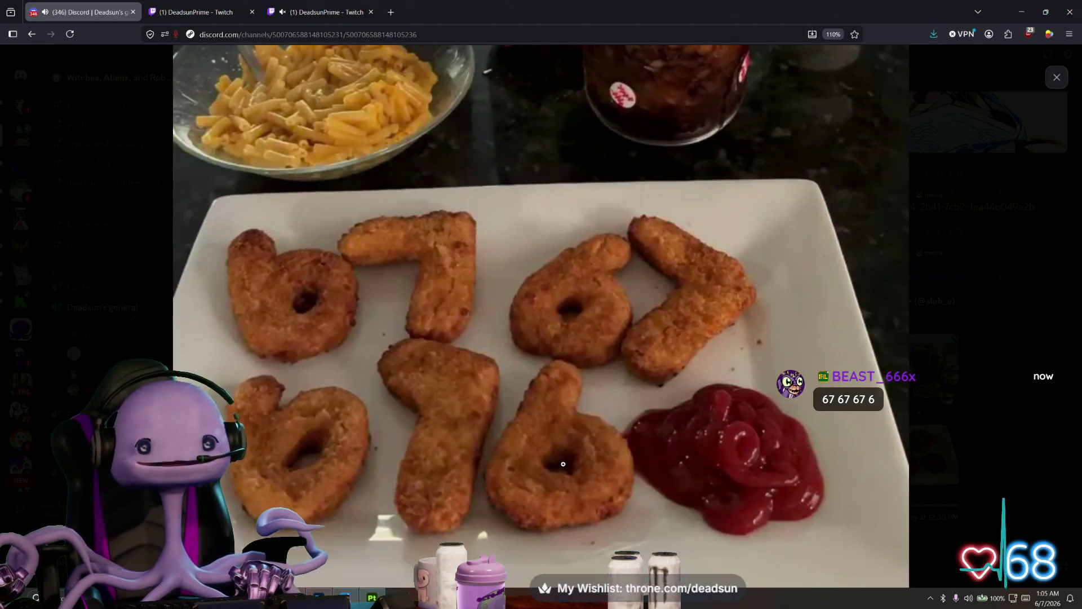
pyautogui.click(692, 163)
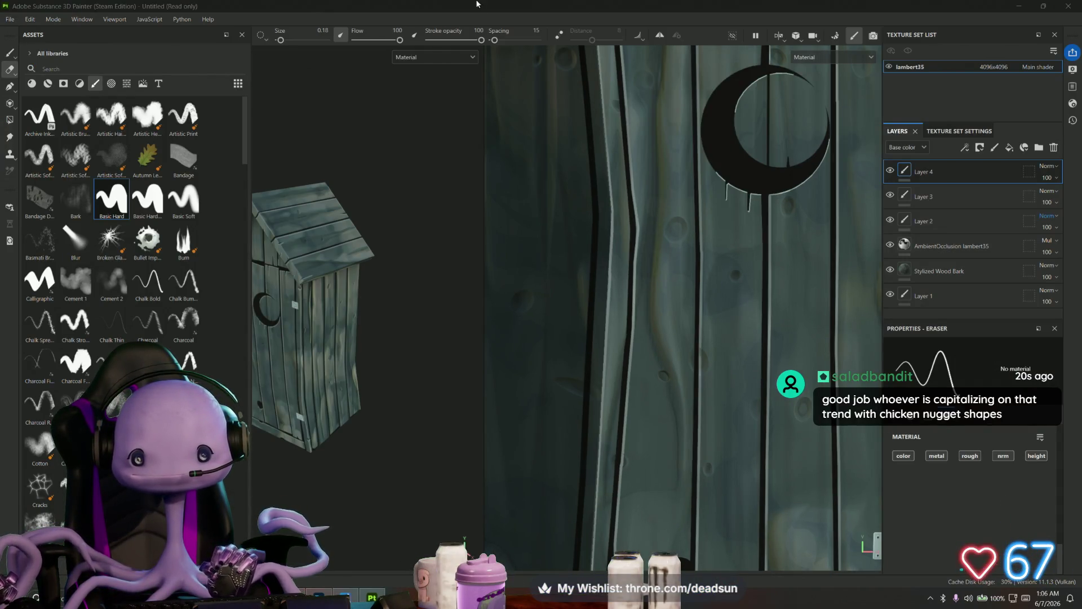
# - Pan down the door planks below the moon and raise the eraser size to 4.9
pyautogui.moveTo(630, 361)
pyautogui.mouseDown(button='middle')
pyautogui.moveTo(630, 284)
pyautogui.moveTo(594, 313)
pyautogui.mouseUp(button='middle')
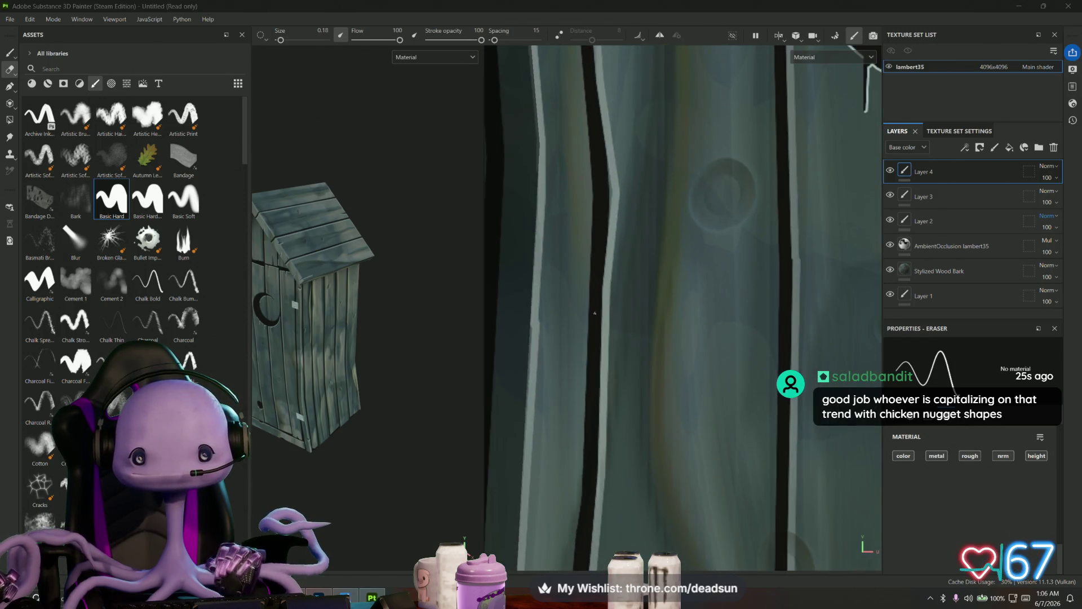
pyautogui.press(']')
pyautogui.press(']')
pyautogui.press(']')
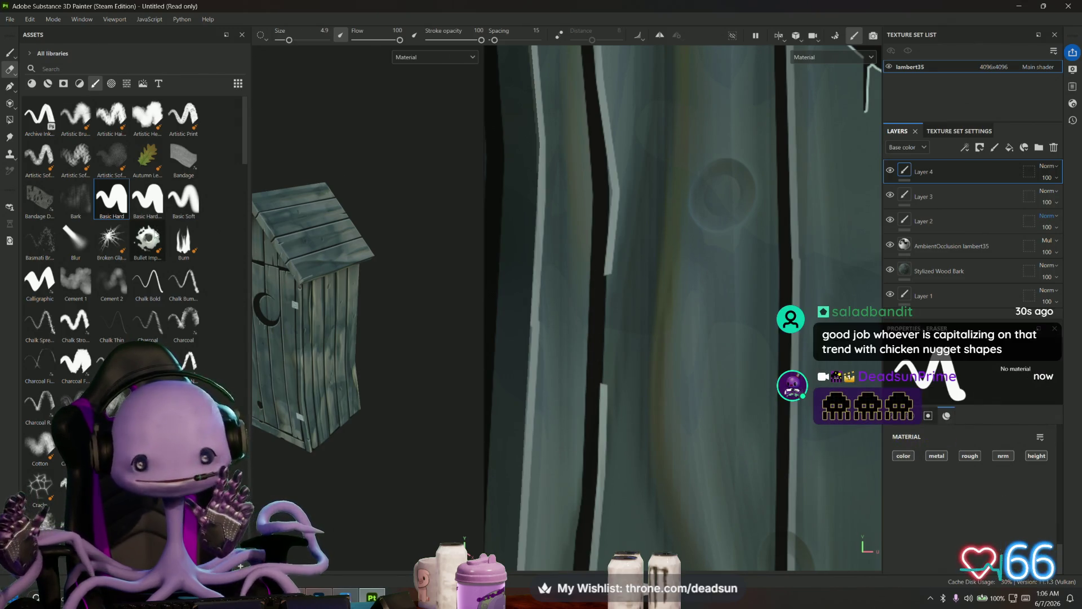
pyautogui.moveTo(147, 239)
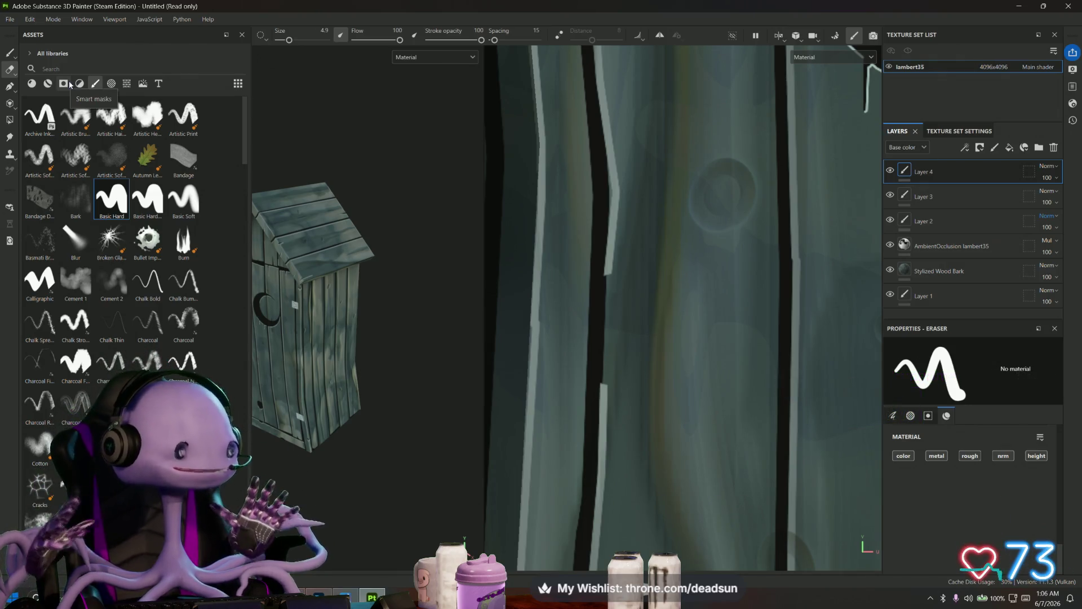
pyautogui.click(9, 53)
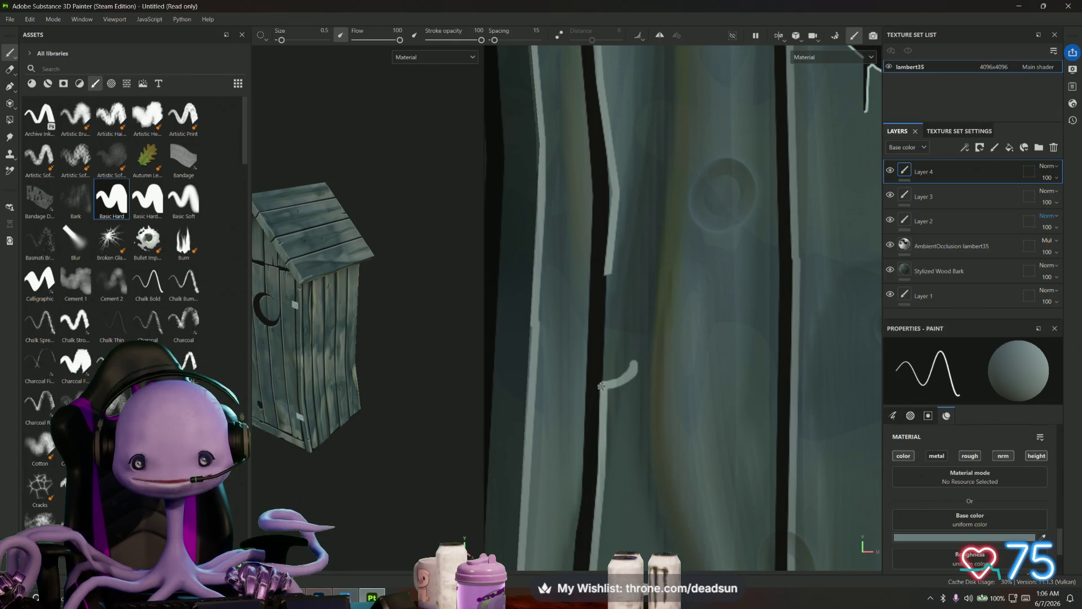
# - Redo the light hook-shaped highlight on the door plank edge and select Layer 3
pyautogui.hotkey('ctrl', 'z')
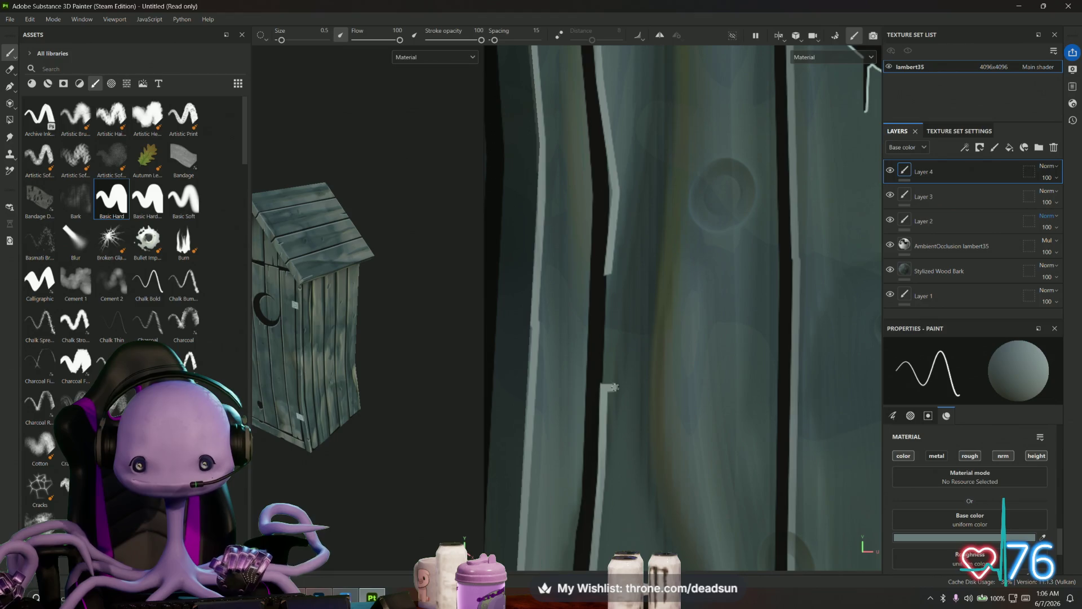
pyautogui.moveTo(613, 387); pyautogui.dragTo(634, 351)
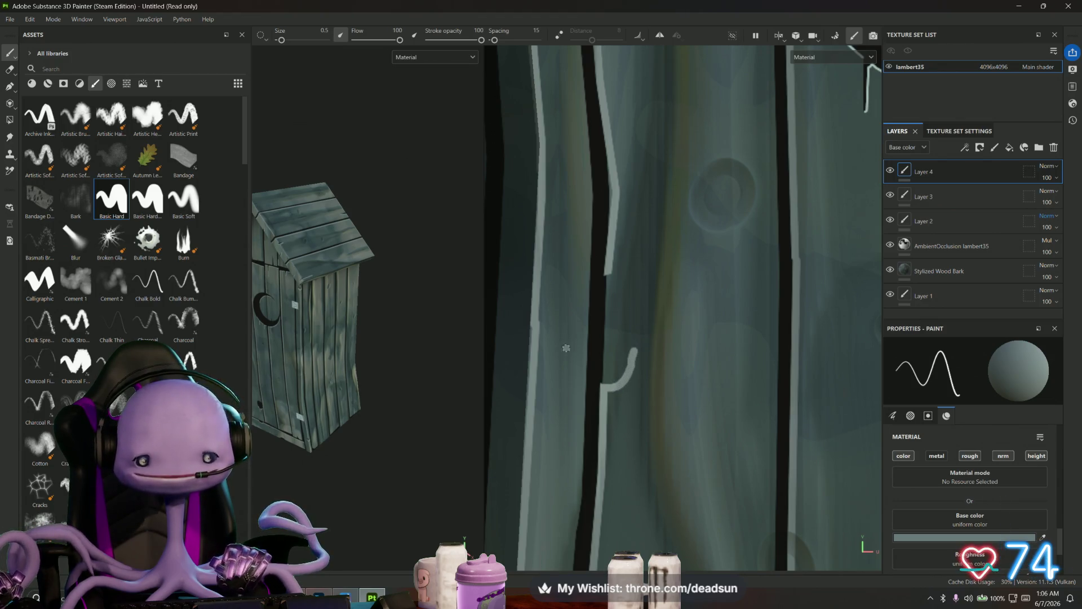
pyautogui.press('e')
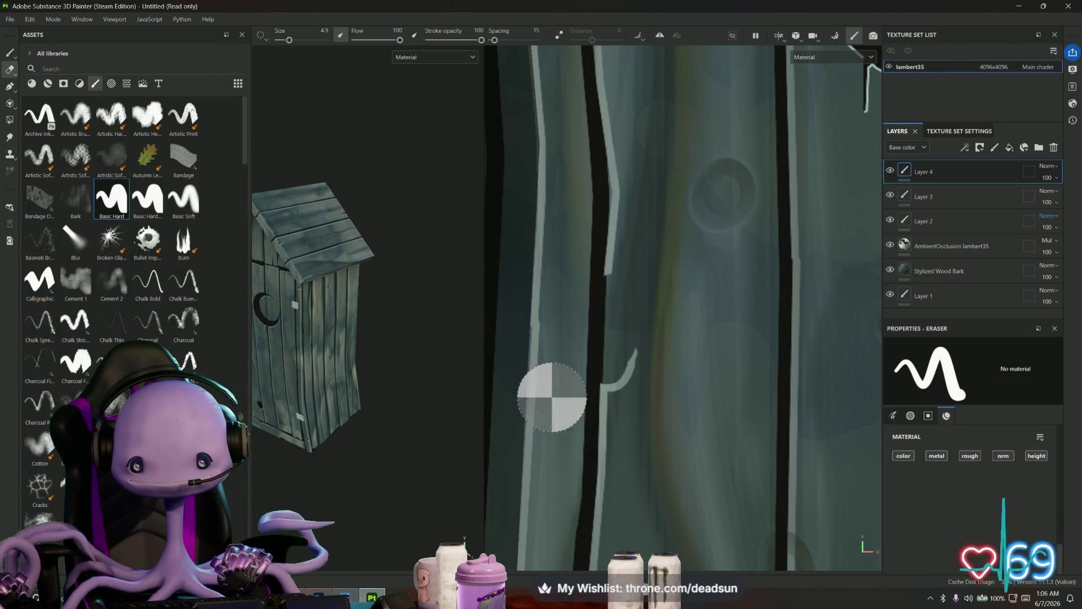
pyautogui.click(936, 196)
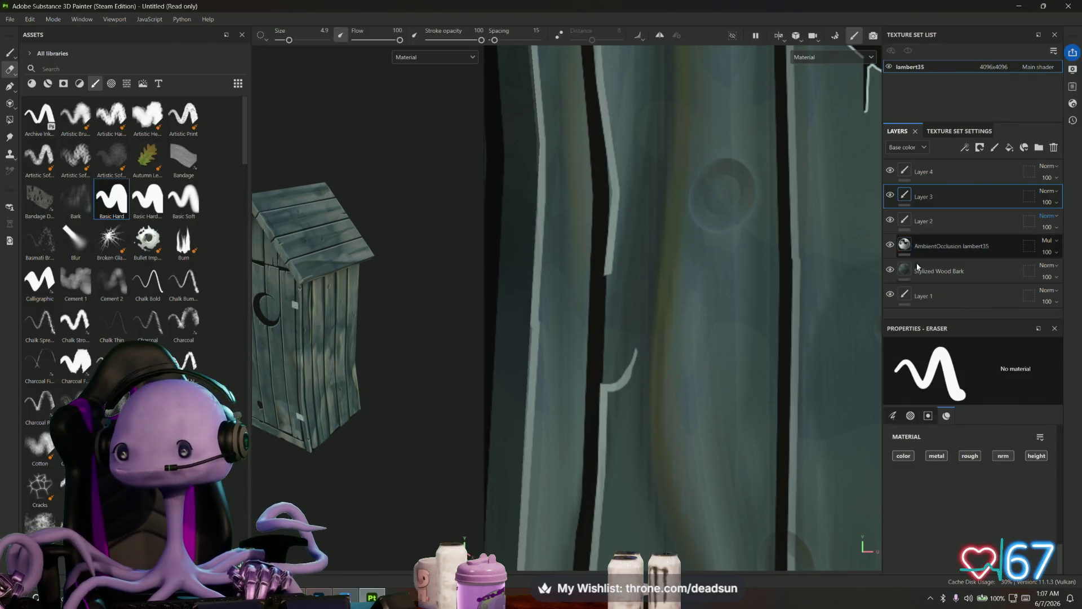
pyautogui.click(9, 53)
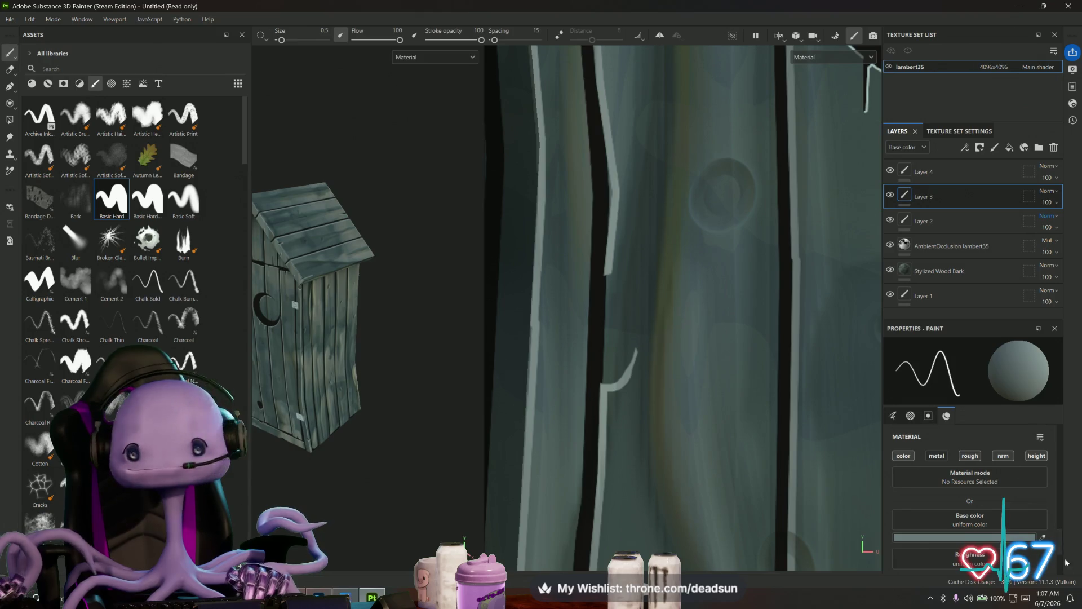
# - Set the brush colour to black and outline the door handle's left and right edges
pyautogui.click(981, 538)
pyautogui.moveTo(861, 365); pyautogui.dragTo(829, 430)
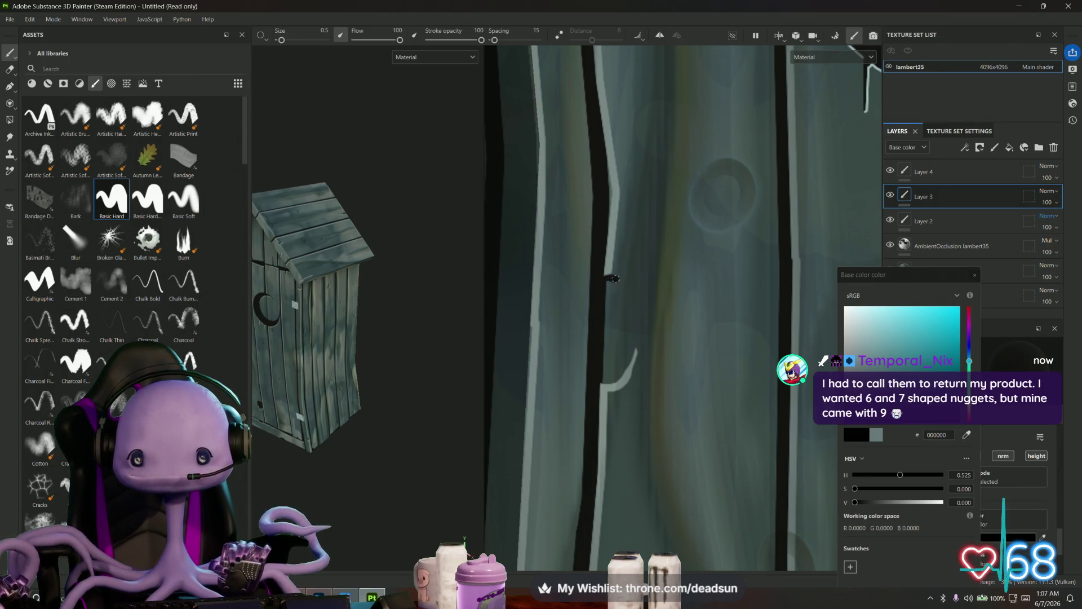
pyautogui.moveTo(615, 278)
pyautogui.mouseDown()
pyautogui.moveTo(628, 286)
pyautogui.moveTo(636, 336)
pyautogui.moveTo(604, 382)
pyautogui.mouseUp()
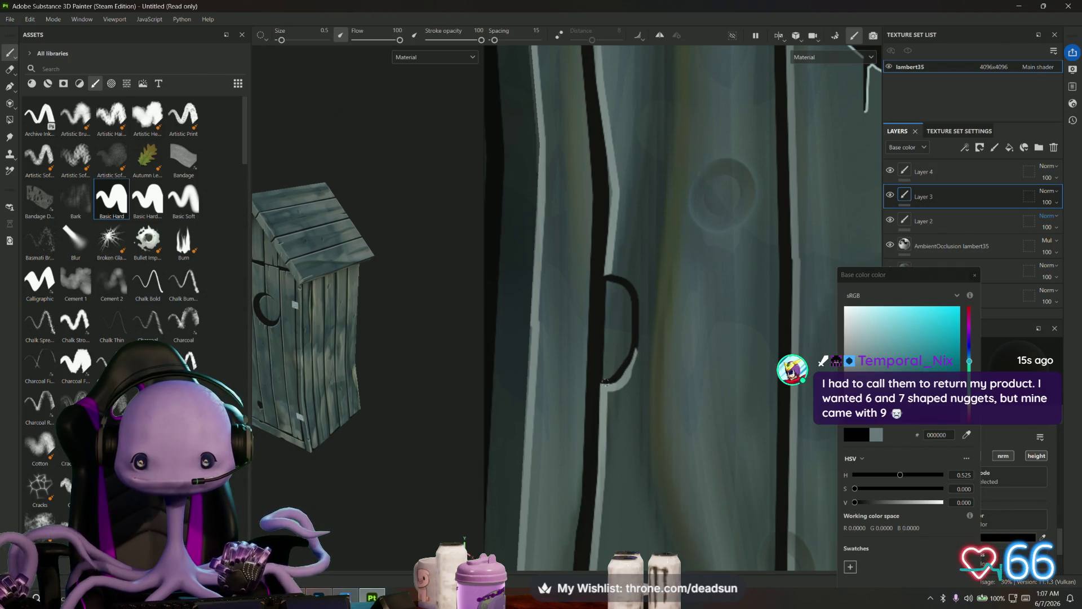
pyautogui.moveTo(605, 329); pyautogui.dragTo(608, 290)
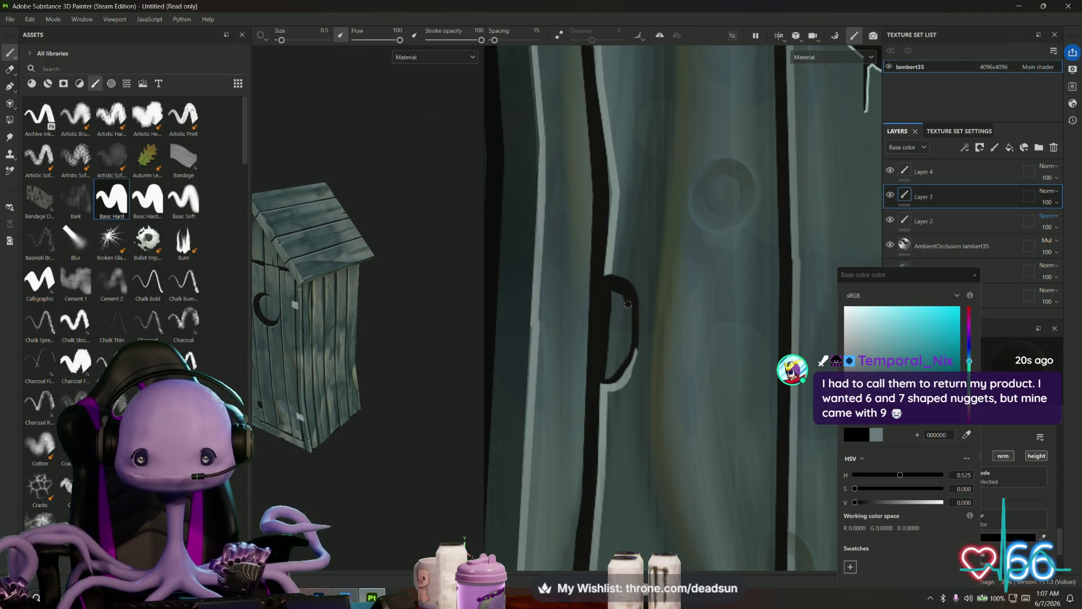
pyautogui.moveTo(627, 304); pyautogui.dragTo(621, 352)
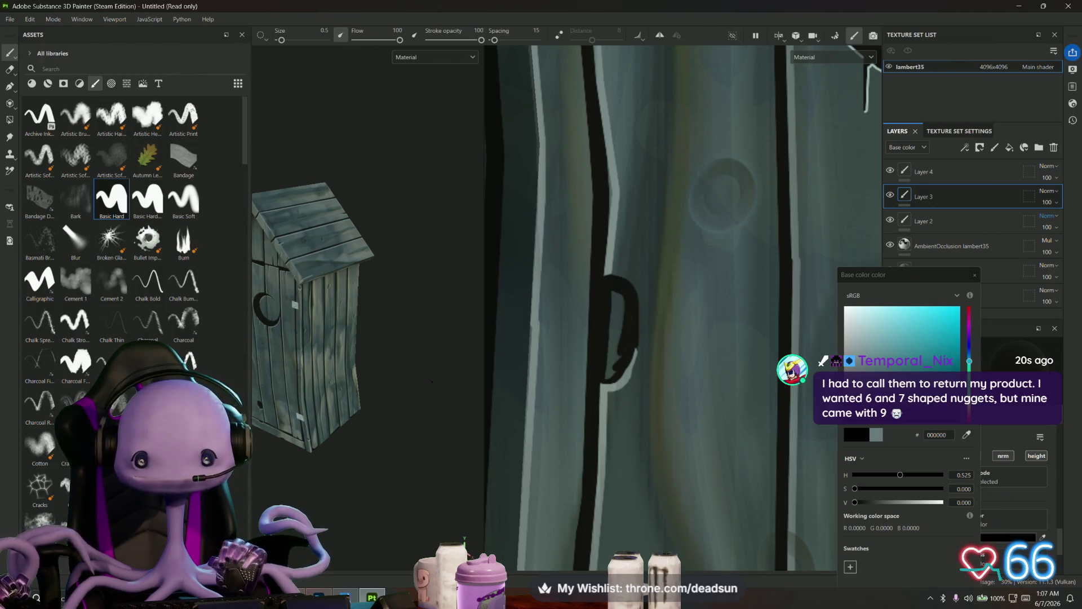
# - Thicken the handle's top and fill its upper edges solid black, then close the colour picker
pyautogui.moveTo(432, 381)
pyautogui.keyDown('alt'); pyautogui.mouseDown()
pyautogui.moveTo(407, 398)
pyautogui.moveTo(442, 403)
pyautogui.moveTo(431, 398)
pyautogui.mouseUp(); pyautogui.keyUp('alt')
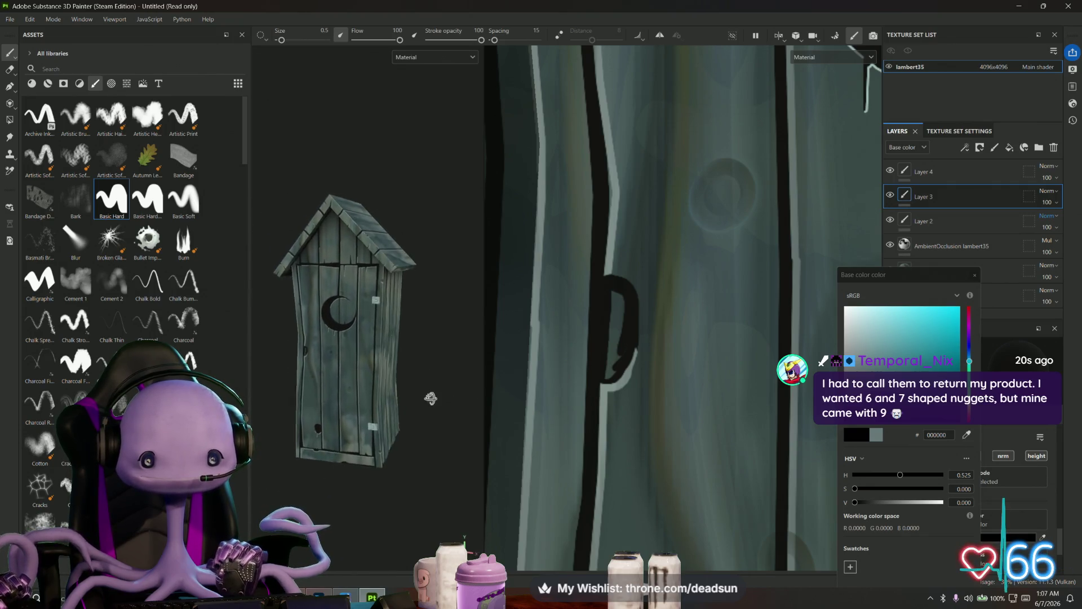
pyautogui.scroll(3, 430, 398)
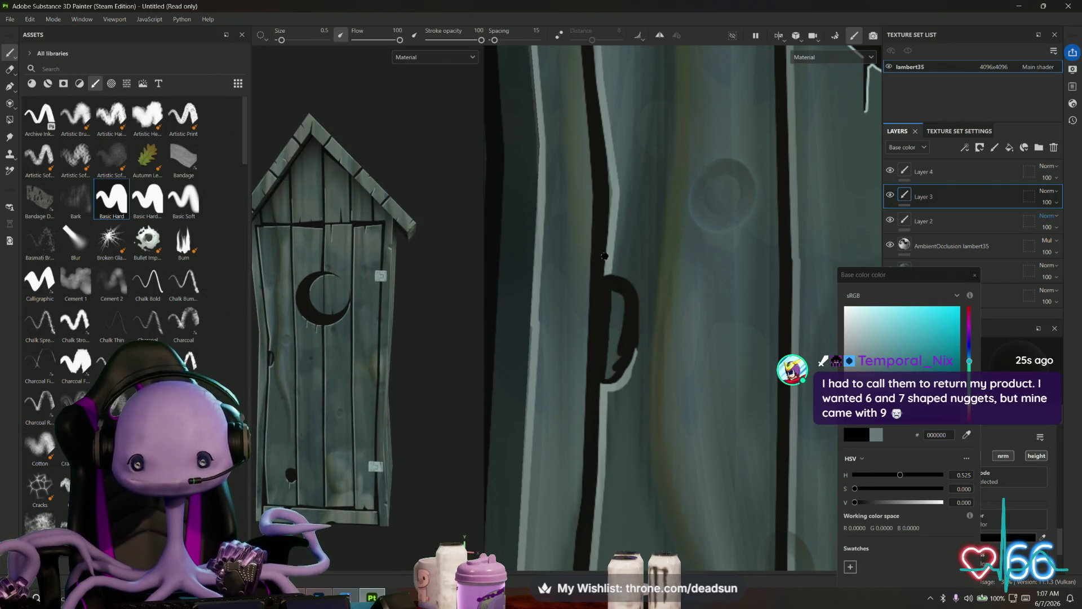
pyautogui.moveTo(612, 256)
pyautogui.mouseDown()
pyautogui.moveTo(632, 261)
pyautogui.moveTo(640, 280)
pyautogui.mouseUp()
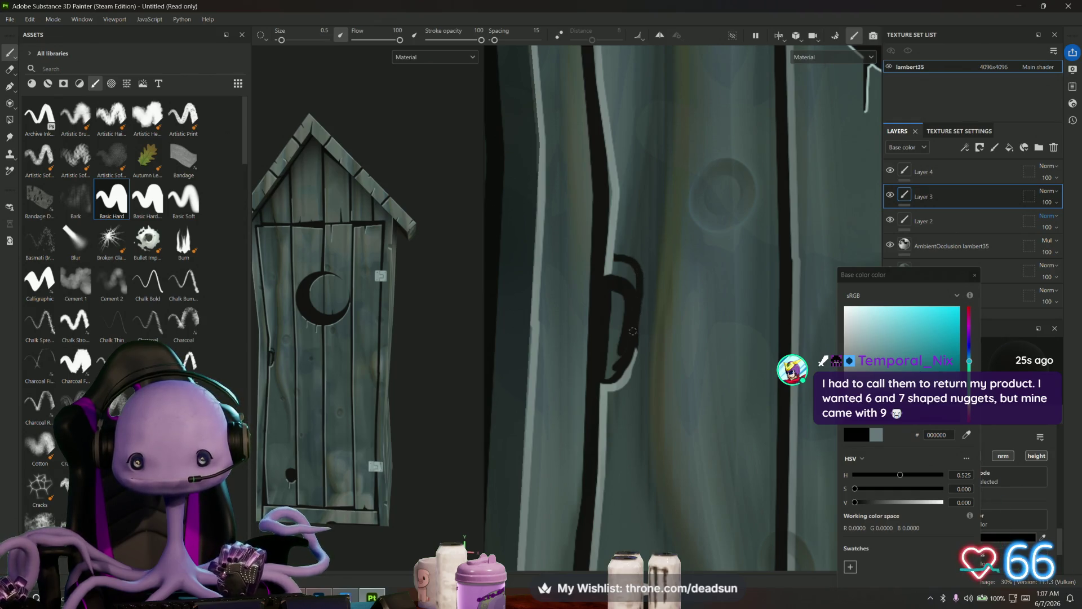
pyautogui.moveTo(606, 377); pyautogui.dragTo(612, 335)
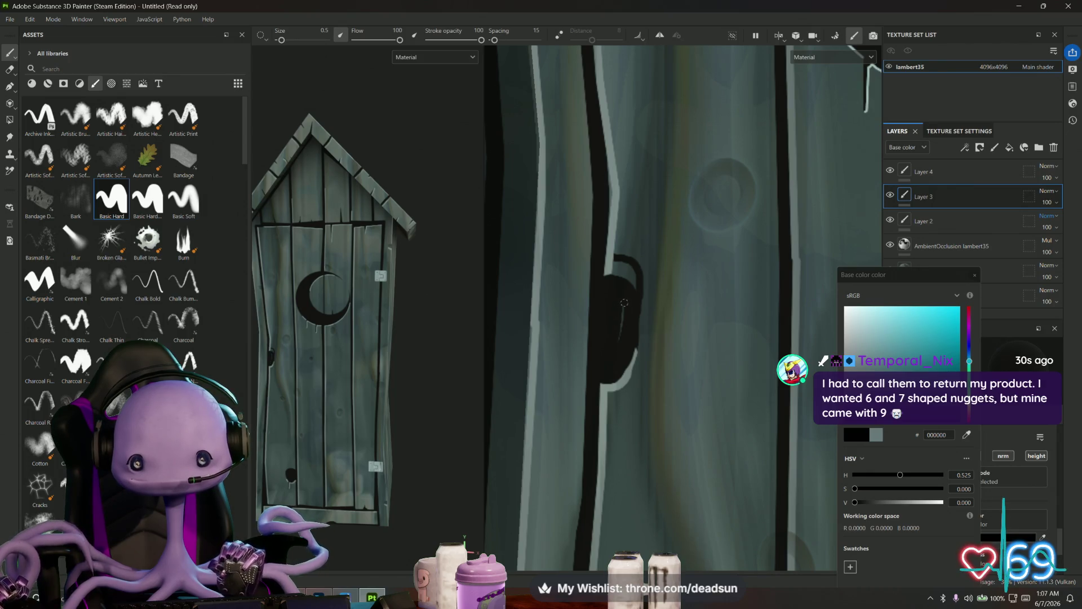
pyautogui.moveTo(631, 280); pyautogui.dragTo(607, 271)
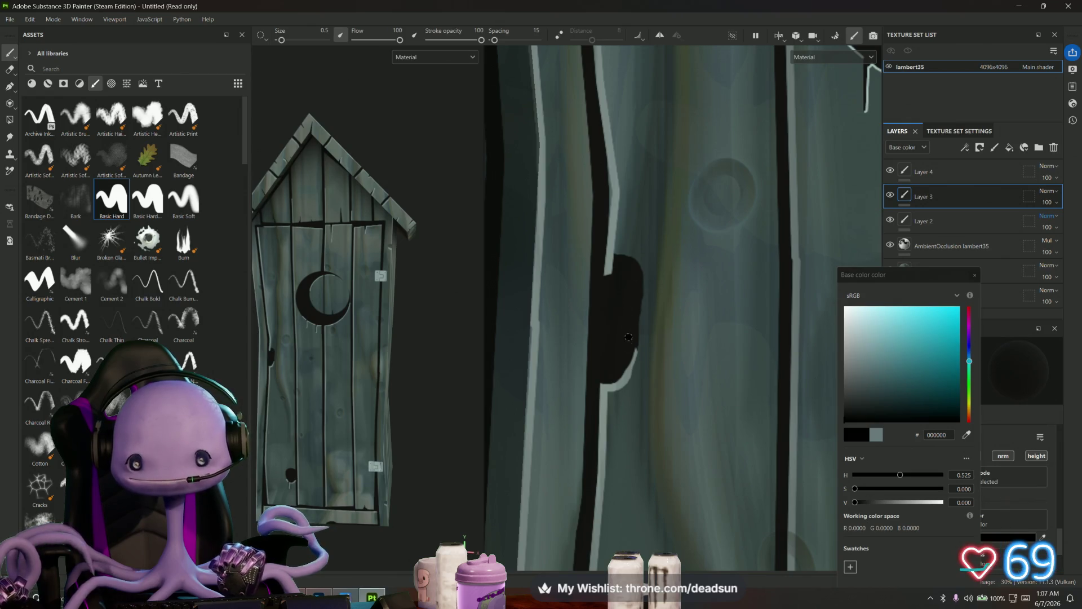
pyautogui.click(975, 277)
pyautogui.click(15, 72)
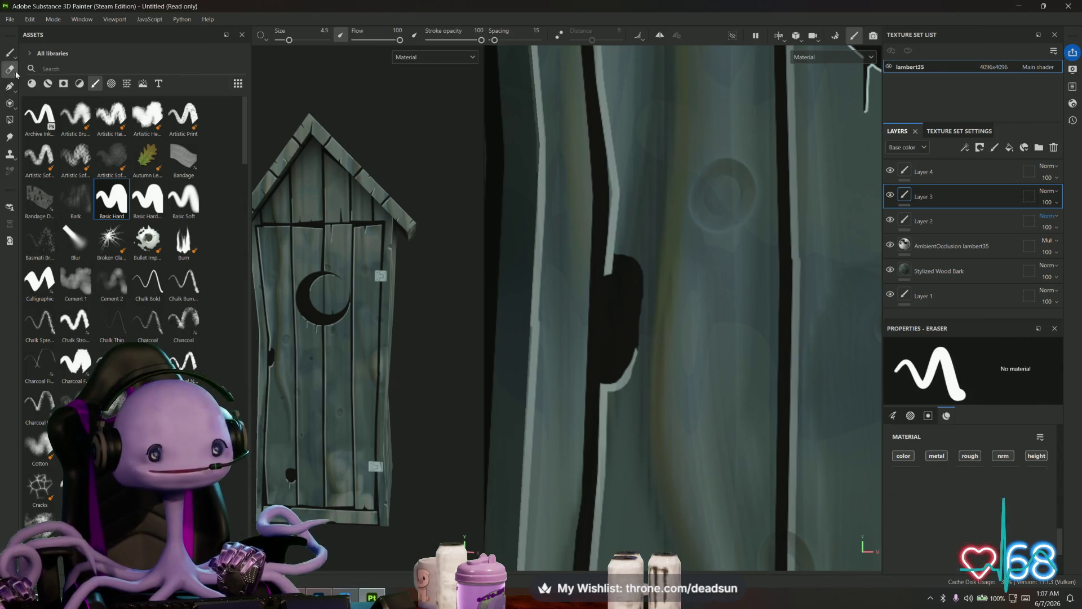
# - Select Layer 4 and orbit and zoom in to inspect the outhouse's front and right side
pyautogui.click(956, 175)
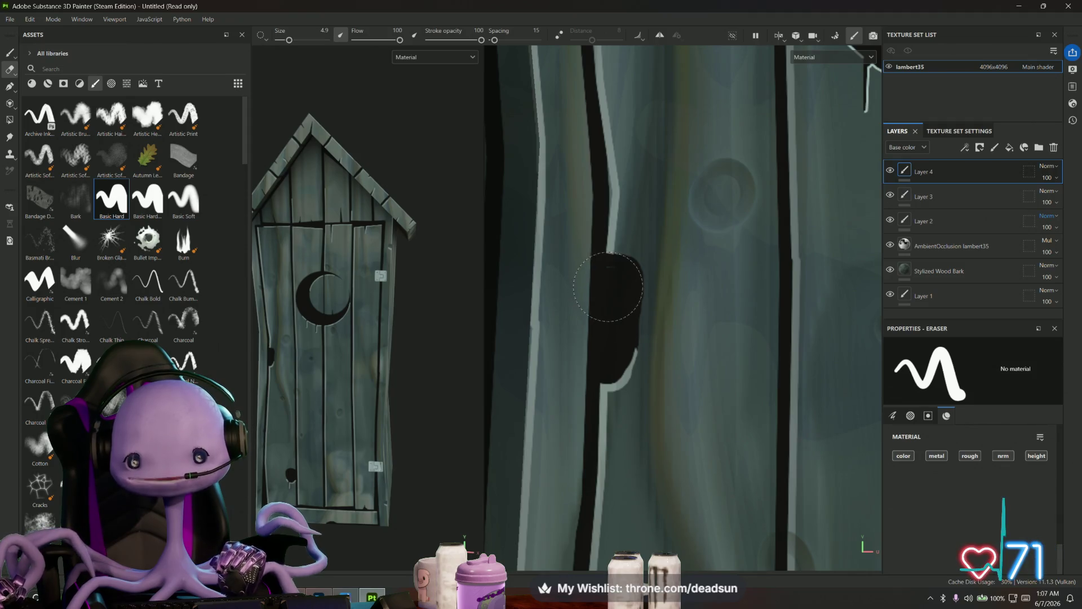
pyautogui.scroll(-3, 407, 373)
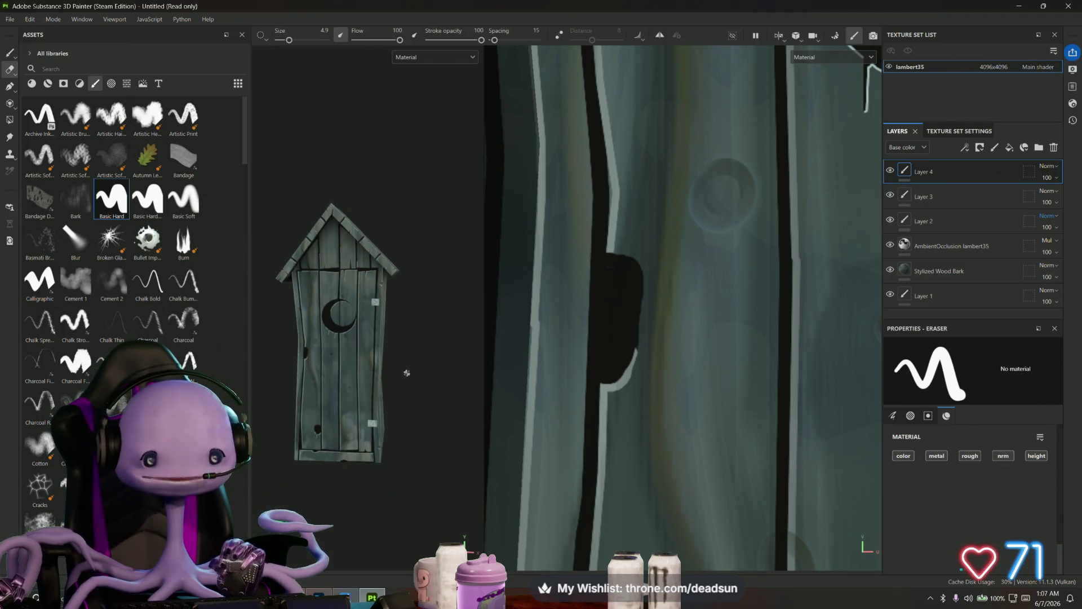
pyautogui.moveTo(406, 373)
pyautogui.keyDown('alt'); pyautogui.mouseDown()
pyautogui.moveTo(415, 404)
pyautogui.moveTo(359, 393)
pyautogui.moveTo(374, 409)
pyautogui.moveTo(386, 483)
pyautogui.moveTo(459, 445)
pyautogui.moveTo(445, 382)
pyautogui.moveTo(357, 340)
pyautogui.moveTo(432, 430)
pyautogui.moveTo(354, 346)
pyautogui.moveTo(386, 382)
pyautogui.moveTo(374, 398)
pyautogui.moveTo(379, 380)
pyautogui.moveTo(346, 370)
pyautogui.moveTo(366, 391)
pyautogui.mouseUp(); pyautogui.keyUp('alt')
pyautogui.scroll(5, 355, 347)
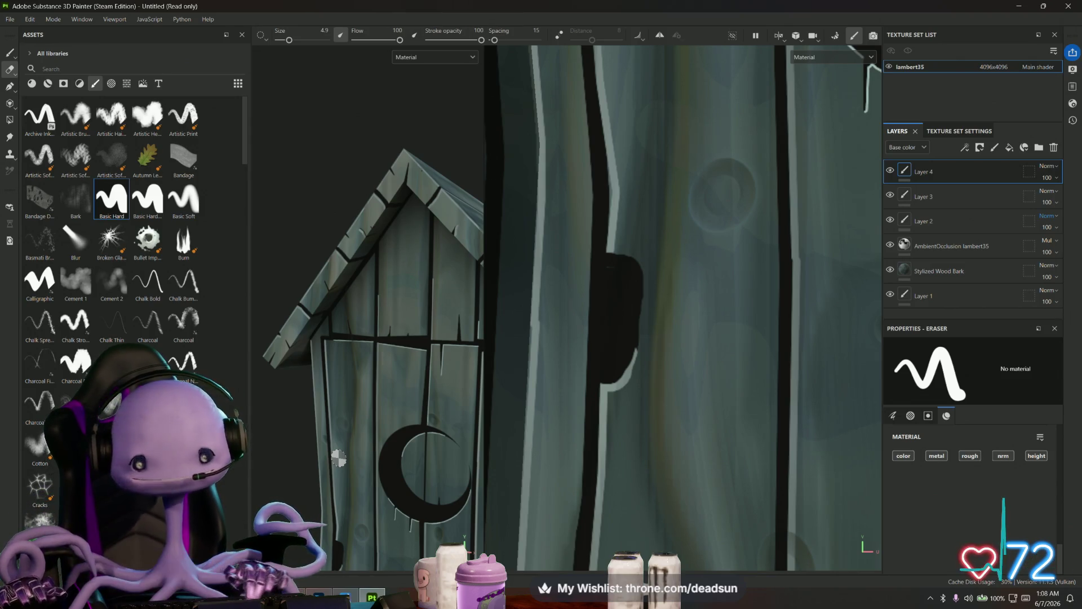
# - Save the project as 'Outhouse' in the Substance Files folder through File > Save as
pyautogui.click(10, 19)
pyautogui.click(34, 125)
pyautogui.write('Outhouse')
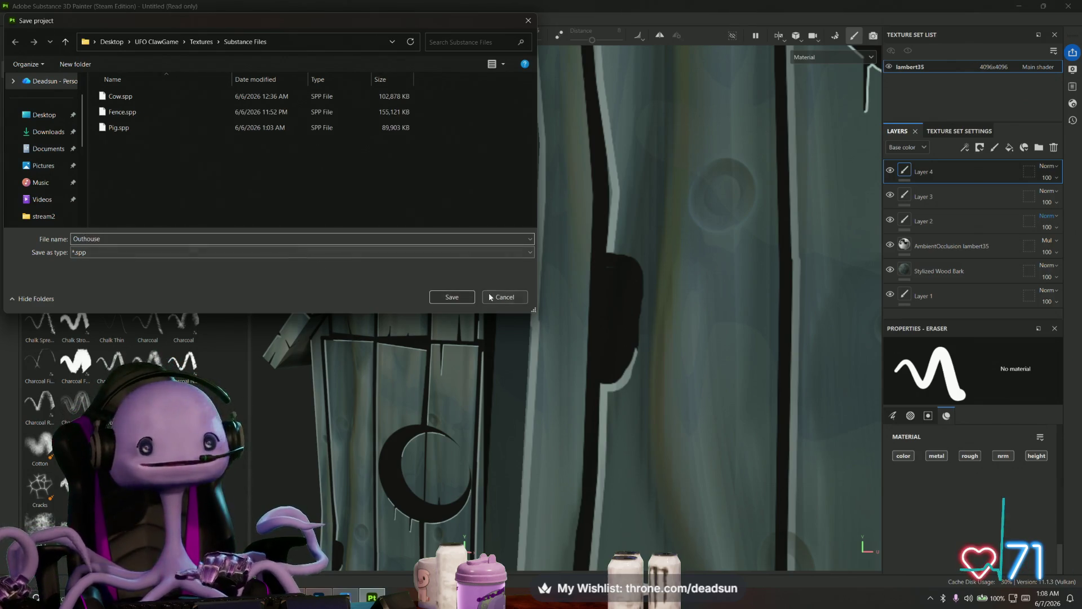
pyautogui.press('Return')
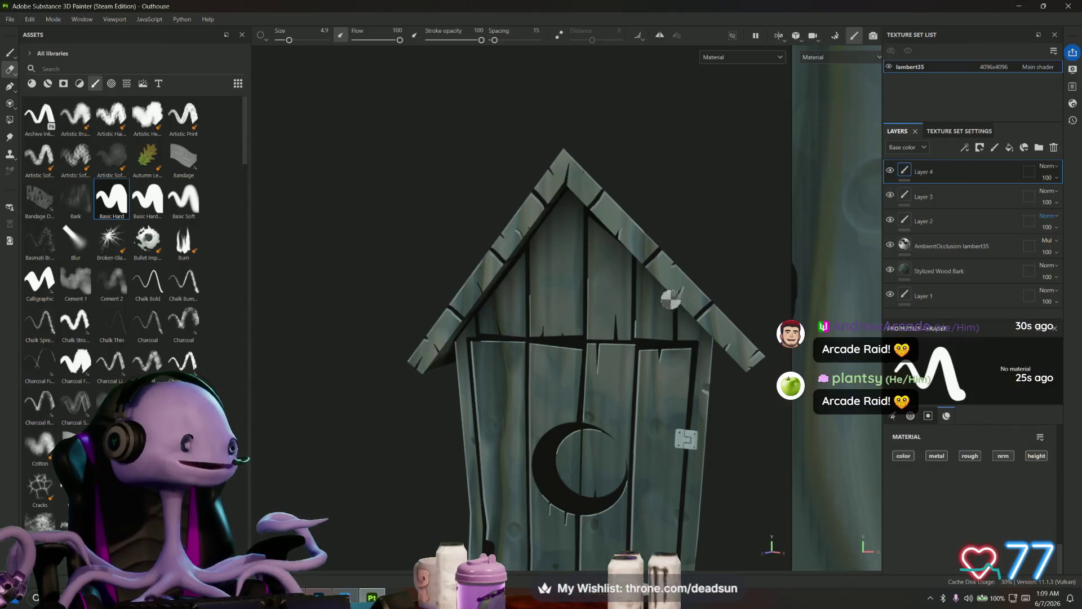
# - Orbit around the finished outhouse to inspect it, then switch to Firefox's 'paralives' search results
pyautogui.moveTo(589, 369)
pyautogui.keyDown('alt'); pyautogui.mouseDown()
pyautogui.moveTo(564, 338)
pyautogui.moveTo(596, 378)
pyautogui.moveTo(649, 388)
pyautogui.moveTo(781, 369)
pyautogui.moveTo(707, 311)
pyautogui.moveTo(640, 348)
pyautogui.mouseUp(); pyautogui.keyUp('alt')
pyautogui.scroll(-3, 564, 338)
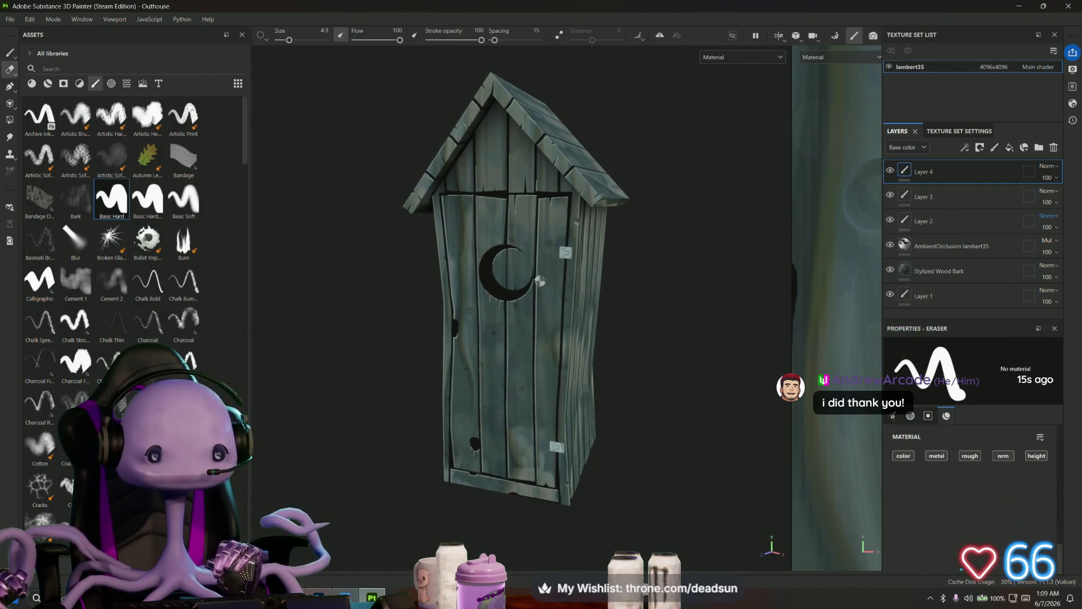
pyautogui.moveTo(405, 302)
pyautogui.keyDown('alt'); pyautogui.mouseDown()
pyautogui.moveTo(408, 362)
pyautogui.moveTo(403, 328)
pyautogui.mouseUp(); pyautogui.keyUp('alt')
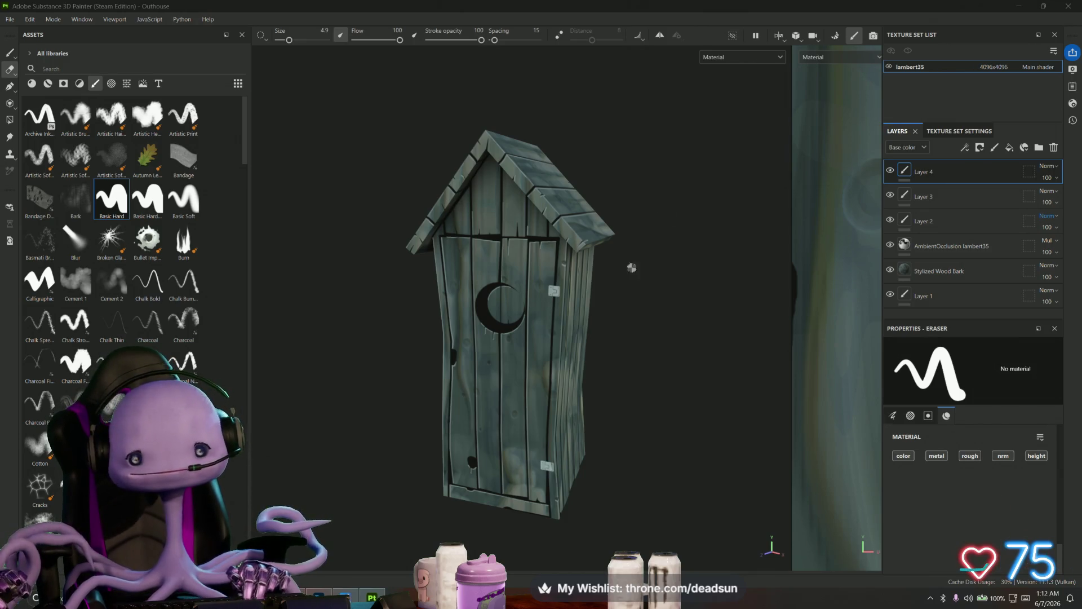
pyautogui.moveTo(618, 350)
pyautogui.keyDown('alt'); pyautogui.mouseDown()
pyautogui.moveTo(780, 344)
pyautogui.moveTo(626, 346)
pyautogui.moveTo(654, 333)
pyautogui.moveTo(679, 380)
pyautogui.moveTo(645, 440)
pyautogui.moveTo(826, 353)
pyautogui.moveTo(842, 323)
pyautogui.moveTo(705, 379)
pyautogui.moveTo(949, 409)
pyautogui.moveTo(489, 341)
pyautogui.moveTo(569, 411)
pyautogui.moveTo(538, 411)
pyautogui.moveTo(548, 420)
pyautogui.moveTo(550, 407)
pyautogui.mouseUp(); pyautogui.keyUp('alt')
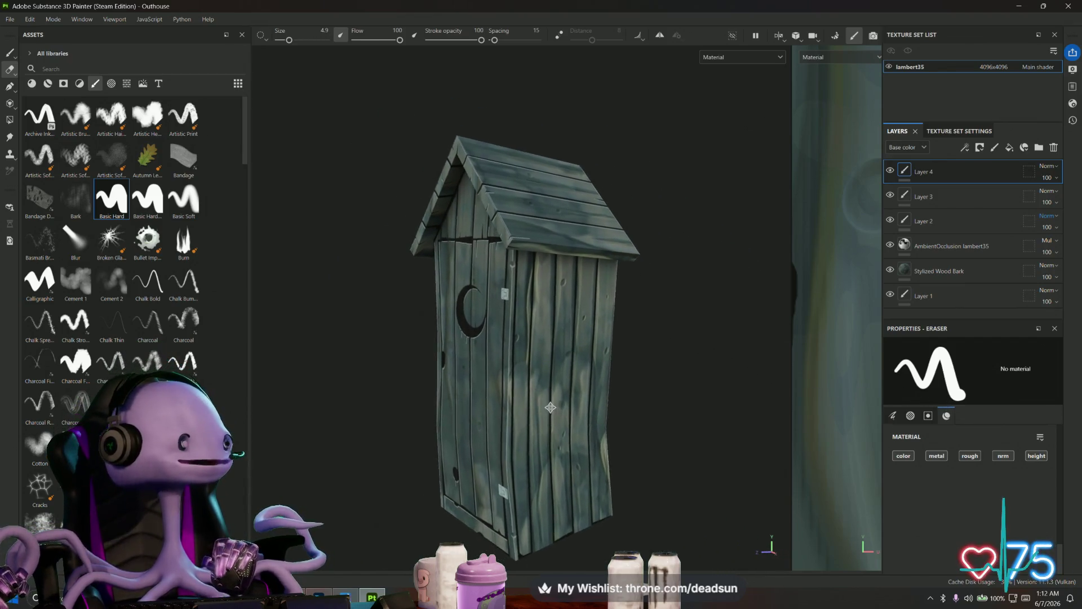
pyautogui.keyDown('alt'); pyautogui.moveTo(550, 407); pyautogui.dragTo(553, 389, button='middle'); pyautogui.keyUp('alt')
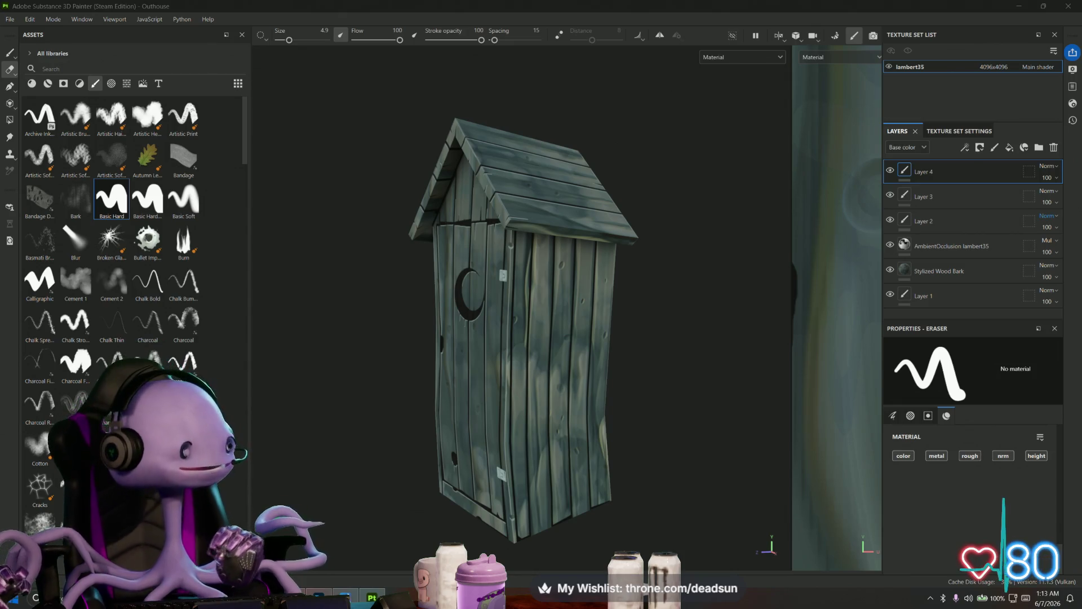
pyautogui.moveTo(462, 279)
pyautogui.keyDown('alt'); pyautogui.mouseDown()
pyautogui.moveTo(496, 383)
pyautogui.moveTo(402, 382)
pyautogui.mouseUp(); pyautogui.keyUp('alt')
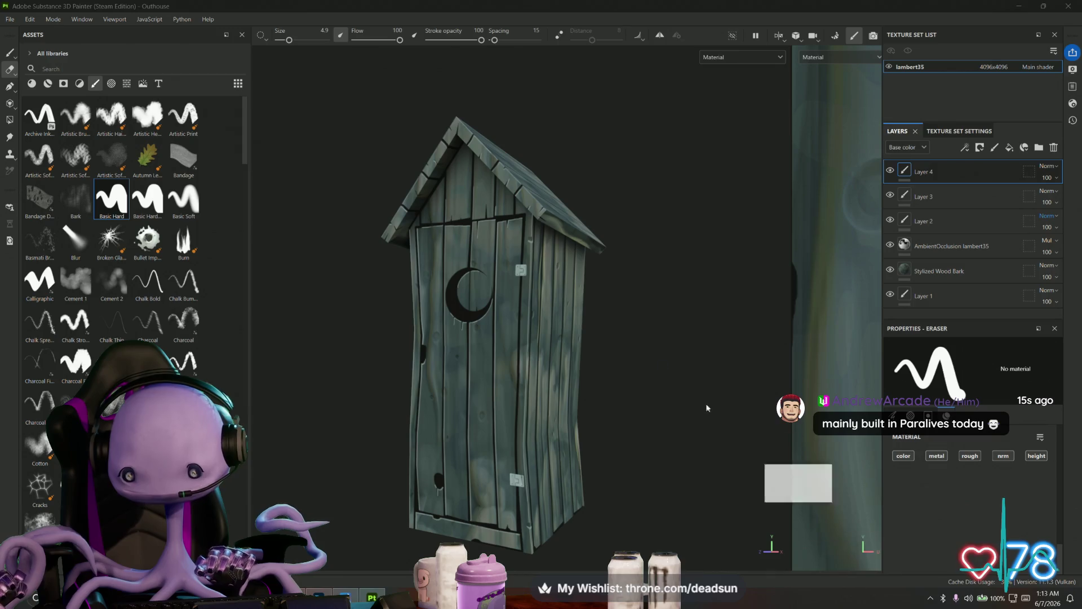
pyautogui.hotkey('alt', 'Tab')
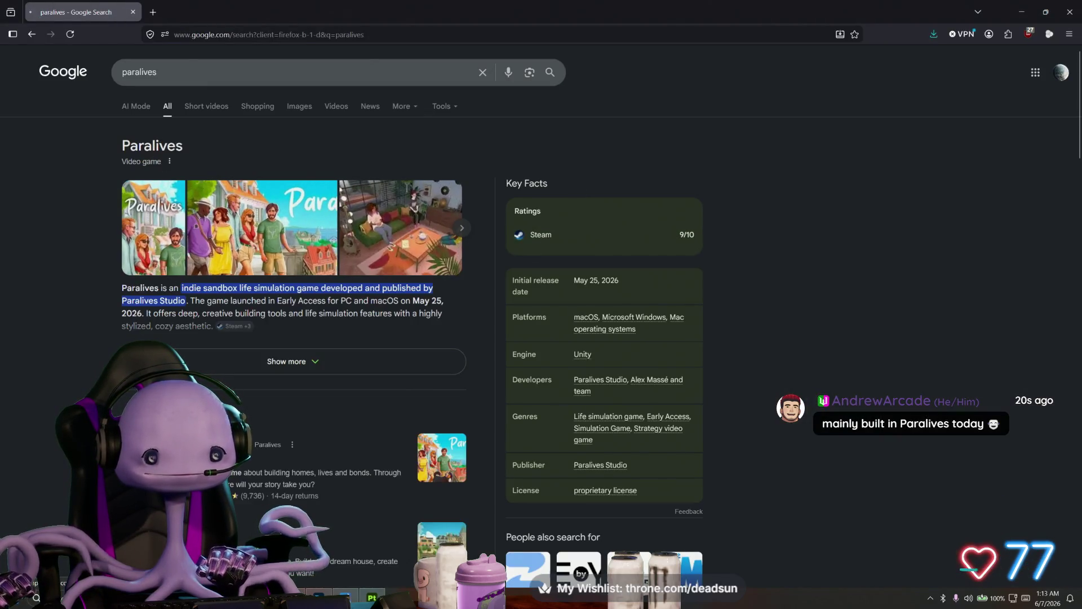
pyautogui.scroll(-3, 389, 350)
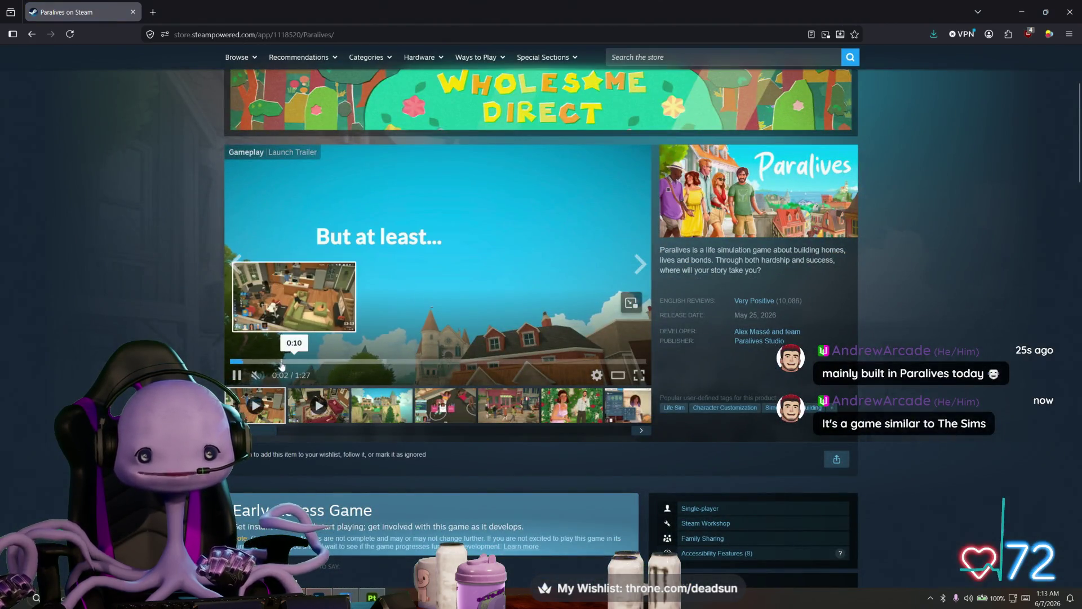
# - Skip the Paralives Steam trailer ahead to the in-game kitchen and living-room footage
pyautogui.click(286, 362)
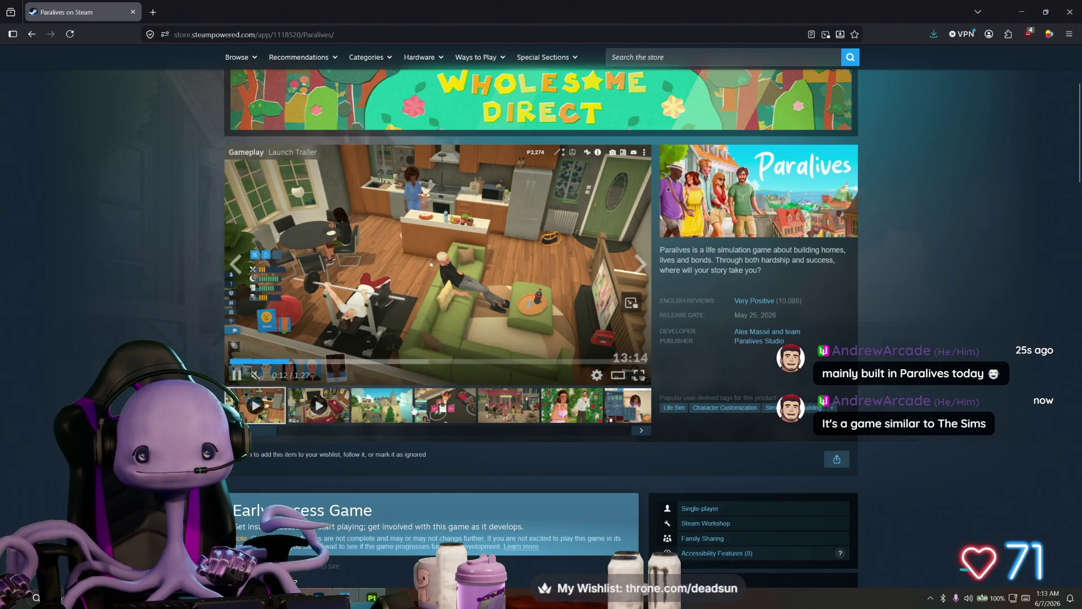
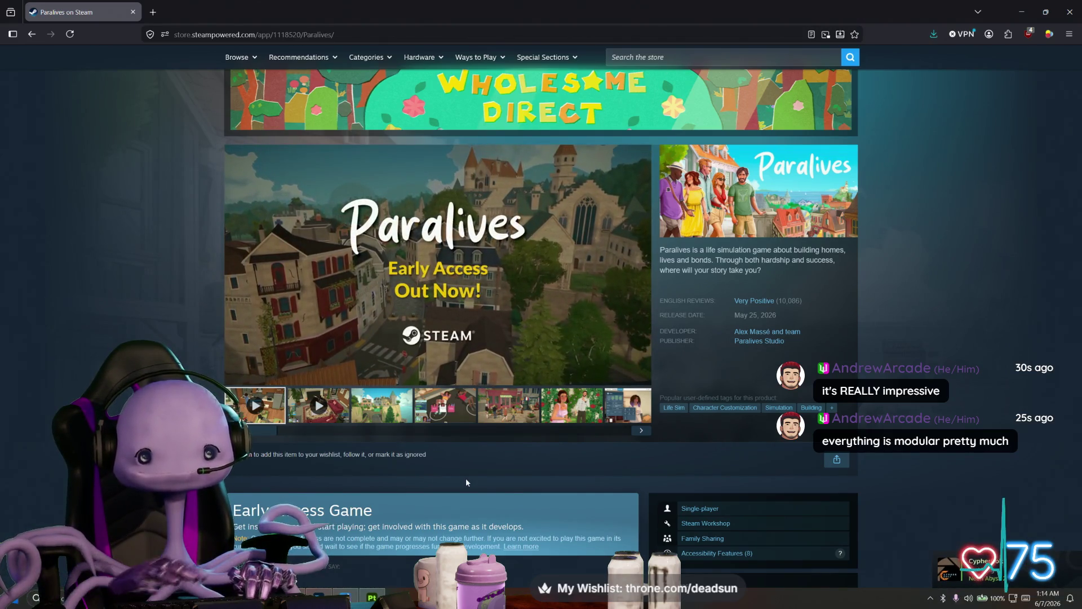
# - Scroll the Paralives store page and play its 8:41 gameplay trailer full screen
pyautogui.scroll(-3, 466, 481)
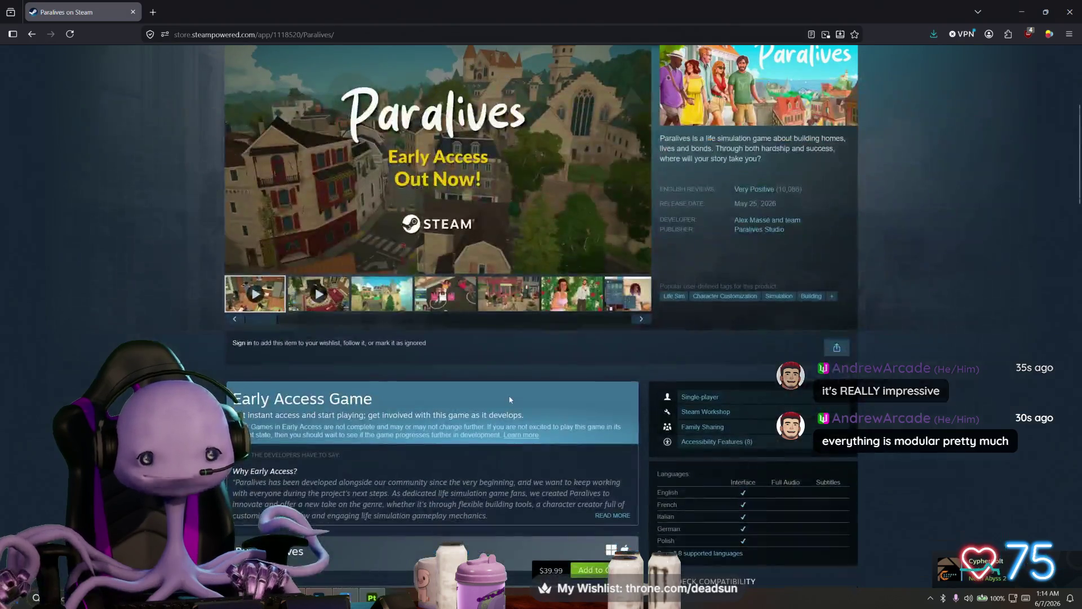
pyautogui.scroll(2, 394, 423)
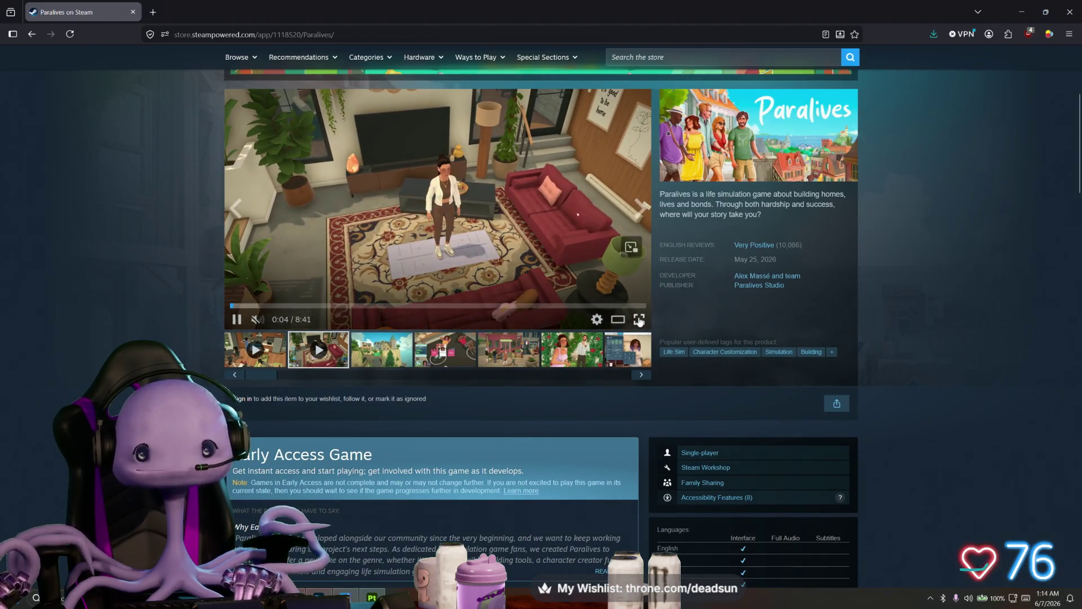
pyautogui.click(639, 320)
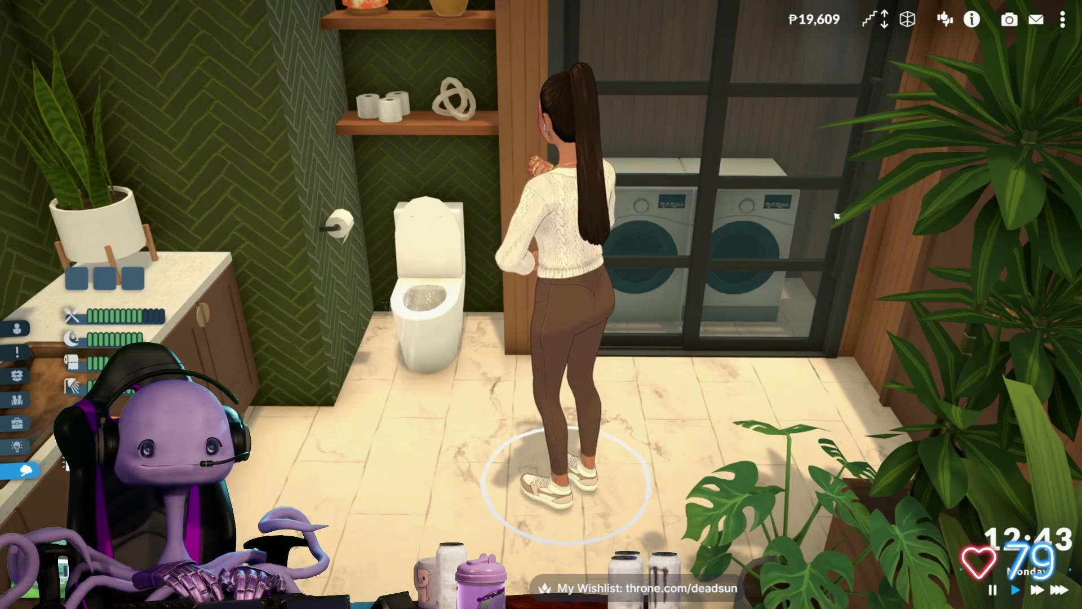
pyautogui.click(426, 270)
pyautogui.click(389, 360)
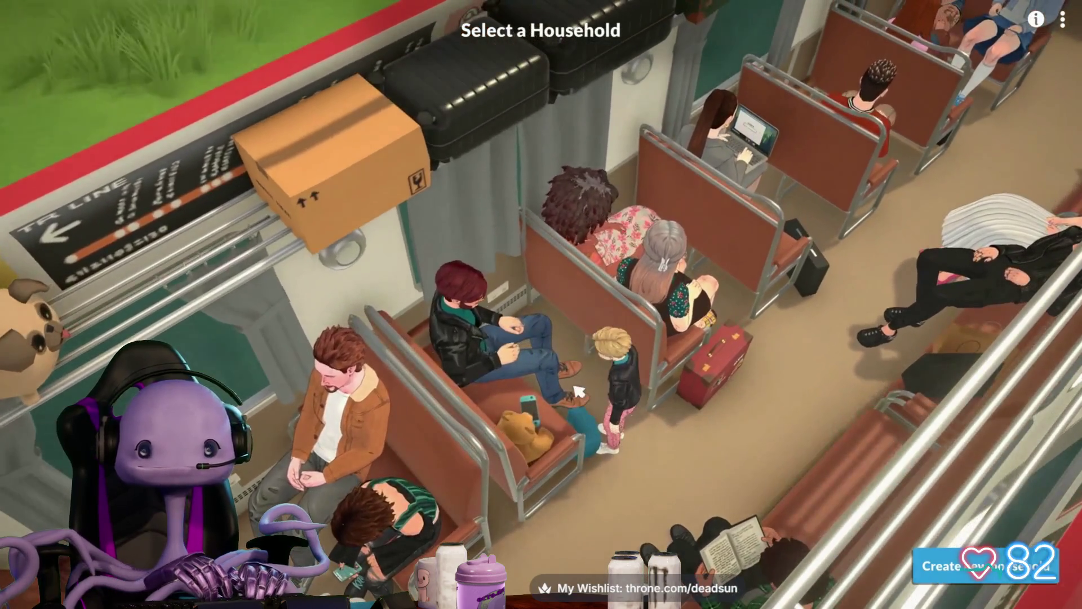
pyautogui.click(579, 391)
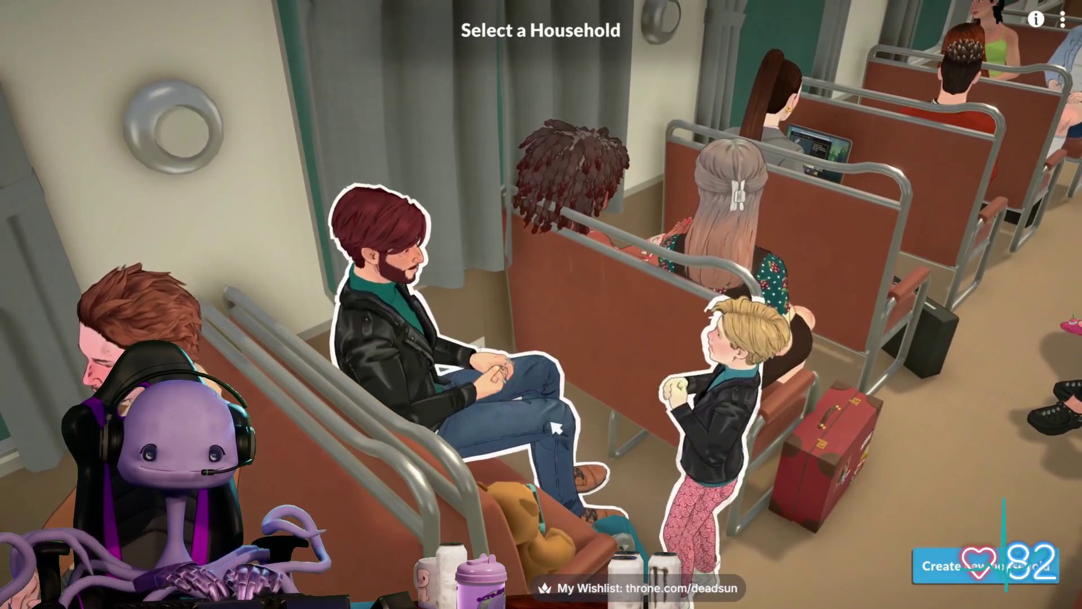
pyautogui.click(716, 451)
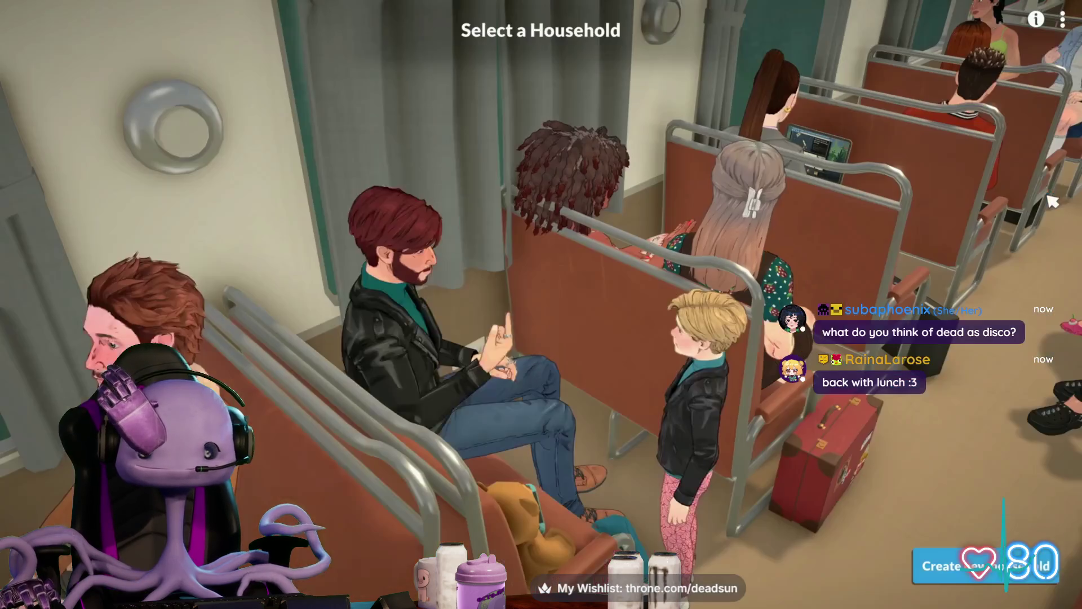
pyautogui.press('Escape')
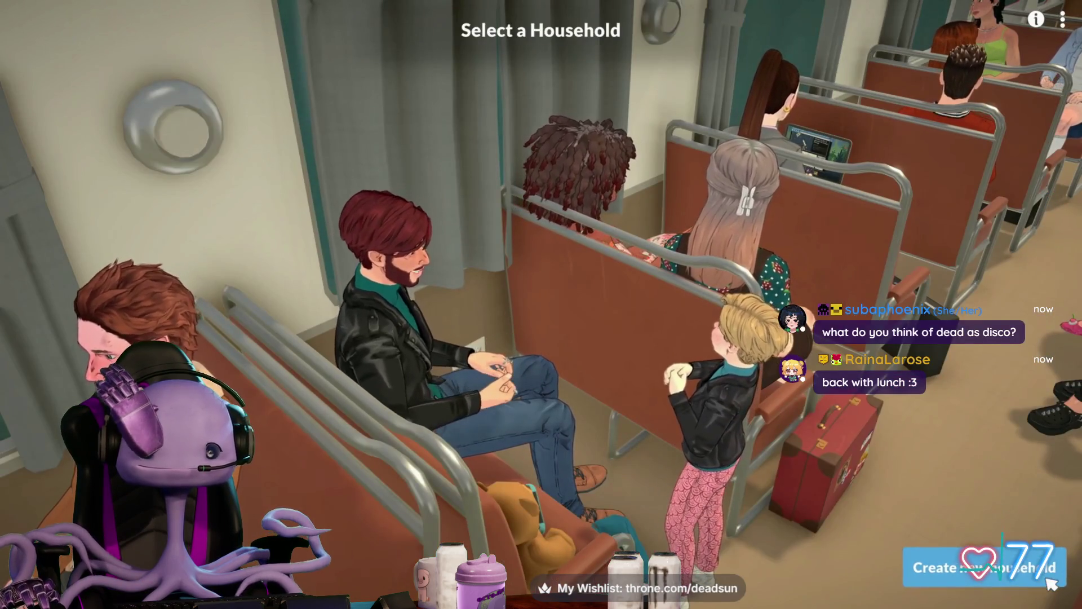
pyautogui.click(1040, 561)
pyautogui.moveTo(883, 64)
pyautogui.mouseDown()
pyautogui.moveTo(881, 38)
pyautogui.moveTo(885, 59)
pyautogui.mouseUp()
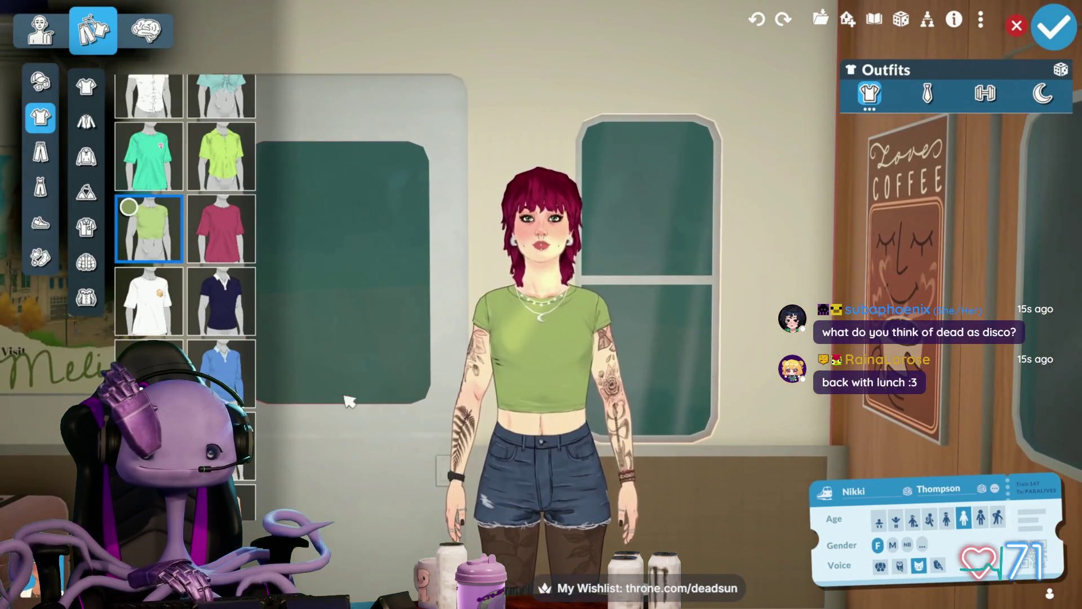
# - Scroll and click around the Paralives store page while the trailer plays
pyautogui.scroll(-5, 230, 309)
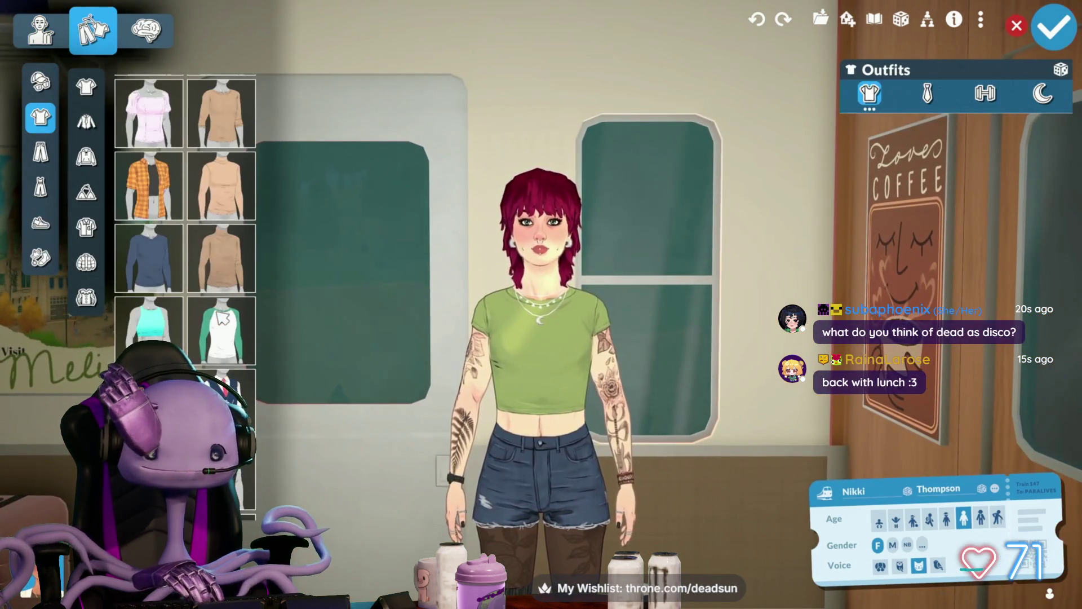
pyautogui.click(168, 207)
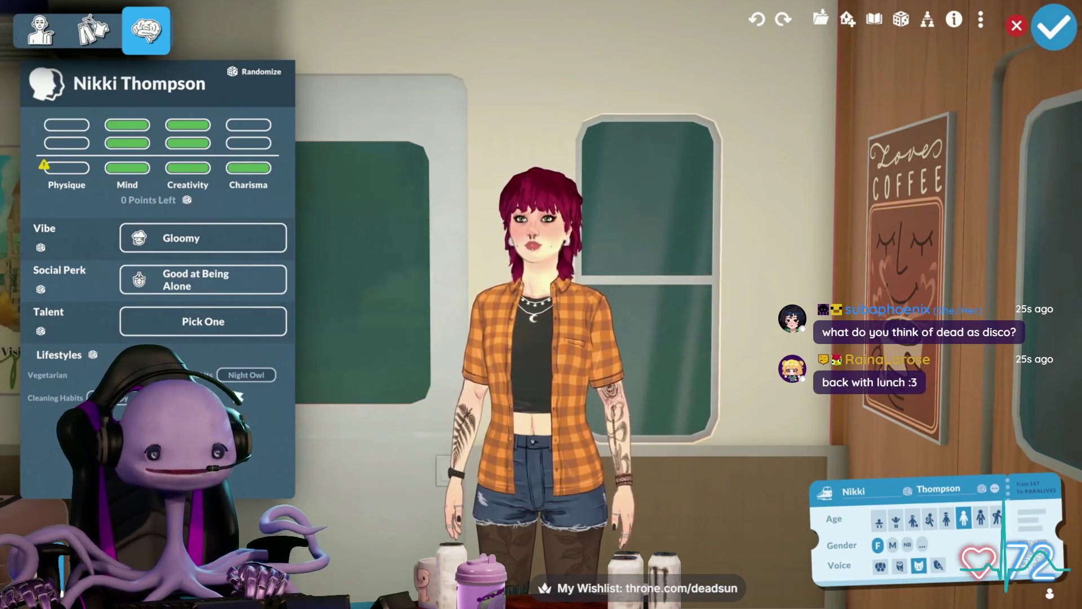
pyautogui.click(259, 322)
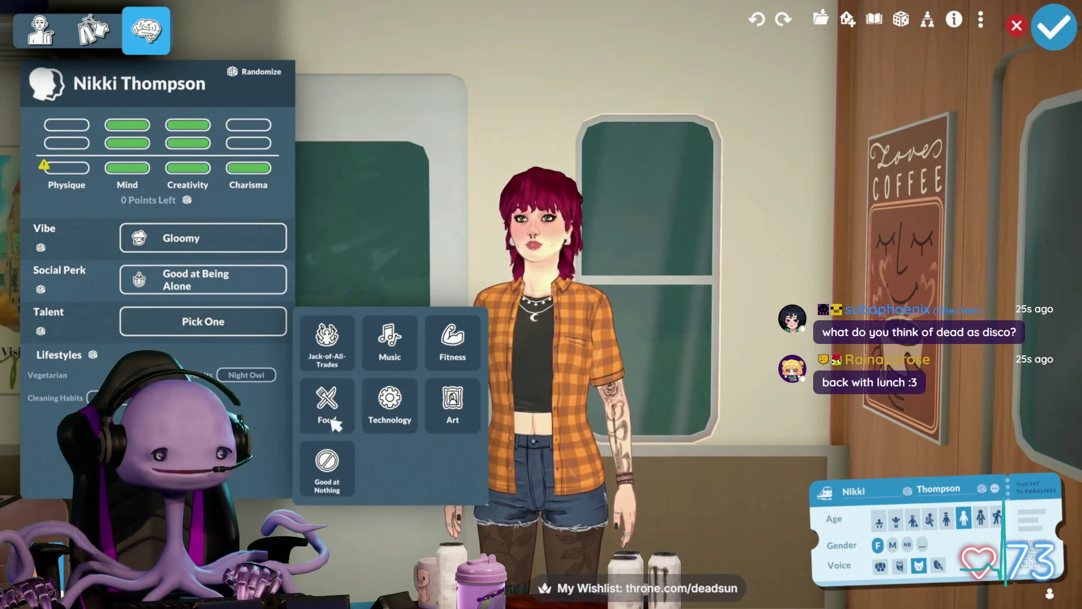
pyautogui.moveTo(353, 485)
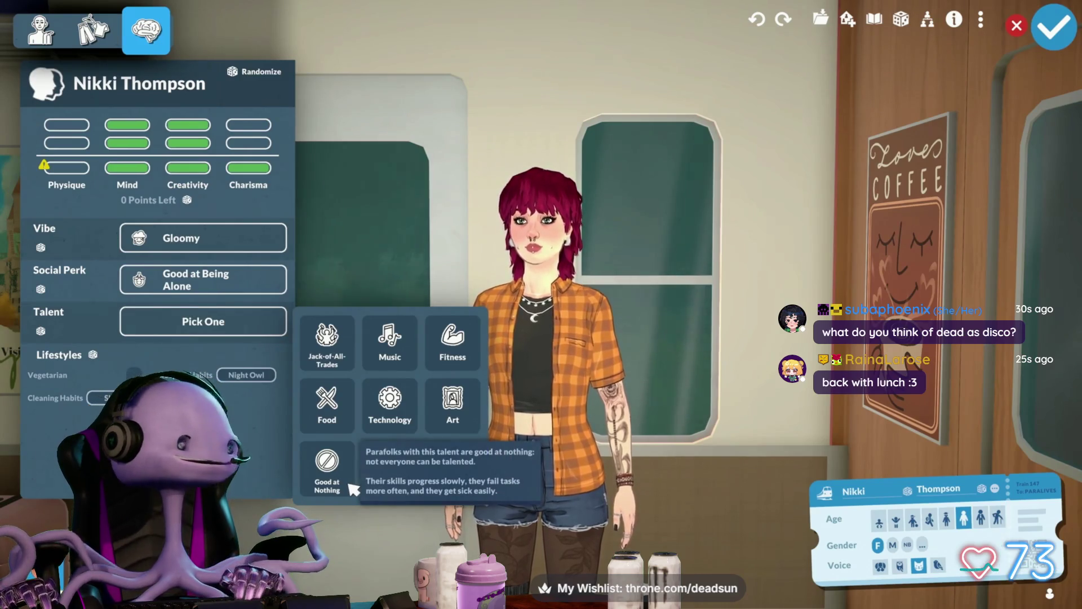
pyautogui.click(327, 468)
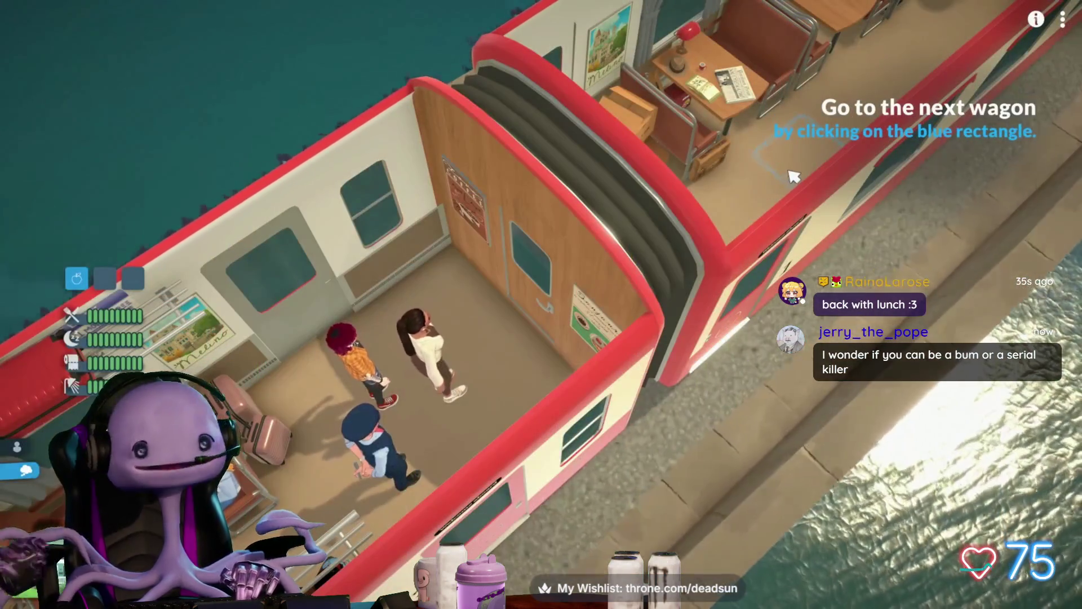
pyautogui.click(794, 175)
pyautogui.click(795, 172)
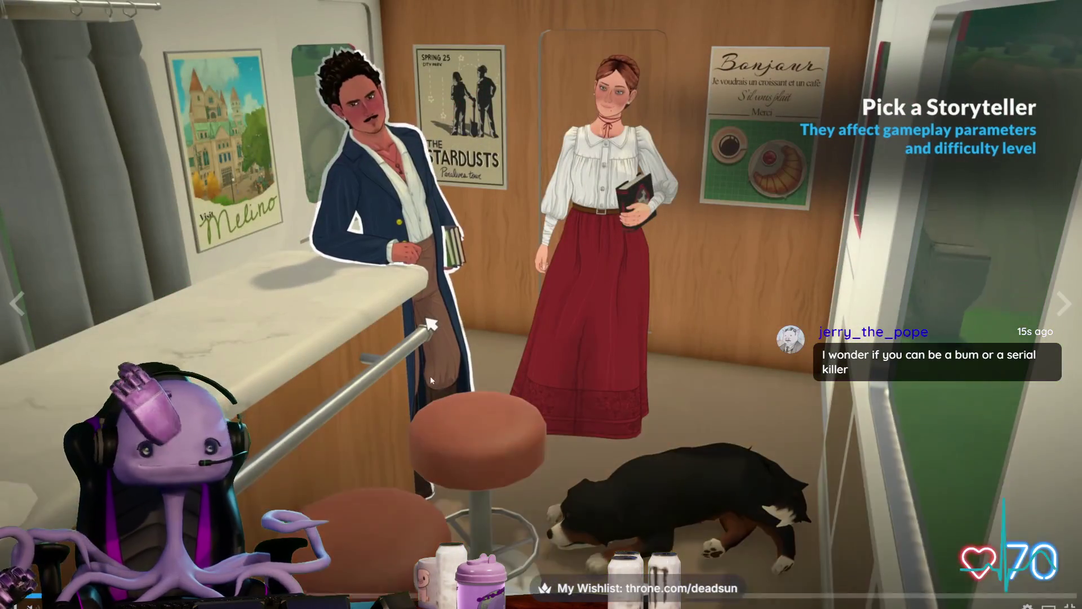
# - Pause the trailer, exit full screen to the store page, and close the Steam store
pyautogui.click(431, 375)
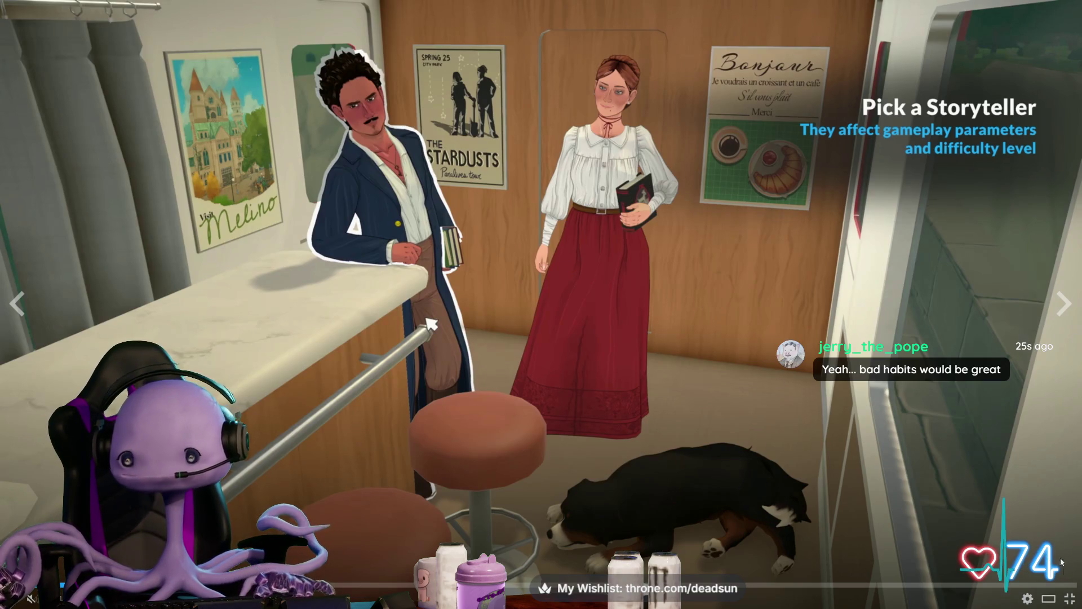
pyautogui.click(1070, 599)
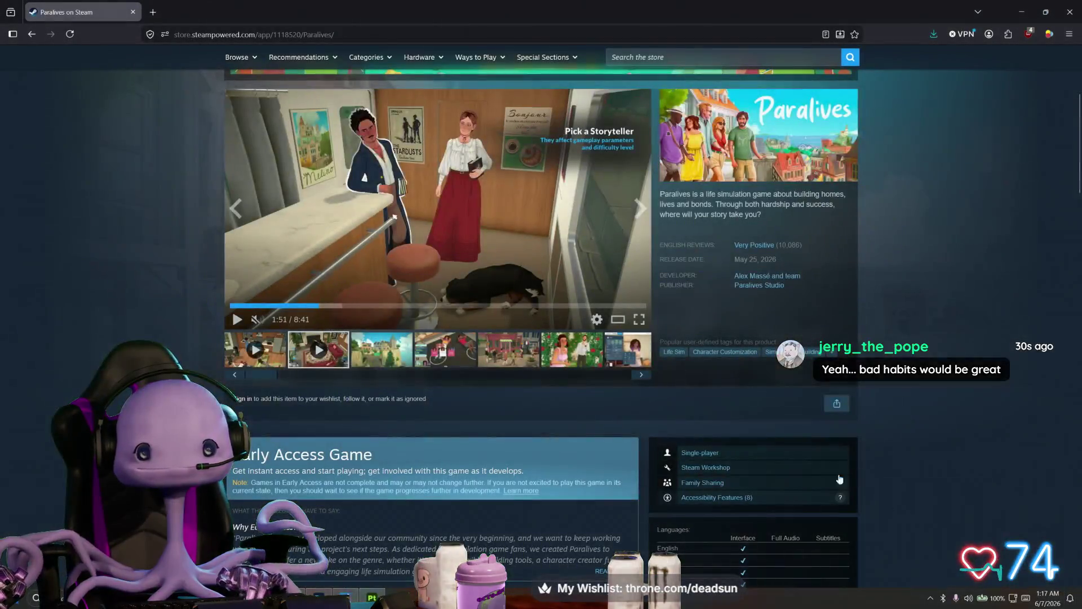
pyautogui.click(137, 14)
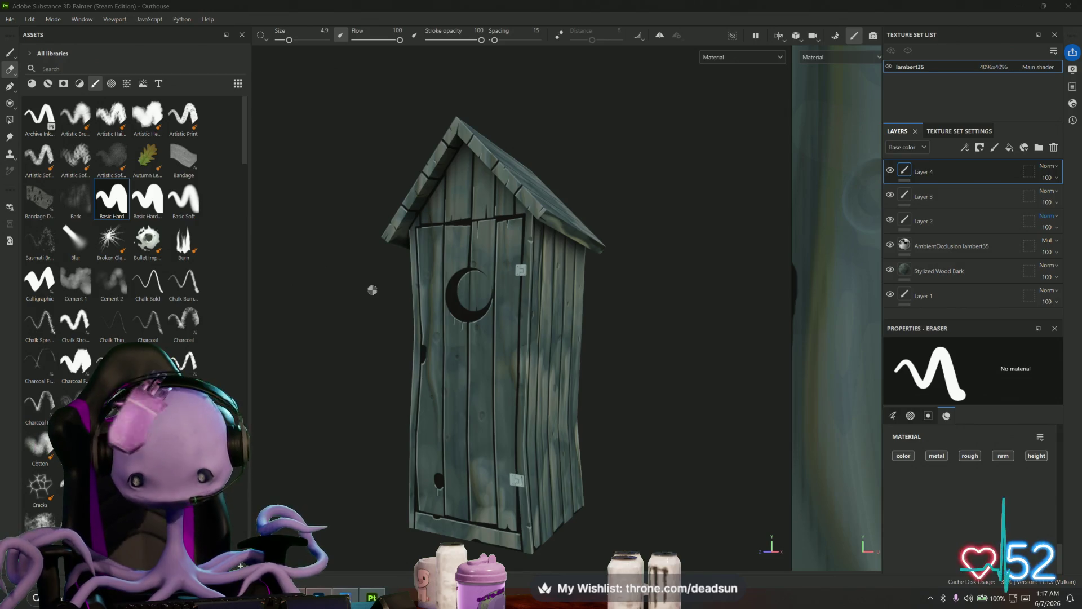
# - Orbit and zoom around the outhouse to view its front, door edge and right side
pyautogui.keyDown('alt'); pyautogui.moveTo(317, 438); pyautogui.dragTo(407, 448); pyautogui.keyUp('alt')
pyautogui.scroll(4, 407, 448)
pyautogui.moveTo(359, 413)
pyautogui.keyDown('alt'); pyautogui.mouseDown()
pyautogui.moveTo(522, 387)
pyautogui.moveTo(498, 380)
pyautogui.moveTo(289, 404)
pyautogui.mouseUp(); pyautogui.keyUp('alt')
pyautogui.scroll(-4, 290, 404)
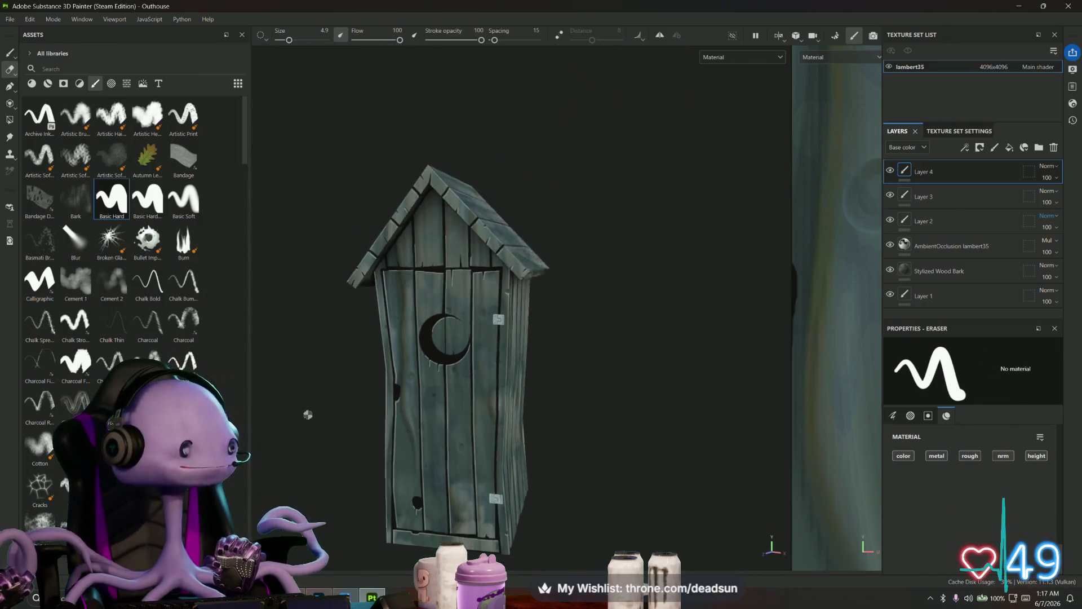
pyautogui.moveTo(507, 466)
pyautogui.keyDown('alt'); pyautogui.mouseDown()
pyautogui.moveTo(387, 449)
pyautogui.moveTo(411, 452)
pyautogui.moveTo(427, 480)
pyautogui.moveTo(425, 447)
pyautogui.mouseUp(); pyautogui.keyUp('alt')
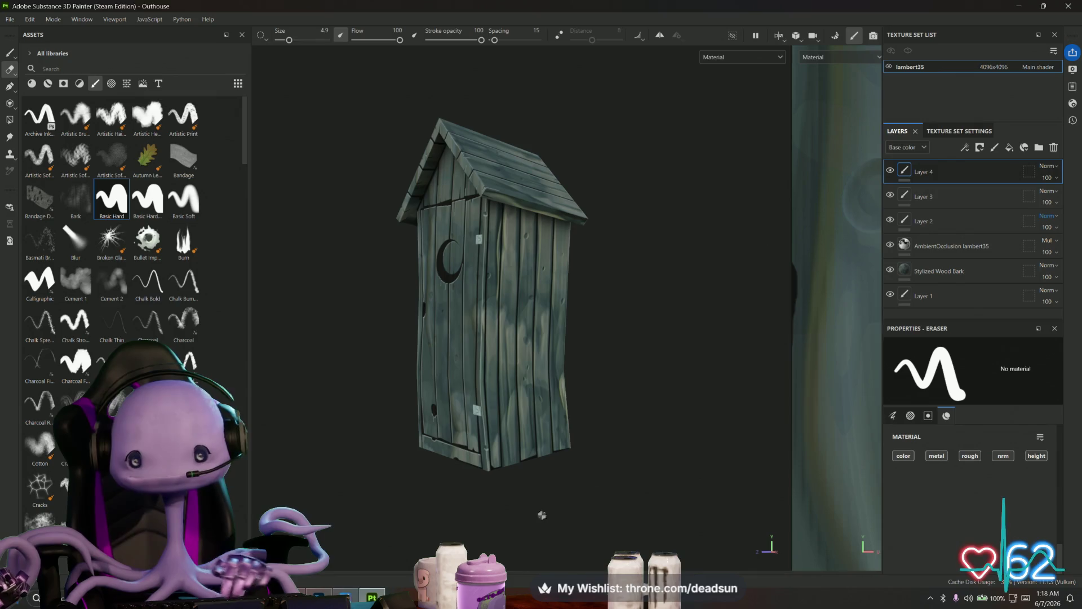
# - Add paint Layer 5 above Layer 4, return the eraser to 4.9, and switch to painting
pyautogui.click(996, 148)
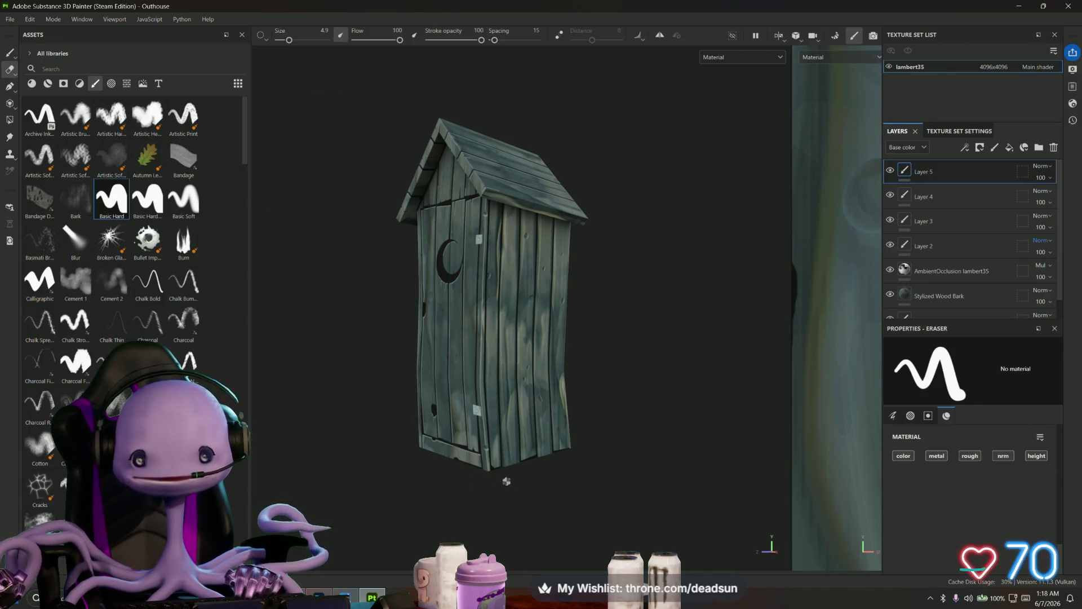
pyautogui.moveTo(288, 41); pyautogui.dragTo(298, 41)
pyautogui.scroll(3, 535, 510)
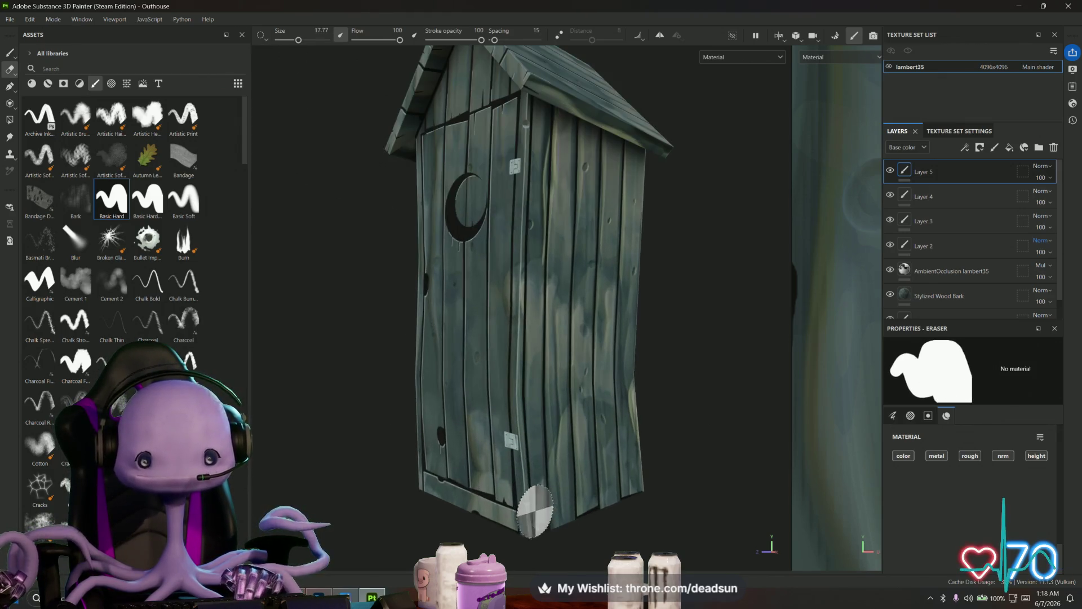
pyautogui.scroll(5, 496, 507)
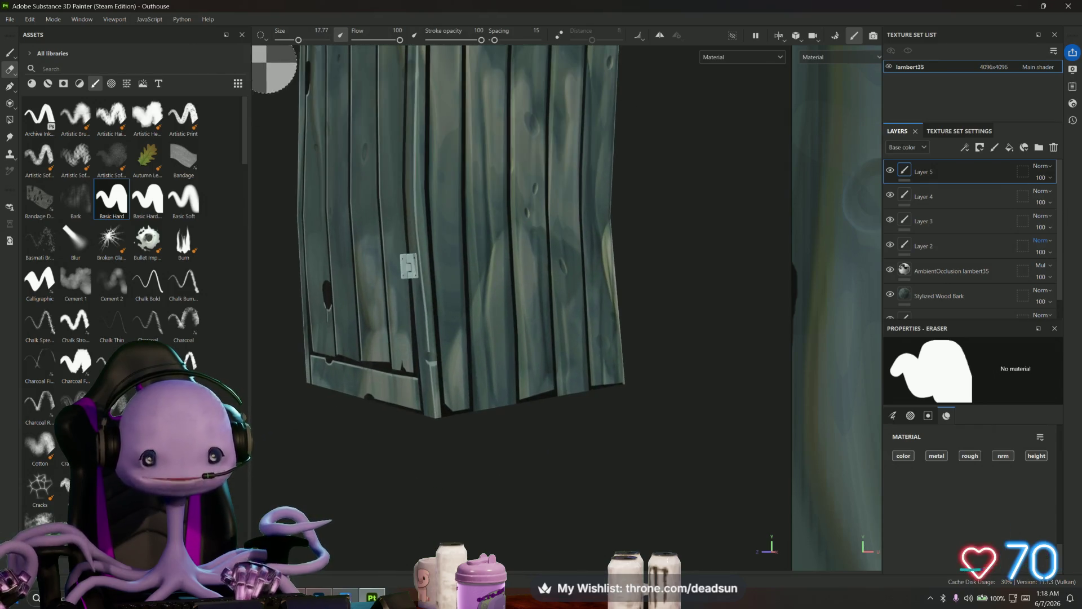
pyautogui.moveTo(298, 41); pyautogui.dragTo(288, 41)
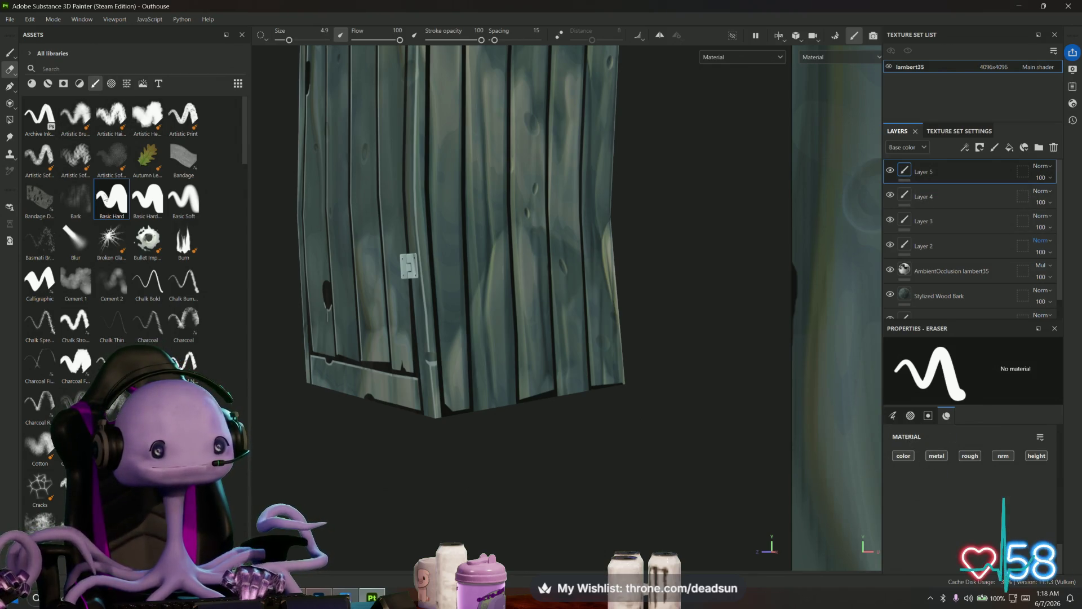
pyautogui.press('1')
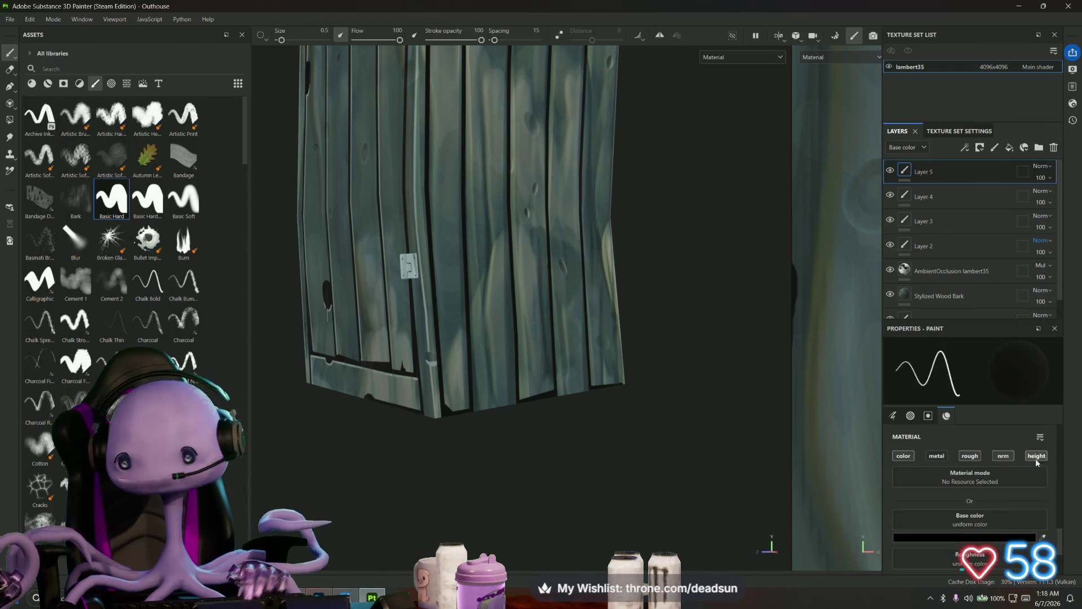
pyautogui.click(946, 537)
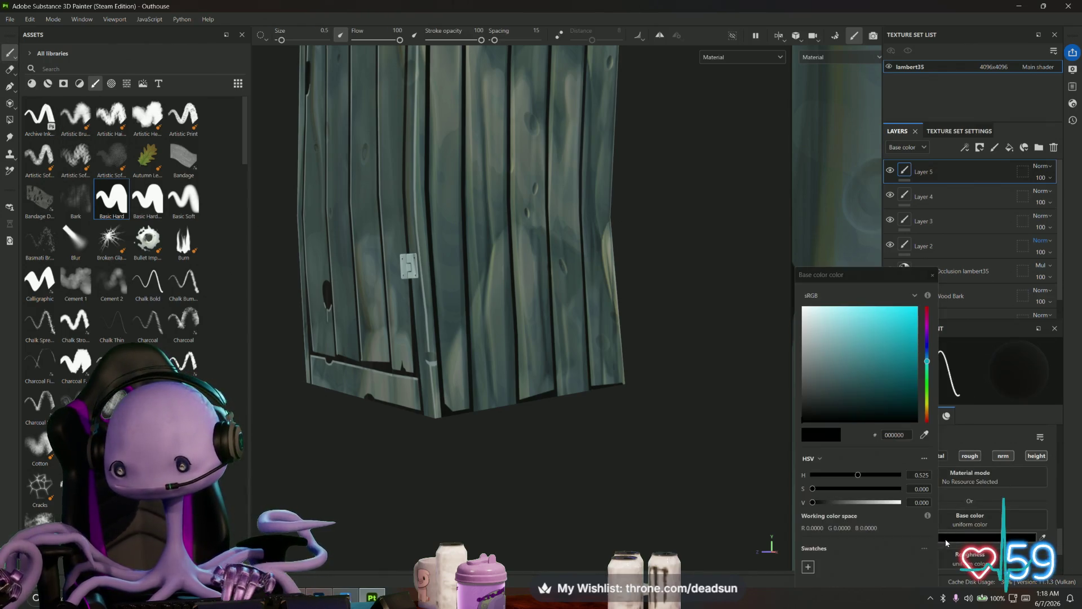
# - Pick a dark brown base colour and enlarge the paint brush to 6.49
pyautogui.click(927, 412)
pyautogui.moveTo(855, 390)
pyautogui.mouseDown()
pyautogui.moveTo(834, 382)
pyautogui.moveTo(843, 380)
pyautogui.mouseUp()
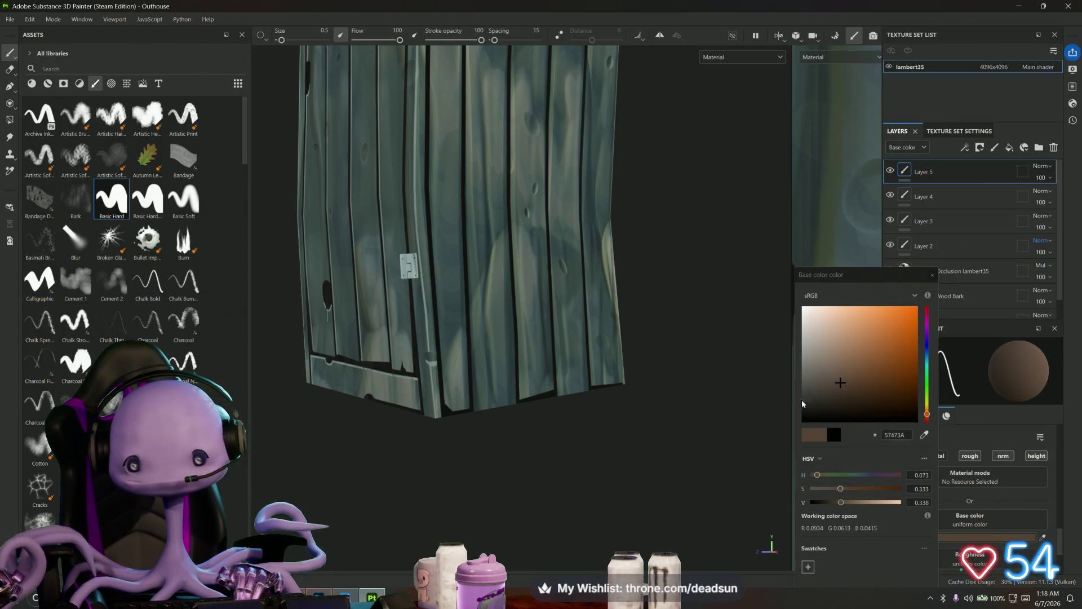
pyautogui.keyDown('alt'); pyautogui.moveTo(563, 282); pyautogui.dragTo(586, 282); pyautogui.keyUp('alt')
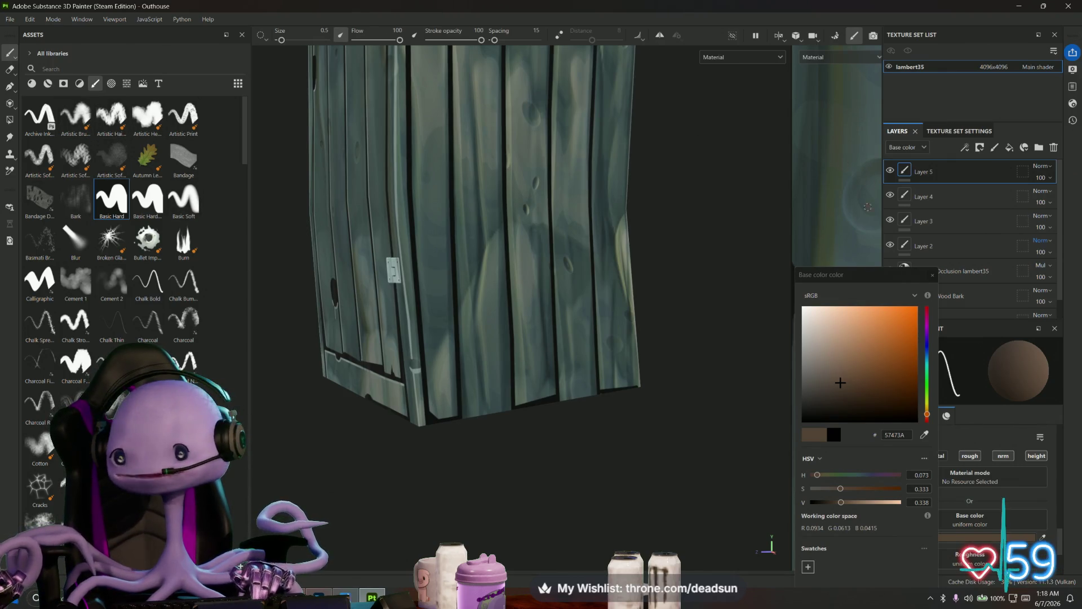
pyautogui.click(932, 275)
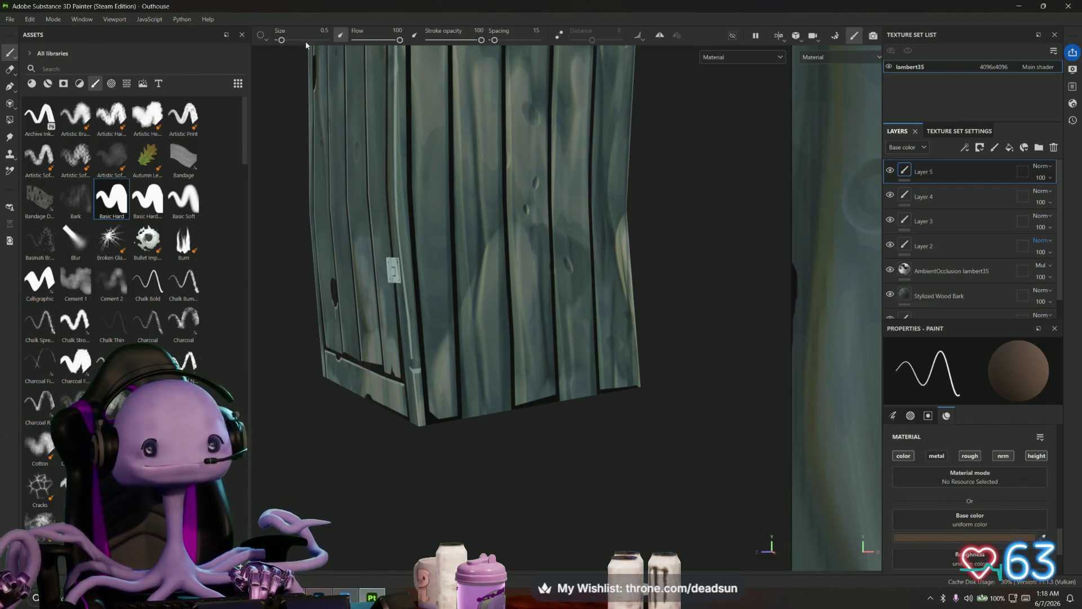
pyautogui.press(']')
pyautogui.press(']')
pyautogui.press(']')
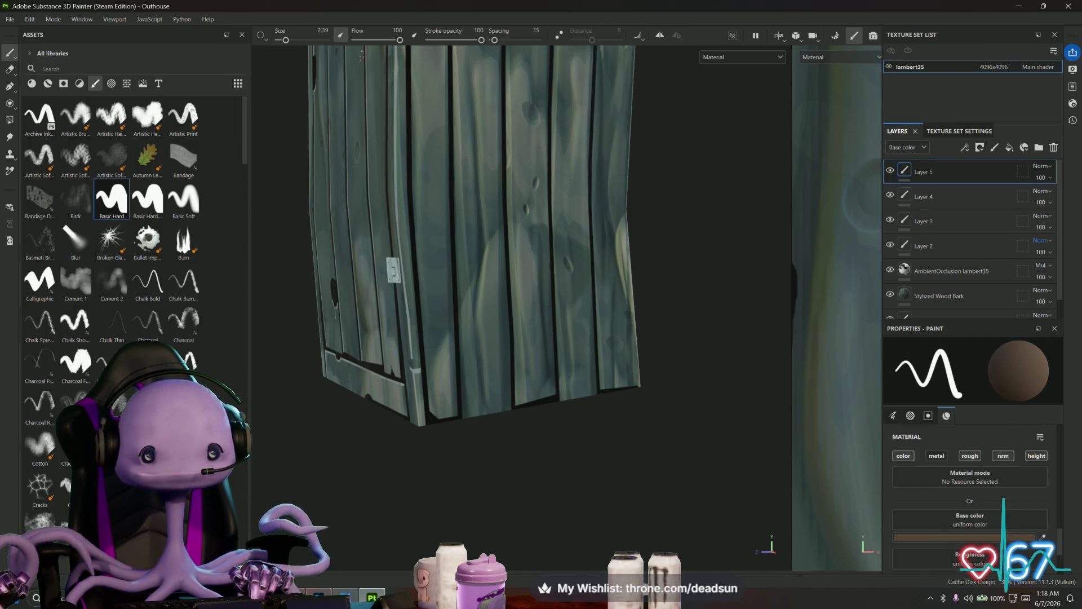
pyautogui.press(']')
pyautogui.press(']')
pyautogui.press(']')
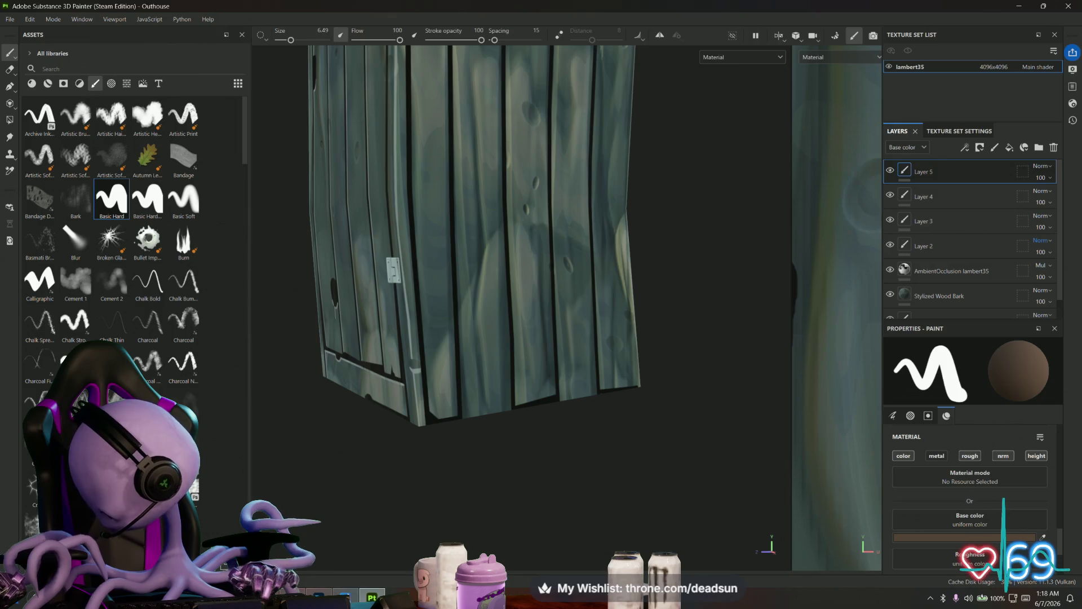
pyautogui.click(35, 596)
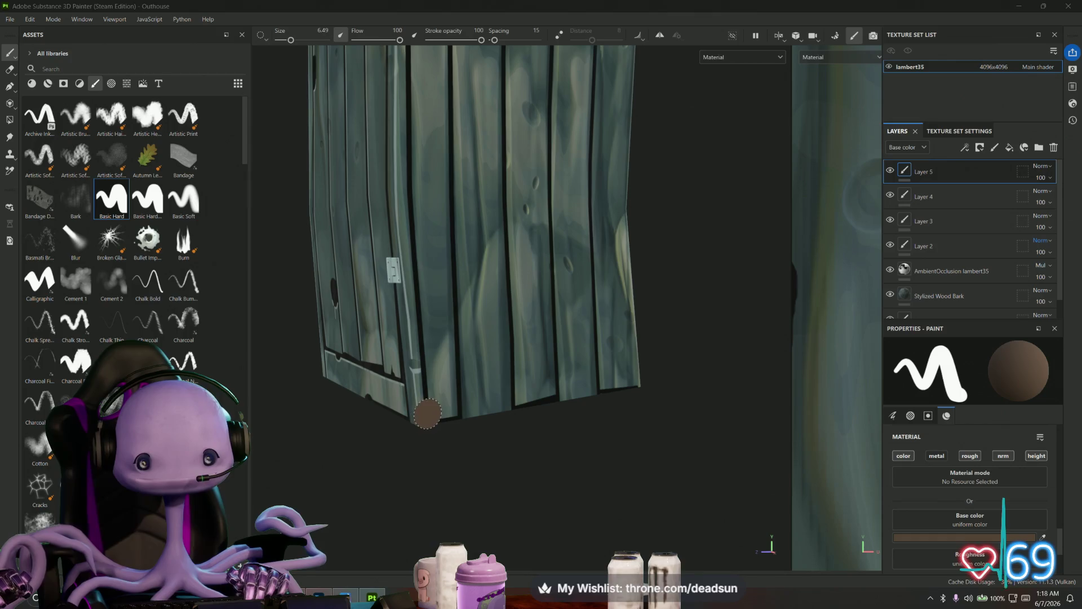
# - Paint a brown band along the lower plank edges of the front and hinged walls
pyautogui.click(425, 410)
pyautogui.moveTo(440, 420)
pyautogui.mouseDown()
pyautogui.moveTo(550, 398)
pyautogui.moveTo(567, 384)
pyautogui.moveTo(645, 384)
pyautogui.mouseUp()
pyautogui.moveTo(454, 502)
pyautogui.keyDown('alt'); pyautogui.mouseDown()
pyautogui.moveTo(575, 513)
pyautogui.moveTo(542, 480)
pyautogui.mouseUp(); pyautogui.keyUp('alt')
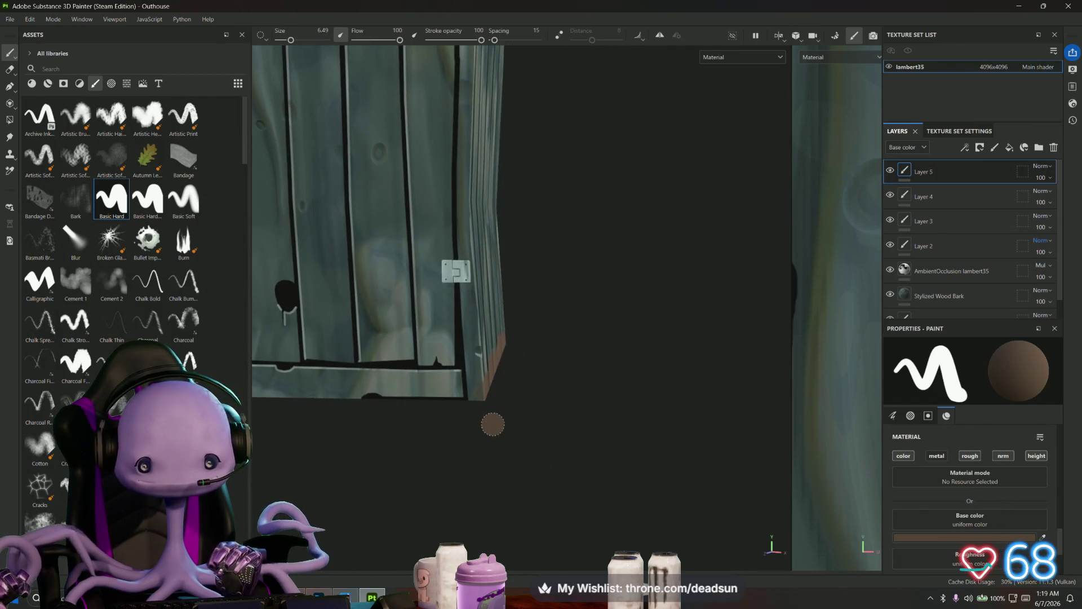
pyautogui.moveTo(492, 425)
pyautogui.mouseDown()
pyautogui.moveTo(478, 399)
pyautogui.moveTo(361, 397)
pyautogui.moveTo(402, 438)
pyautogui.moveTo(577, 484)
pyautogui.mouseUp()
pyautogui.moveTo(500, 448)
pyautogui.mouseDown()
pyautogui.moveTo(400, 454)
pyautogui.moveTo(406, 473)
pyautogui.moveTo(454, 487)
pyautogui.moveTo(396, 494)
pyautogui.mouseUp()
pyautogui.moveTo(970, 172); pyautogui.dragTo(966, 258)
# - Orbit to the wall's other face and extend the brown band along its bottom edge
pyautogui.moveTo(541, 462)
pyautogui.keyDown('alt'); pyautogui.mouseDown()
pyautogui.moveTo(616, 435)
pyautogui.moveTo(571, 461)
pyautogui.moveTo(611, 481)
pyautogui.moveTo(573, 438)
pyautogui.moveTo(494, 437)
pyautogui.moveTo(529, 449)
pyautogui.moveTo(338, 442)
pyautogui.moveTo(434, 456)
pyautogui.moveTo(519, 445)
pyautogui.mouseUp(); pyautogui.keyUp('alt')
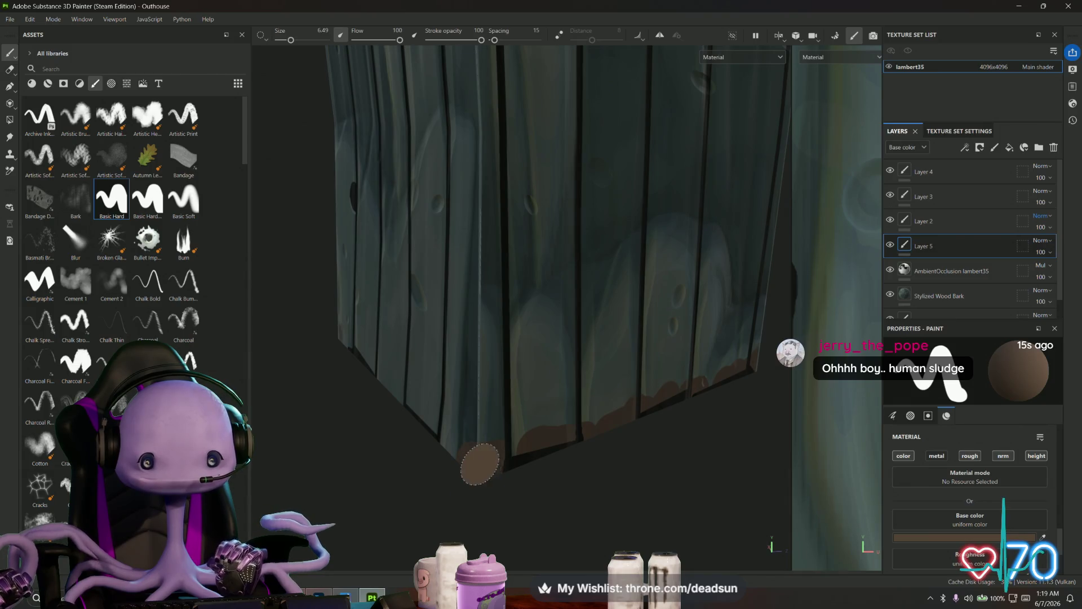
pyautogui.moveTo(474, 473)
pyautogui.keyDown('alt'); pyautogui.mouseDown()
pyautogui.moveTo(544, 496)
pyautogui.moveTo(607, 470)
pyautogui.moveTo(556, 463)
pyautogui.mouseUp(); pyautogui.keyUp('alt')
pyautogui.moveTo(942, 253)
pyautogui.mouseDown()
pyautogui.moveTo(952, 282)
pyautogui.moveTo(952, 269)
pyautogui.mouseUp()
pyautogui.moveTo(527, 434)
pyautogui.mouseDown()
pyautogui.moveTo(503, 445)
pyautogui.moveTo(419, 423)
pyautogui.moveTo(418, 434)
pyautogui.moveTo(394, 430)
pyautogui.moveTo(285, 378)
pyautogui.moveTo(303, 395)
pyautogui.moveTo(435, 416)
pyautogui.moveTo(651, 351)
pyautogui.moveTo(620, 414)
pyautogui.mouseUp()
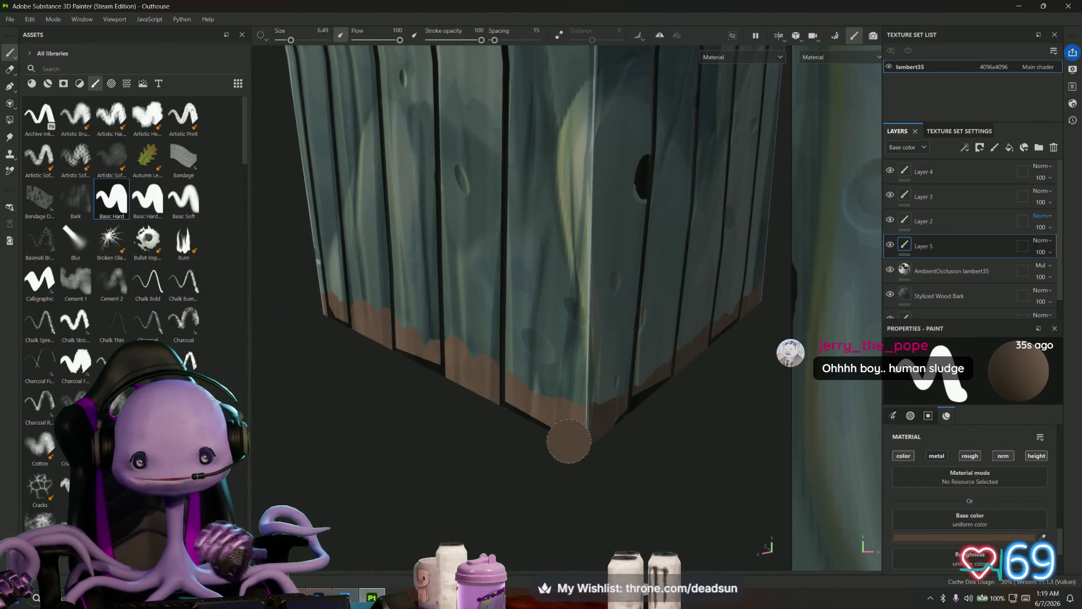
# - Switch the brush colour to olive green 4C5639 and paint scallops along the bottom trim
pyautogui.click(955, 537)
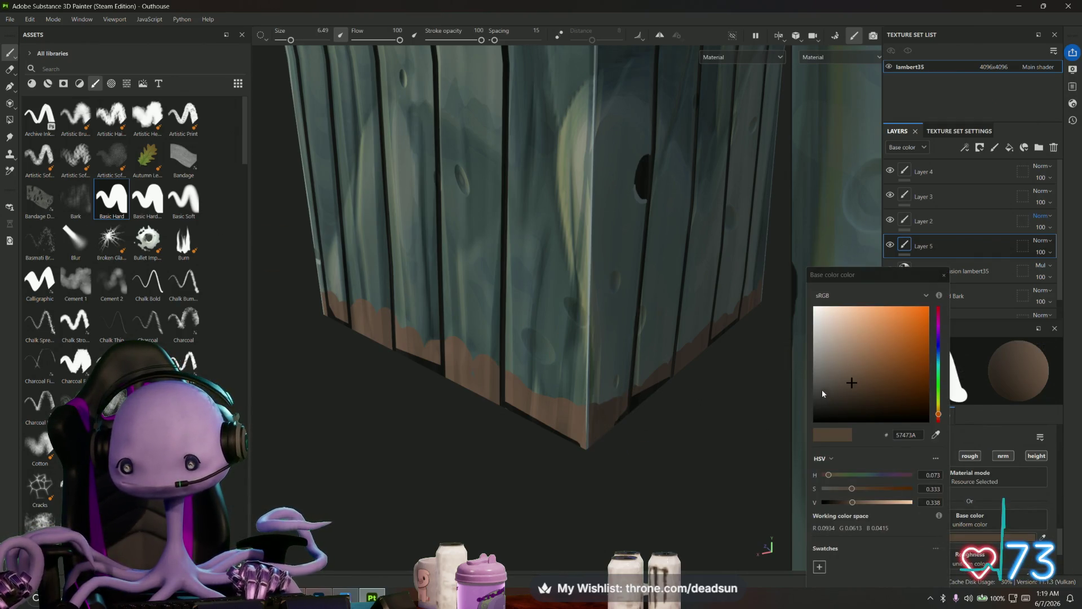
pyautogui.click(939, 395)
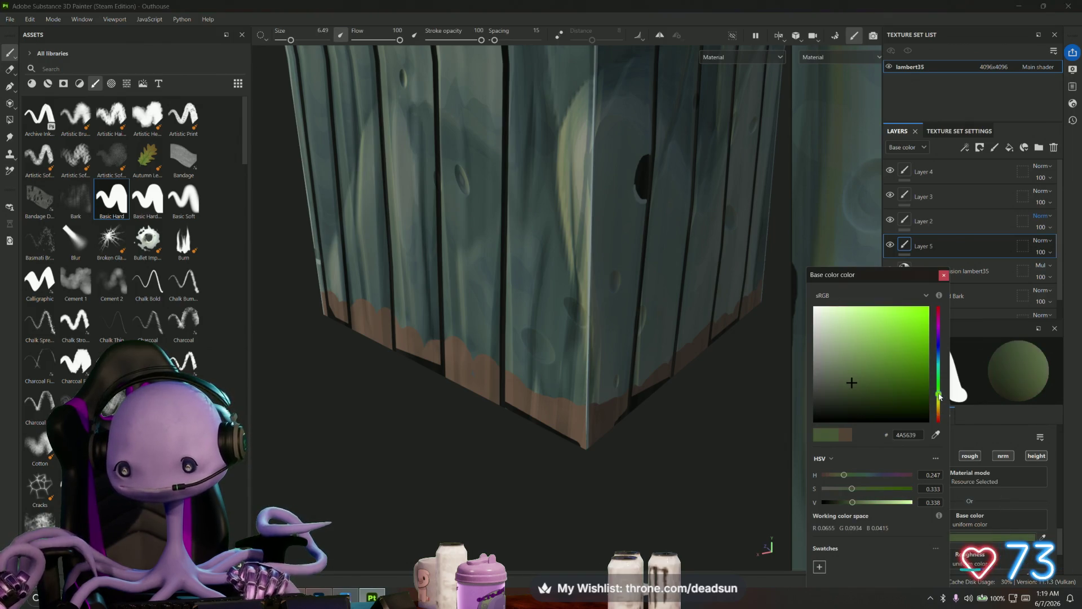
pyautogui.moveTo(939, 395); pyautogui.dragTo(940, 398)
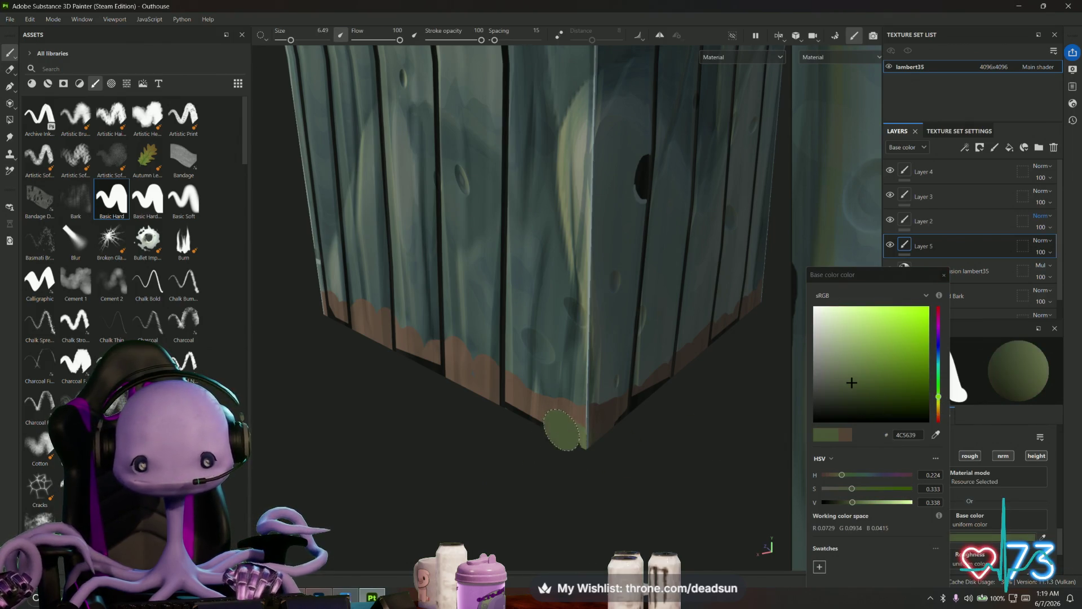
pyautogui.moveTo(562, 429)
pyautogui.mouseDown()
pyautogui.moveTo(524, 434)
pyautogui.moveTo(513, 412)
pyautogui.mouseUp()
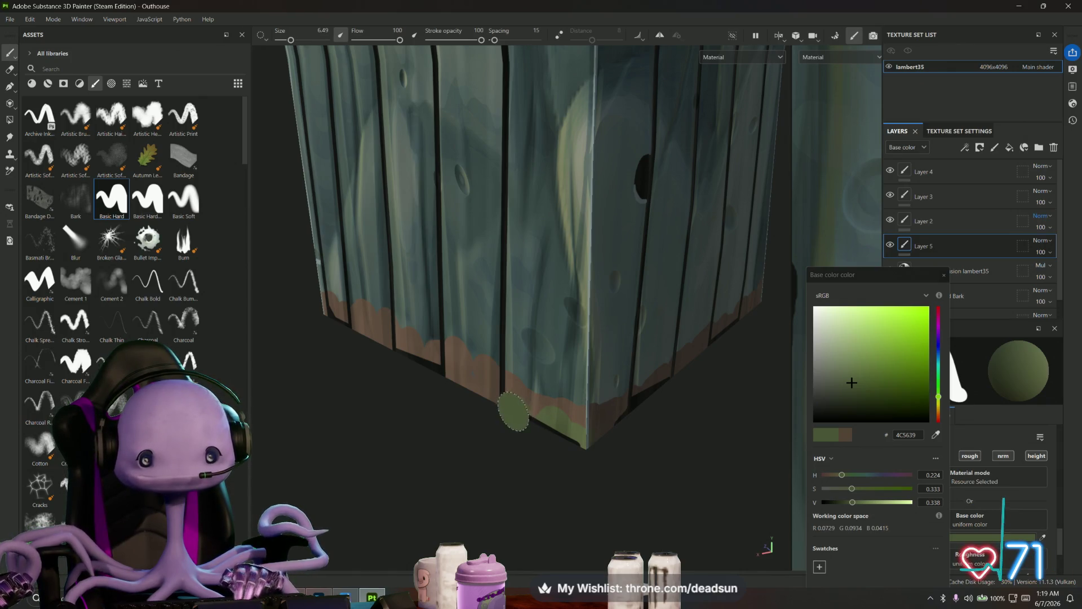
pyautogui.moveTo(449, 381)
pyautogui.mouseDown()
pyautogui.moveTo(364, 328)
pyautogui.moveTo(347, 329)
pyautogui.mouseUp()
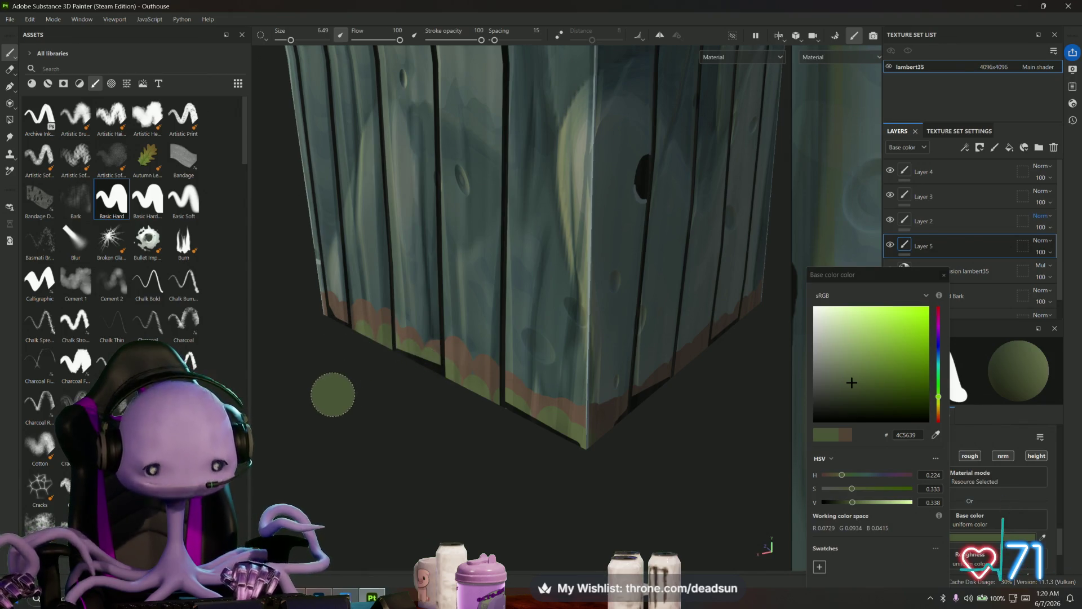
# - Shrink the brush and orbit around the slats and left wall to review the bottom edges
pyautogui.moveTo(331, 392)
pyautogui.keyDown('alt'); pyautogui.mouseDown()
pyautogui.moveTo(476, 421)
pyautogui.moveTo(653, 410)
pyautogui.moveTo(452, 447)
pyautogui.mouseUp(); pyautogui.keyUp('alt')
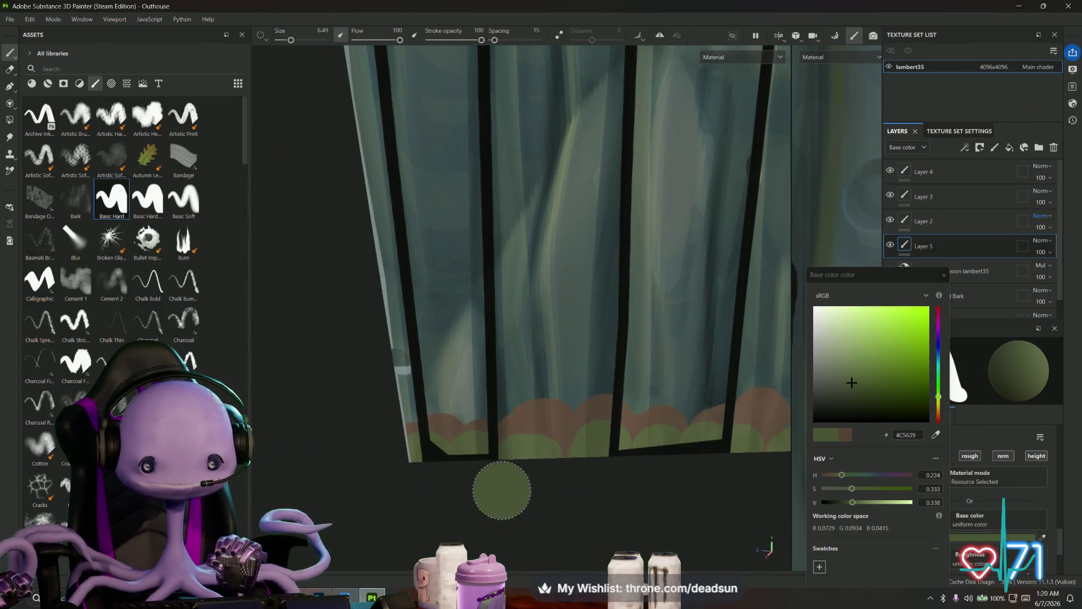
pyautogui.moveTo(500, 490)
pyautogui.keyDown('alt'); pyautogui.mouseDown()
pyautogui.moveTo(471, 502)
pyautogui.moveTo(570, 542)
pyautogui.moveTo(524, 524)
pyautogui.moveTo(555, 530)
pyautogui.mouseUp(); pyautogui.keyUp('alt')
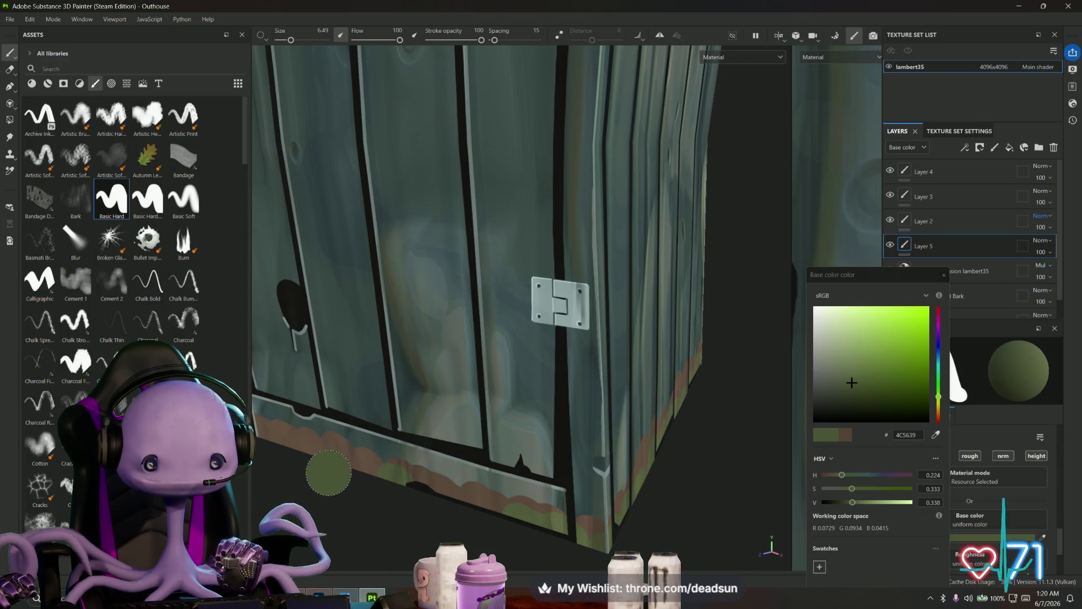
pyautogui.moveTo(361, 474)
pyautogui.keyDown('alt'); pyautogui.mouseDown()
pyautogui.moveTo(599, 434)
pyautogui.moveTo(548, 471)
pyautogui.moveTo(402, 466)
pyautogui.moveTo(473, 510)
pyautogui.moveTo(451, 527)
pyautogui.moveTo(654, 418)
pyautogui.mouseUp(); pyautogui.keyUp('alt')
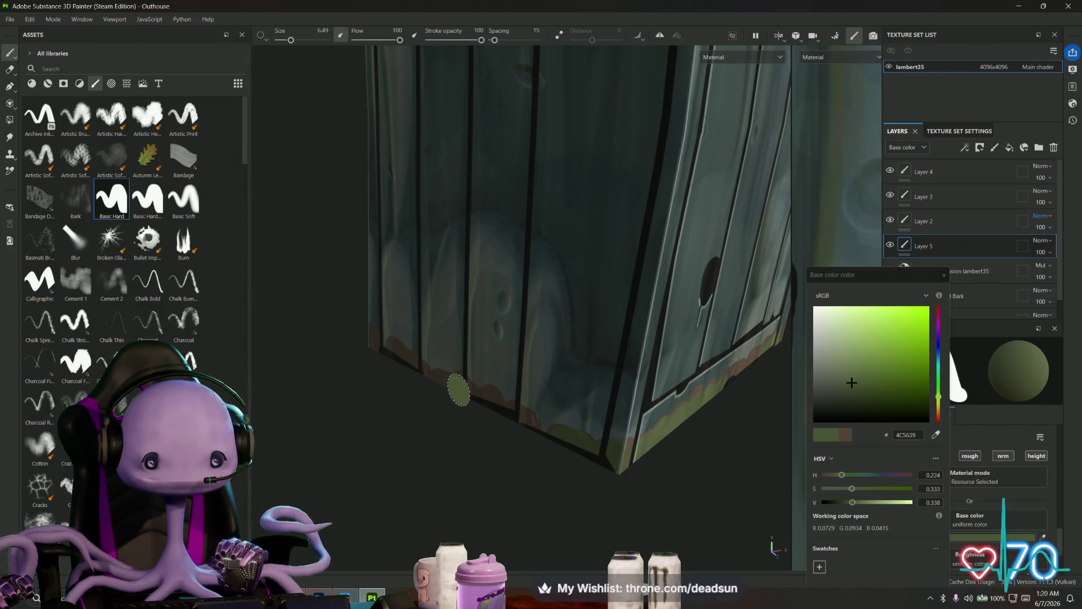
pyautogui.moveTo(291, 40); pyautogui.dragTo(287, 41)
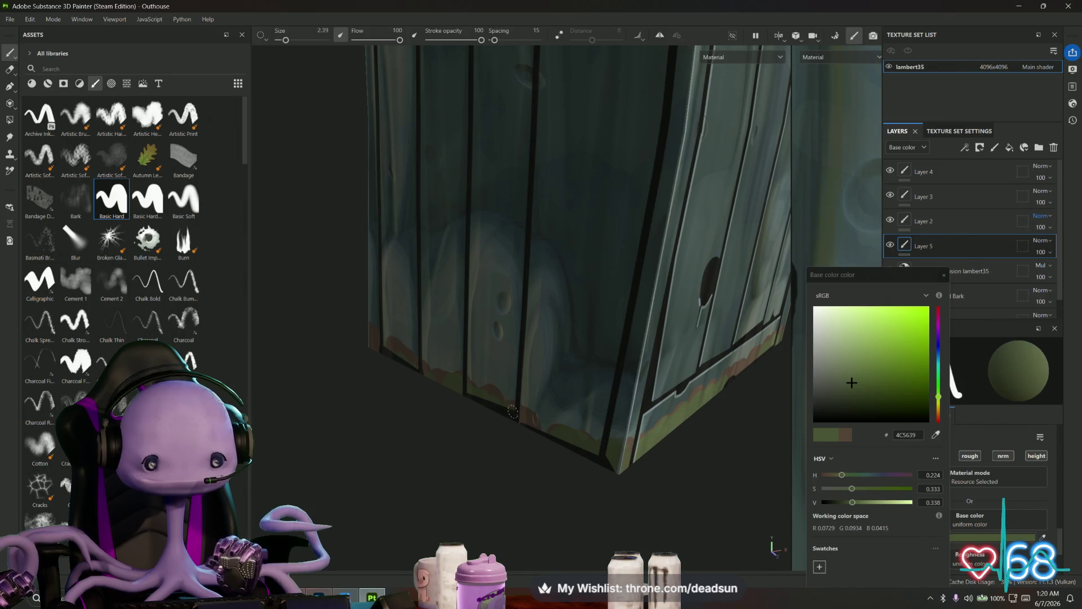
pyautogui.moveTo(512, 411)
pyautogui.keyDown('alt'); pyautogui.mouseDown()
pyautogui.moveTo(722, 415)
pyautogui.moveTo(538, 378)
pyautogui.moveTo(684, 394)
pyautogui.moveTo(381, 391)
pyautogui.mouseUp(); pyautogui.keyUp('alt')
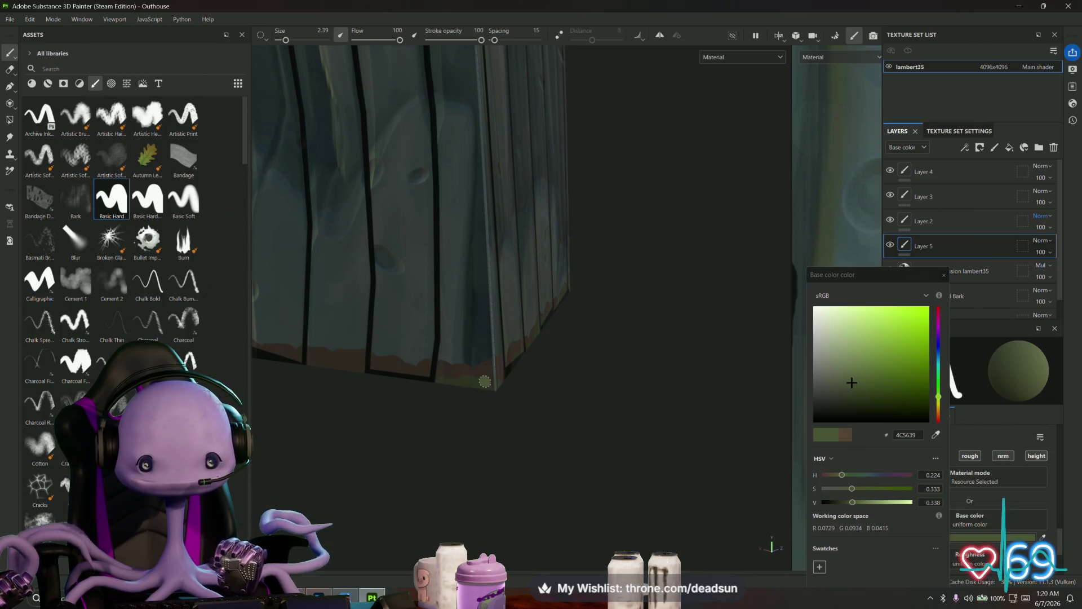
pyautogui.moveTo(427, 398)
pyautogui.keyDown('alt'); pyautogui.mouseDown()
pyautogui.moveTo(383, 395)
pyautogui.moveTo(507, 394)
pyautogui.mouseUp(); pyautogui.keyUp('alt')
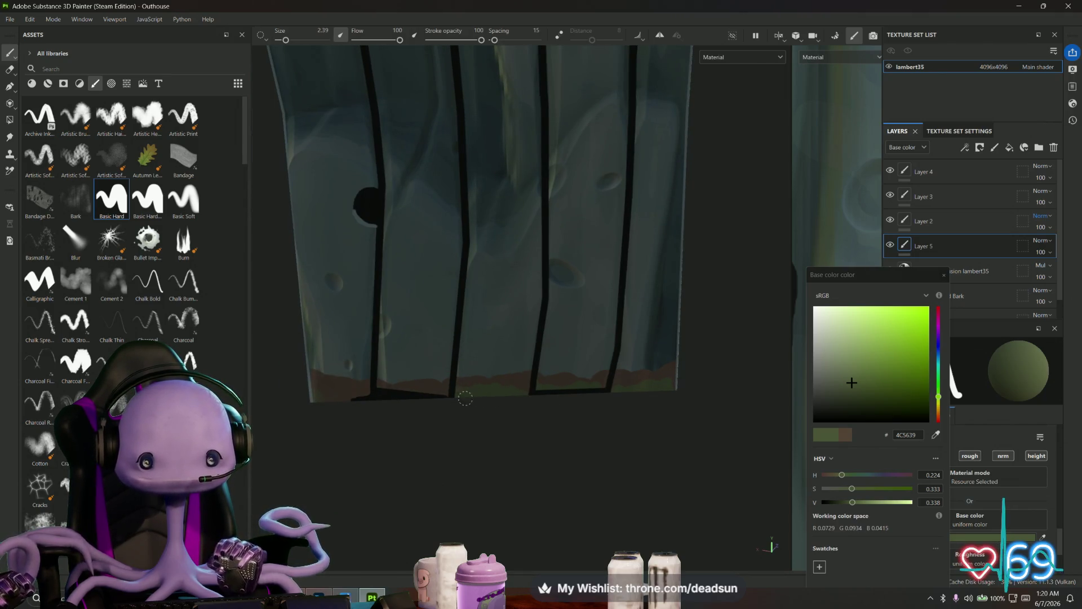
pyautogui.keyDown('alt'); pyautogui.moveTo(374, 411); pyautogui.dragTo(404, 439); pyautogui.keyUp('alt')
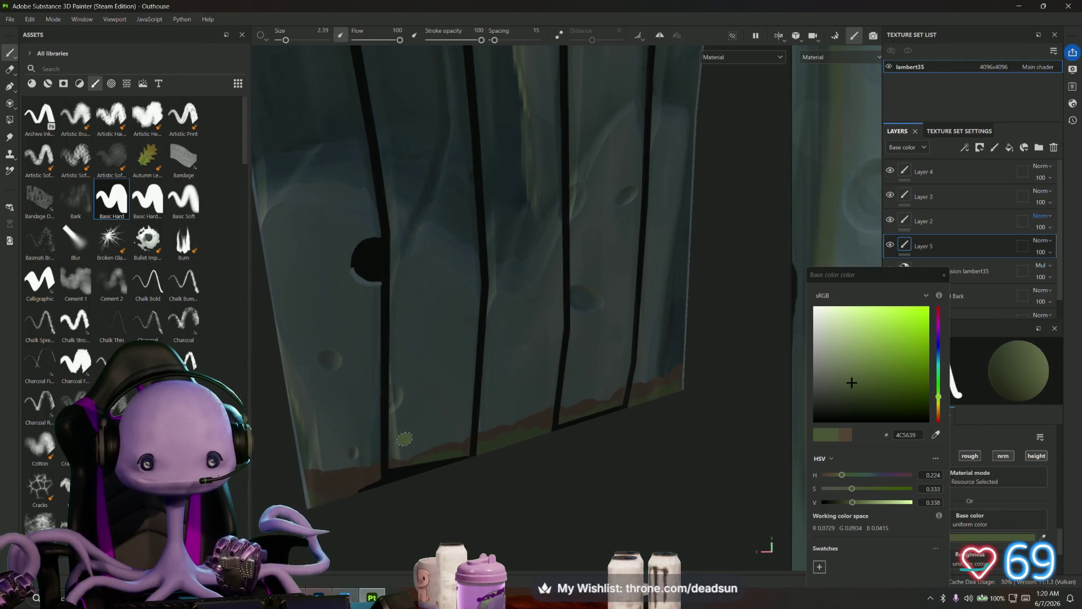
pyautogui.moveTo(323, 495)
pyautogui.keyDown('alt'); pyautogui.mouseDown()
pyautogui.moveTo(433, 490)
pyautogui.moveTo(563, 353)
pyautogui.moveTo(540, 432)
pyautogui.mouseUp(); pyautogui.keyUp('alt')
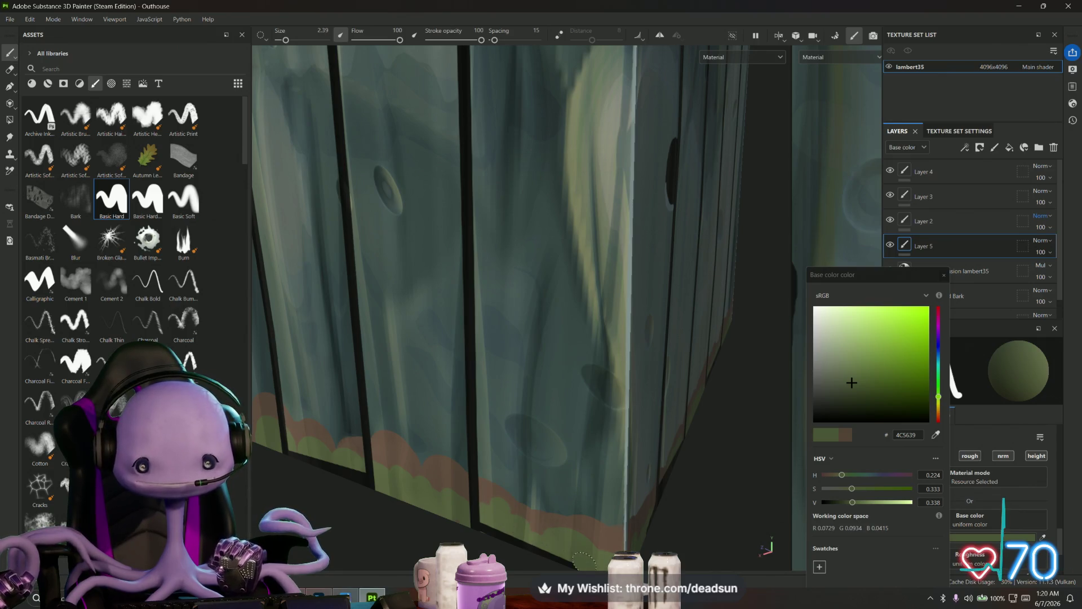
pyautogui.scroll(-3, 584, 561)
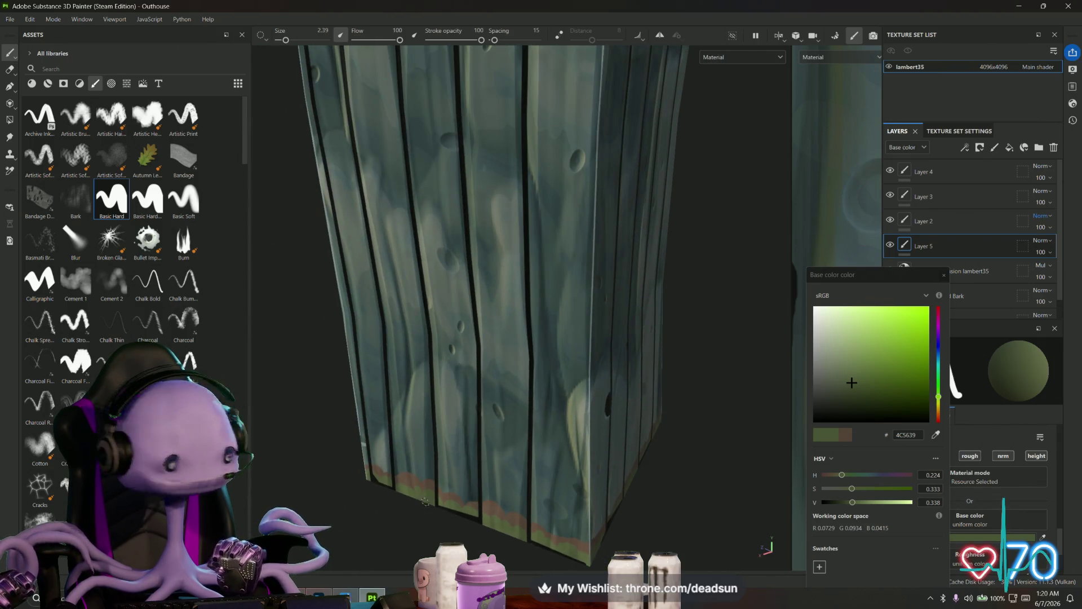
pyautogui.scroll(-5, 426, 501)
pyautogui.keyDown('alt'); pyautogui.moveTo(445, 501); pyautogui.dragTo(480, 502); pyautogui.keyUp('alt')
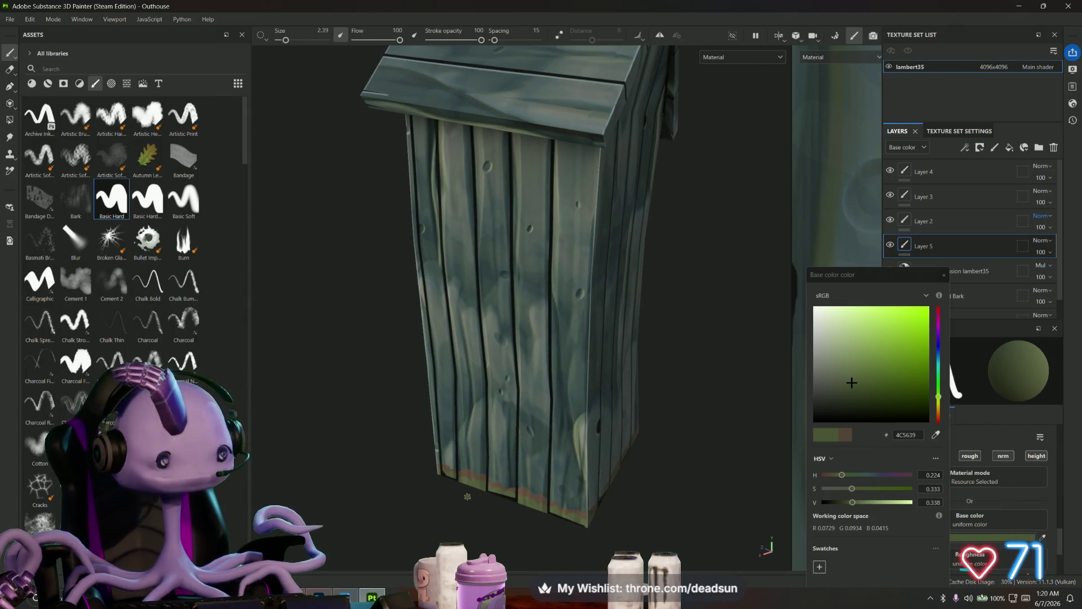
pyautogui.click(944, 275)
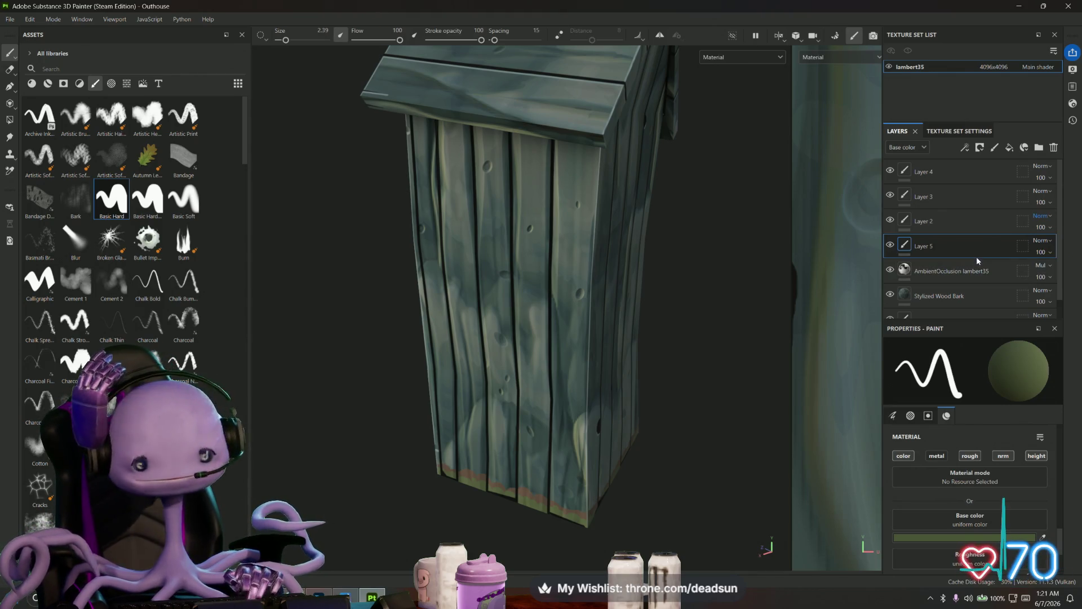
# - Set Layer 5's blend mode to Multiply and lower its opacity to about 44
pyautogui.click(1044, 244)
pyautogui.click(1026, 54)
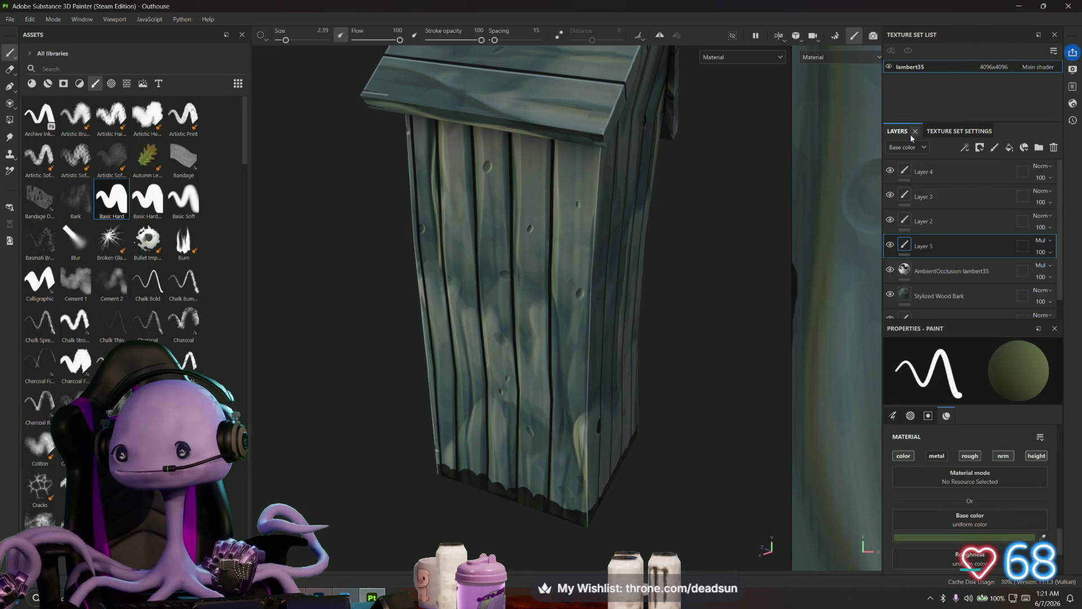
pyautogui.click(1041, 253)
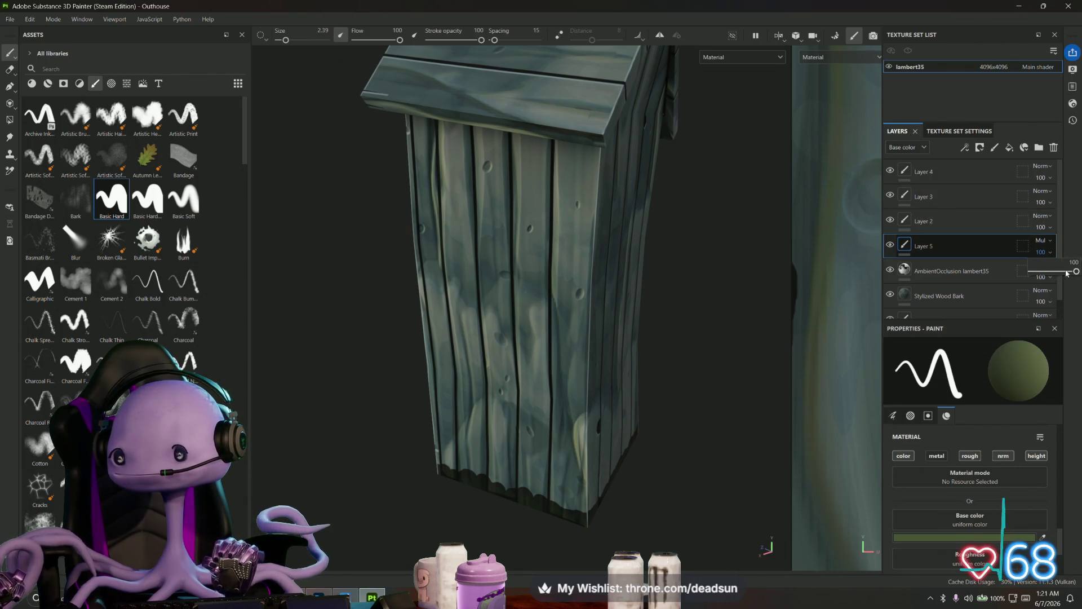
pyautogui.moveTo(1066, 272); pyautogui.dragTo(1054, 274)
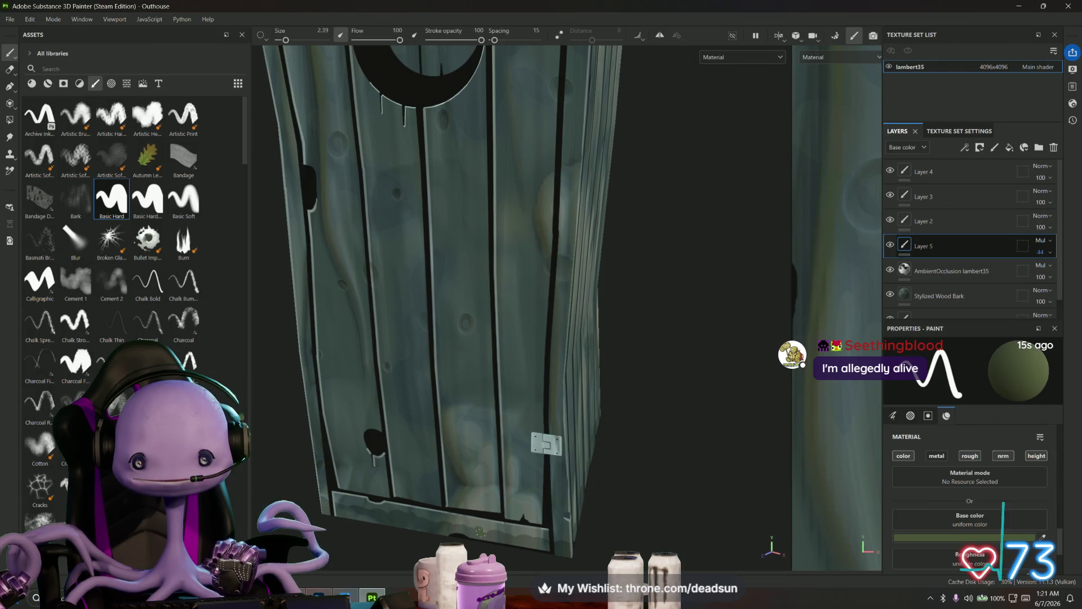
# - Orbit to check the door planks and view the whole outhouse from the front
pyautogui.keyDown('alt'); pyautogui.moveTo(481, 531); pyautogui.dragTo(518, 492); pyautogui.keyUp('alt')
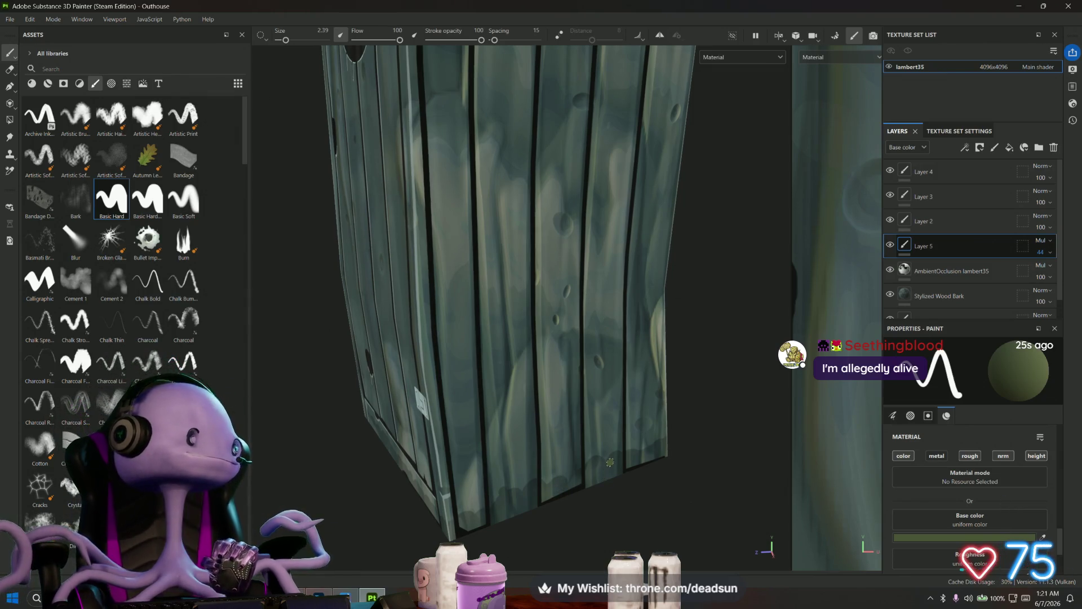
pyautogui.scroll(-10, 624, 438)
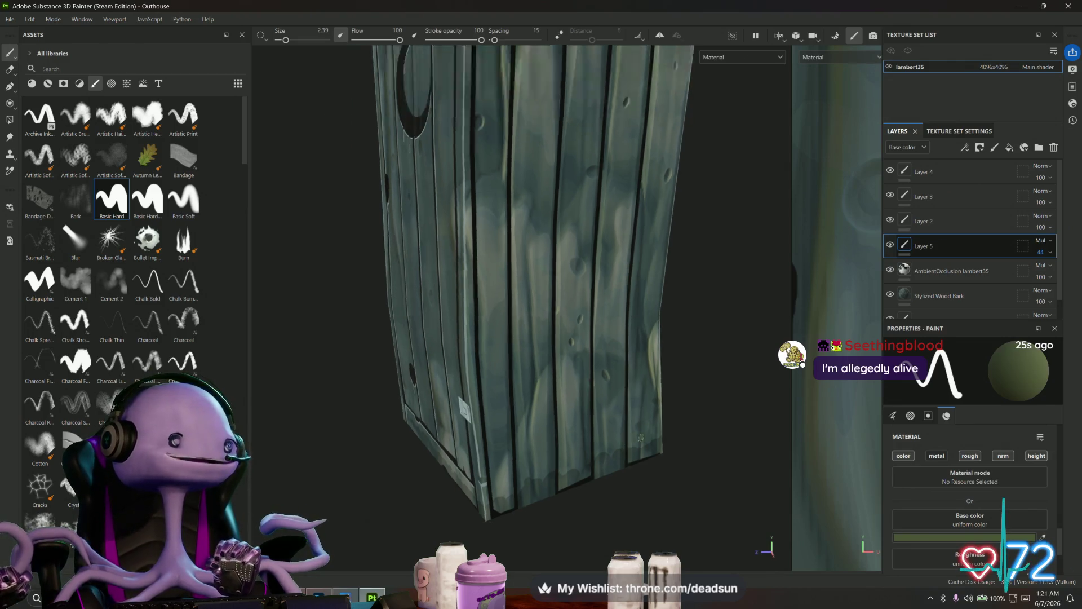
pyautogui.moveTo(670, 451)
pyautogui.keyDown('alt'); pyautogui.mouseDown()
pyautogui.moveTo(733, 410)
pyautogui.moveTo(680, 423)
pyautogui.mouseUp(); pyautogui.keyUp('alt')
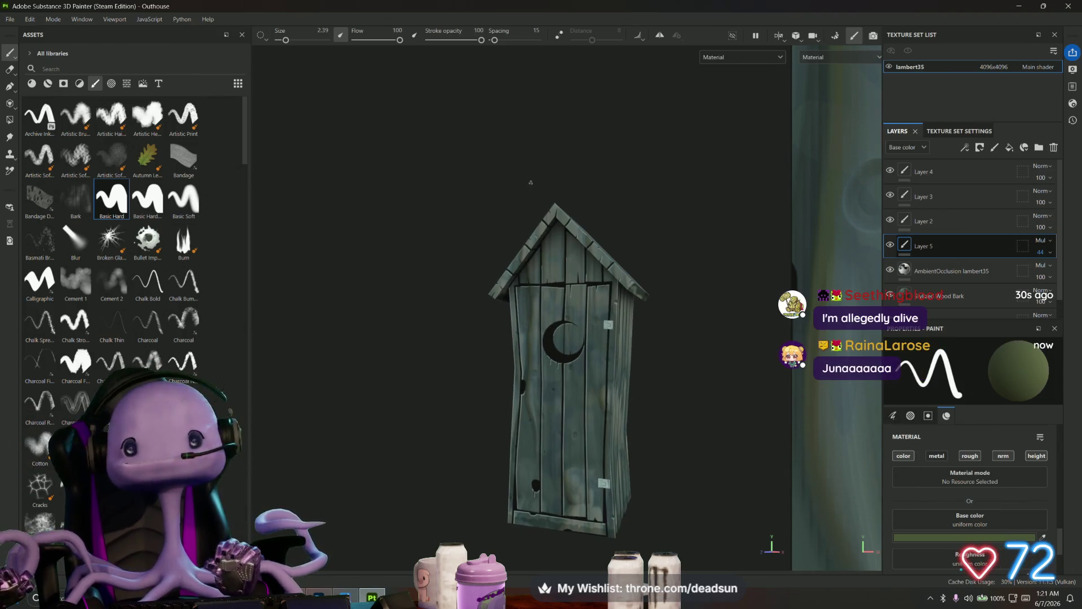
pyautogui.scroll(8, 592, 226)
pyautogui.keyDown('alt'); pyautogui.moveTo(593, 226); pyautogui.dragTo(598, 147); pyautogui.keyUp('alt')
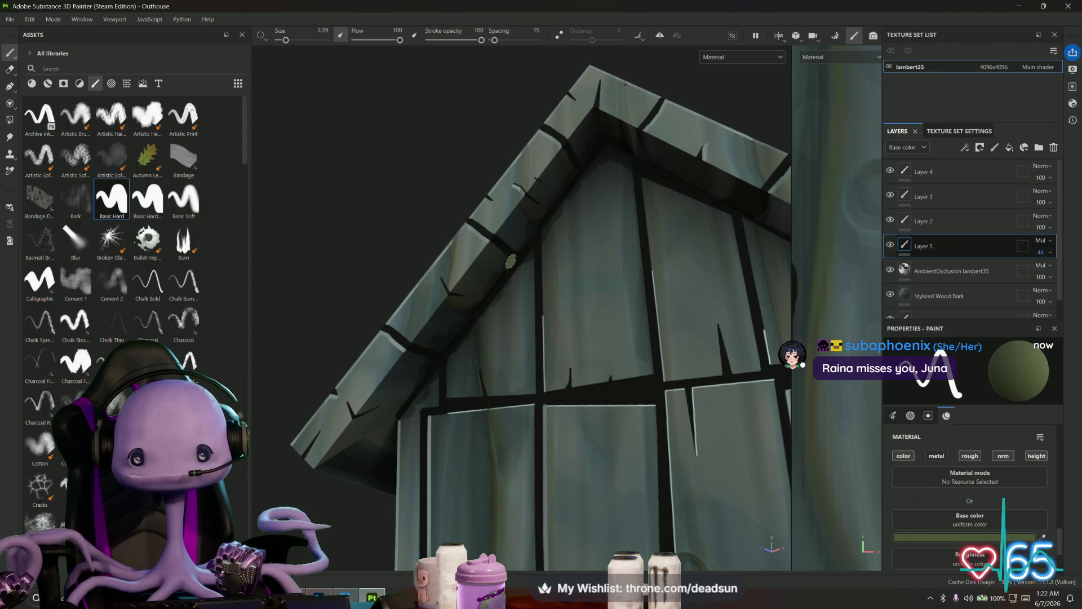
# - Turn the gable toward the view and dab dark shading near the roof edge
pyautogui.moveTo(520, 253)
pyautogui.keyDown('alt'); pyautogui.mouseDown()
pyautogui.moveTo(505, 271)
pyautogui.moveTo(510, 294)
pyautogui.mouseUp(); pyautogui.keyUp('alt')
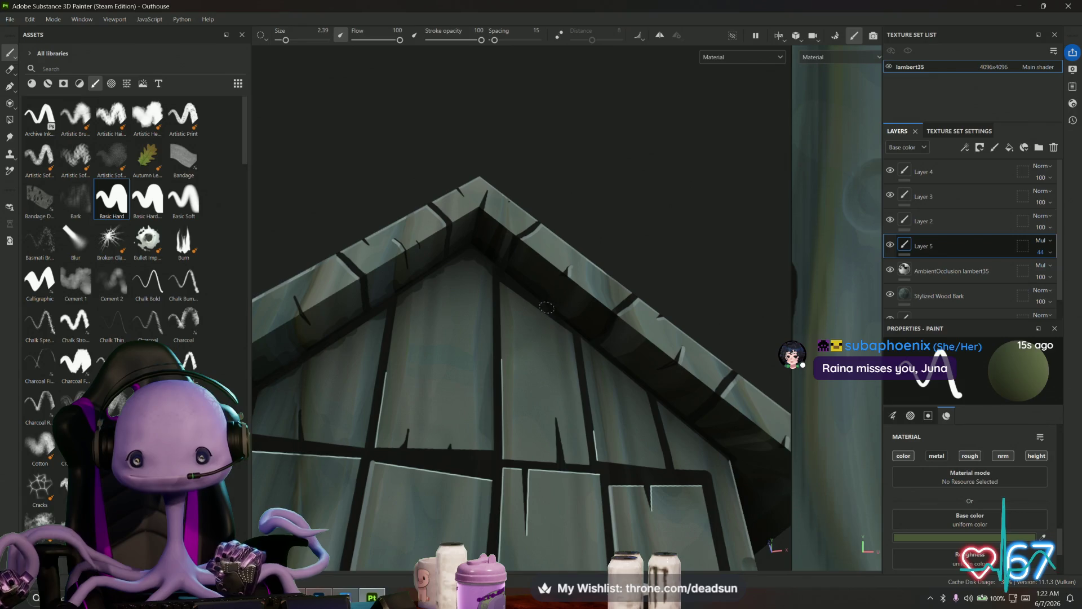
pyautogui.click(554, 319)
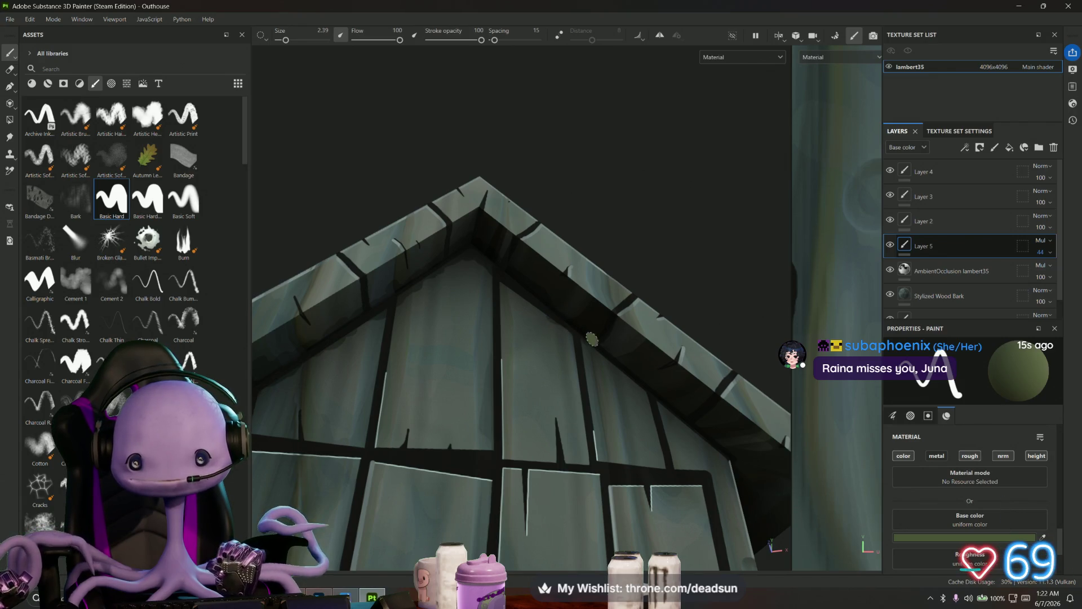
pyautogui.keyDown('alt'); pyautogui.moveTo(671, 406); pyautogui.dragTo(642, 404, button='middle'); pyautogui.keyUp('alt')
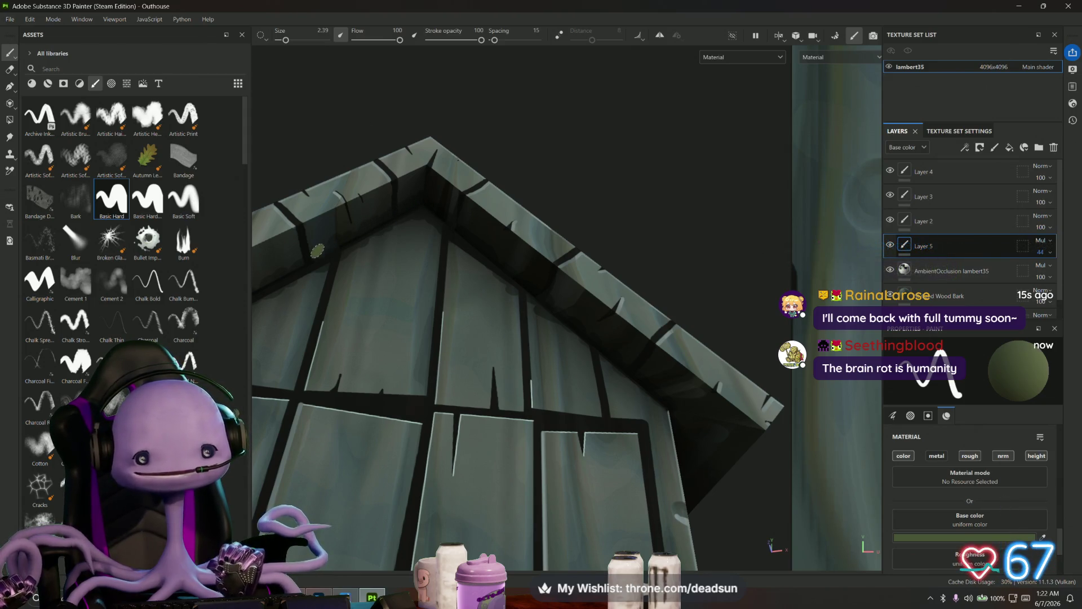
# - Orbit and zoom around the roof apex and eaves to review the gable shading
pyautogui.keyDown('alt'); pyautogui.moveTo(434, 281); pyautogui.dragTo(384, 335); pyautogui.keyUp('alt')
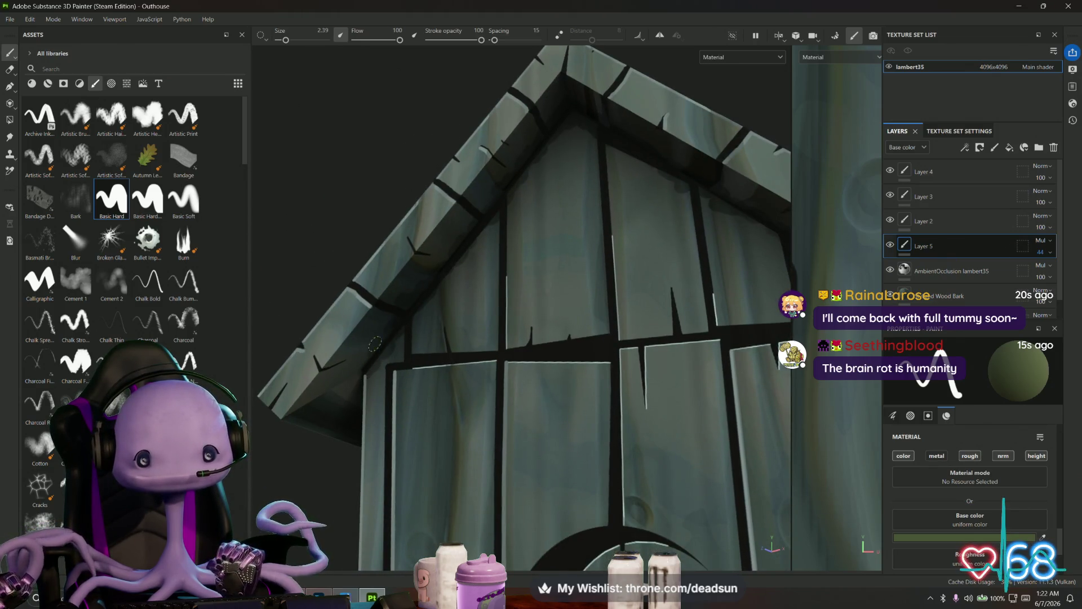
pyautogui.scroll(-5, 402, 323)
pyautogui.keyDown('alt'); pyautogui.moveTo(402, 323); pyautogui.dragTo(391, 434); pyautogui.keyUp('alt')
pyautogui.scroll(5, 555, 489)
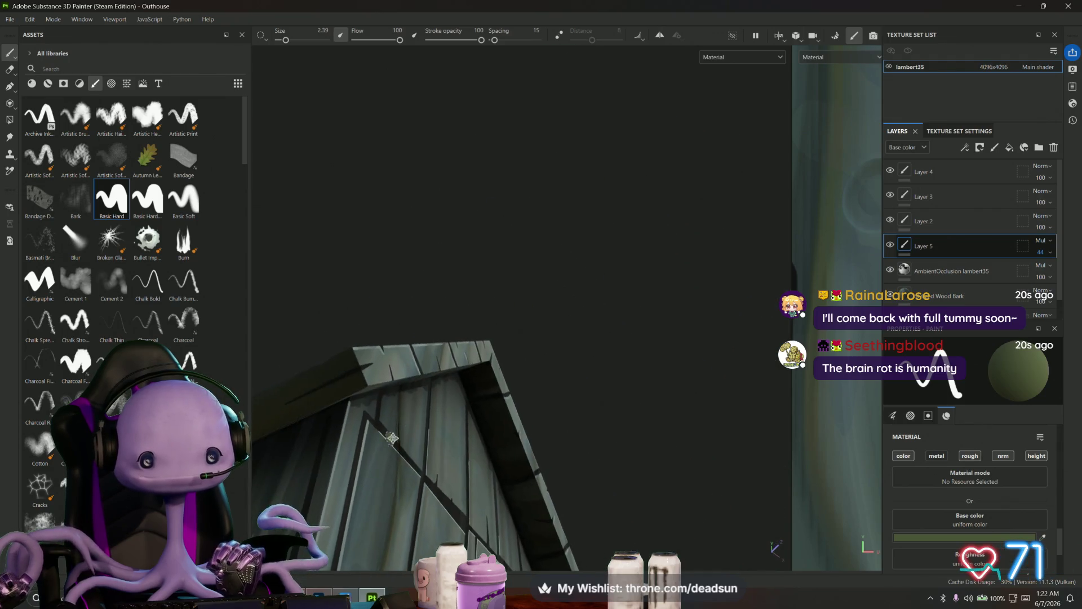
pyautogui.scroll(-5, 555, 489)
pyautogui.keyDown('alt'); pyautogui.moveTo(555, 490); pyautogui.dragTo(600, 441); pyautogui.keyUp('alt')
pyautogui.scroll(5, 600, 440)
pyautogui.scroll(2, 408, 415)
pyautogui.scroll(2, 367, 355)
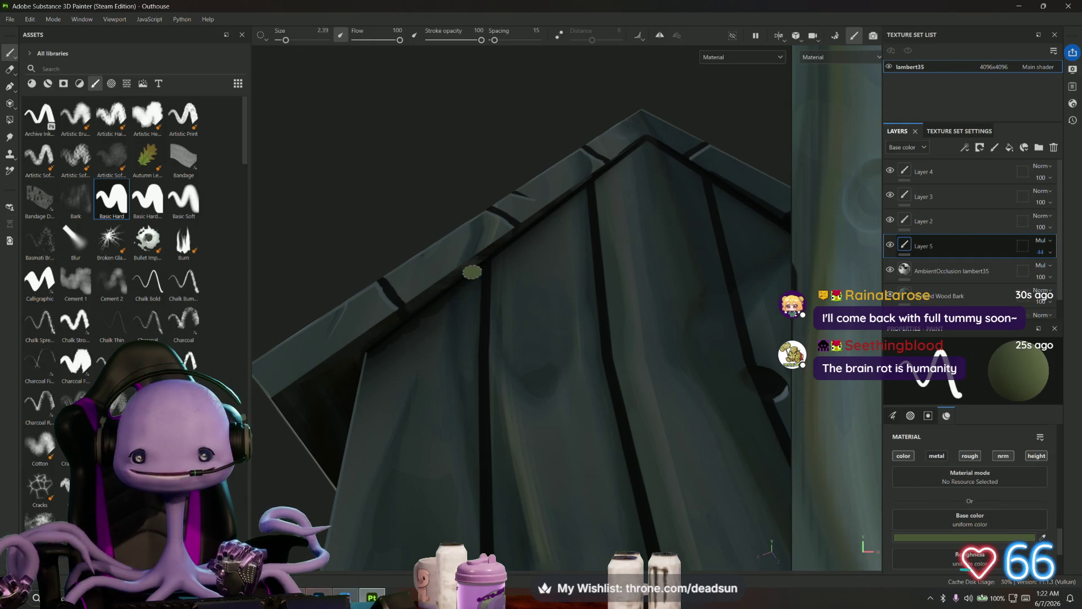
pyautogui.keyDown('alt'); pyautogui.moveTo(407, 319); pyautogui.dragTo(440, 282); pyautogui.keyUp('alt')
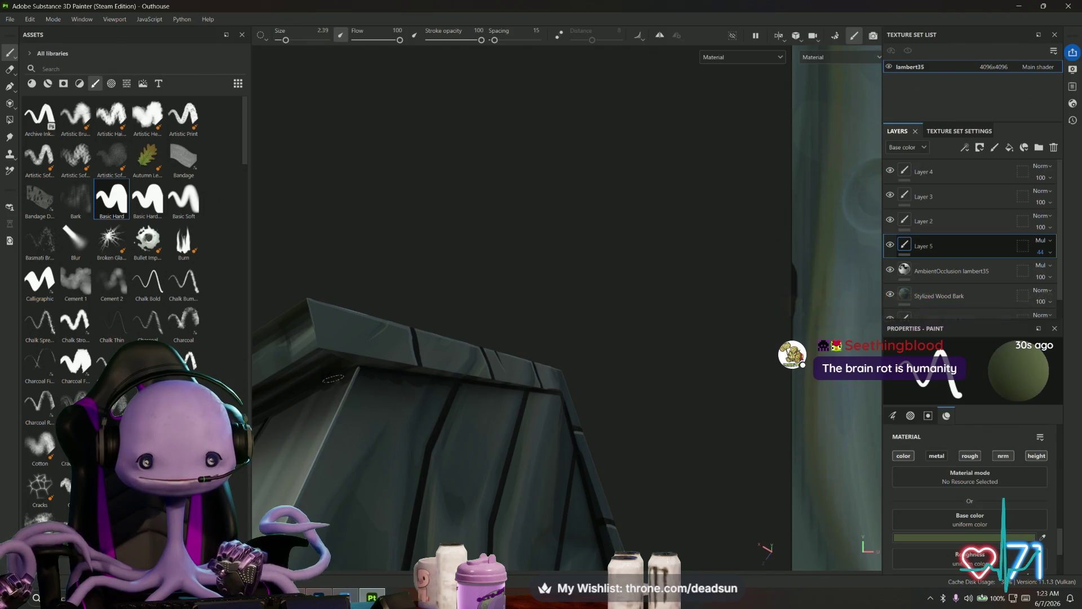
pyautogui.moveTo(330, 373)
pyautogui.keyDown('alt'); pyautogui.mouseDown()
pyautogui.moveTo(598, 339)
pyautogui.moveTo(577, 340)
pyautogui.mouseUp(); pyautogui.keyUp('alt')
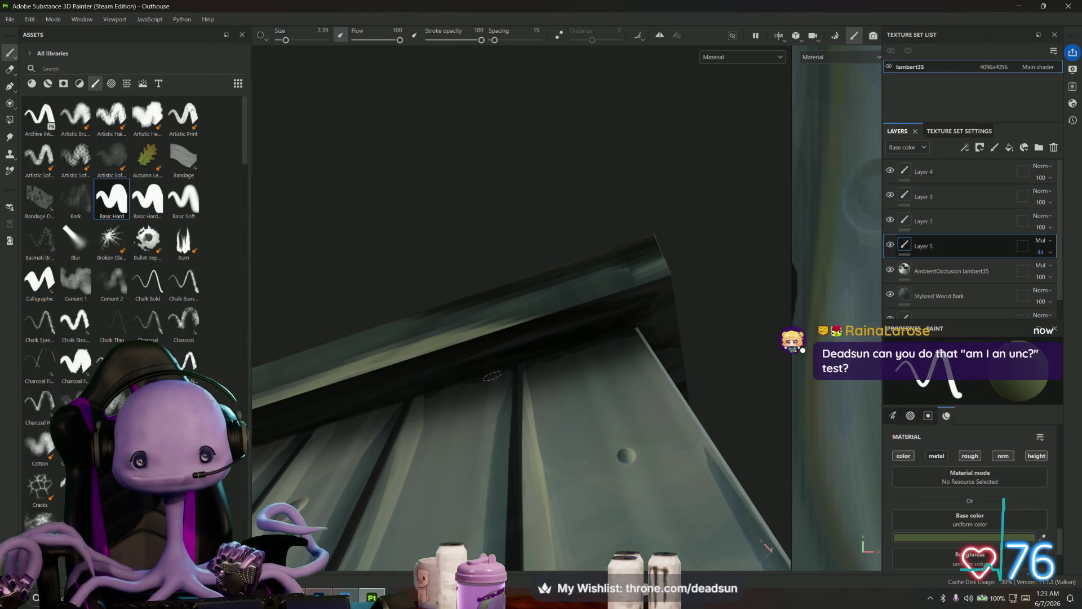
pyautogui.moveTo(472, 381)
pyautogui.keyDown('alt'); pyautogui.mouseDown()
pyautogui.moveTo(502, 391)
pyautogui.moveTo(648, 374)
pyautogui.mouseUp(); pyautogui.keyUp('alt')
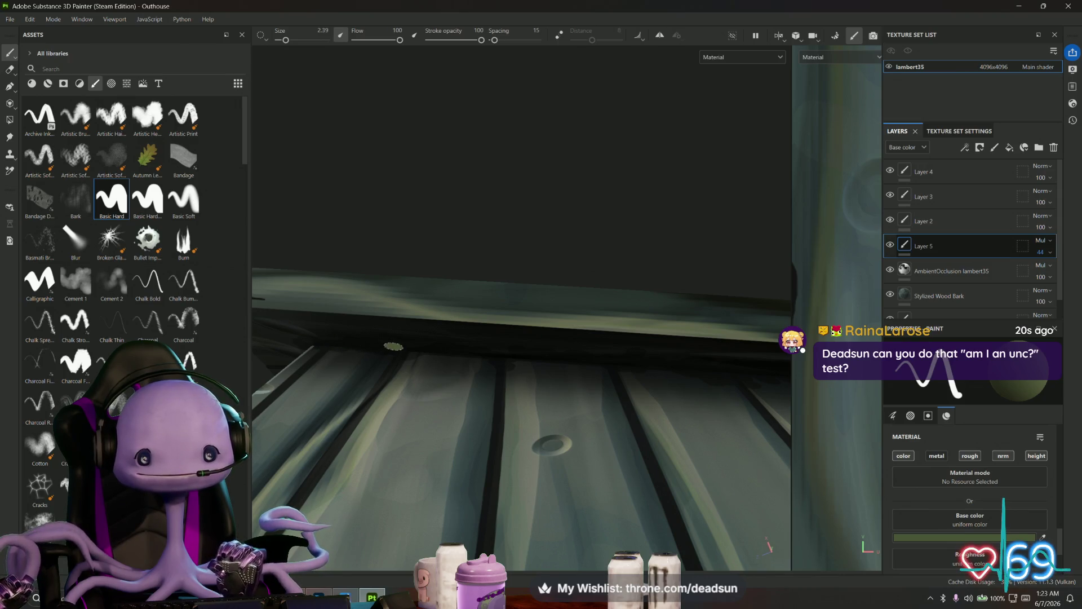
pyautogui.moveTo(475, 379)
pyautogui.keyDown('alt'); pyautogui.mouseDown()
pyautogui.moveTo(457, 395)
pyautogui.moveTo(425, 356)
pyautogui.mouseUp(); pyautogui.keyUp('alt')
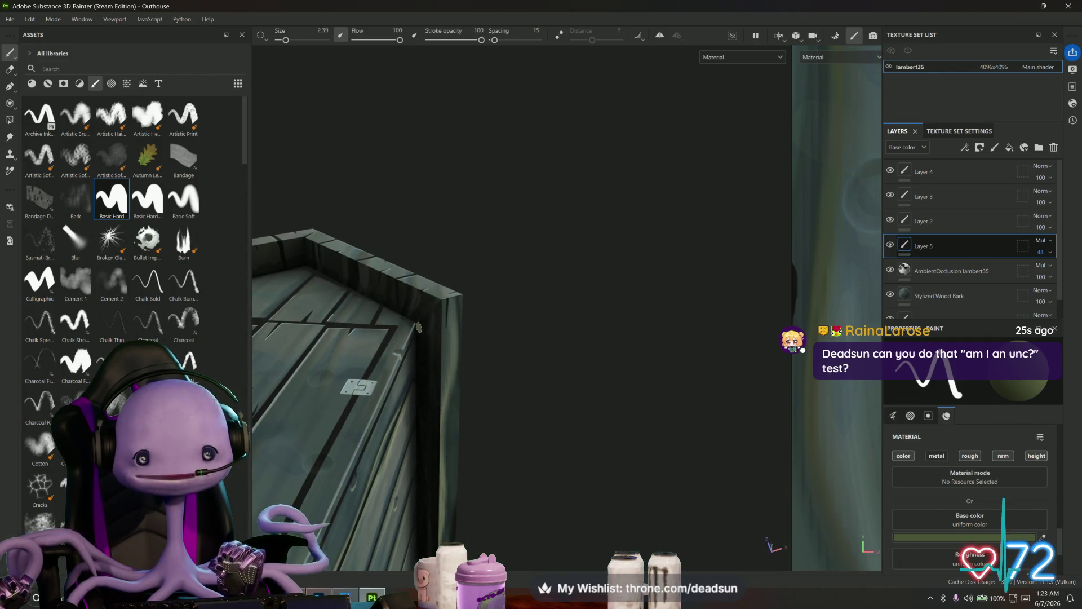
pyautogui.moveTo(418, 327)
pyautogui.keyDown('alt'); pyautogui.mouseDown()
pyautogui.moveTo(425, 348)
pyautogui.moveTo(481, 377)
pyautogui.moveTo(527, 354)
pyautogui.moveTo(453, 361)
pyautogui.mouseUp(); pyautogui.keyUp('alt')
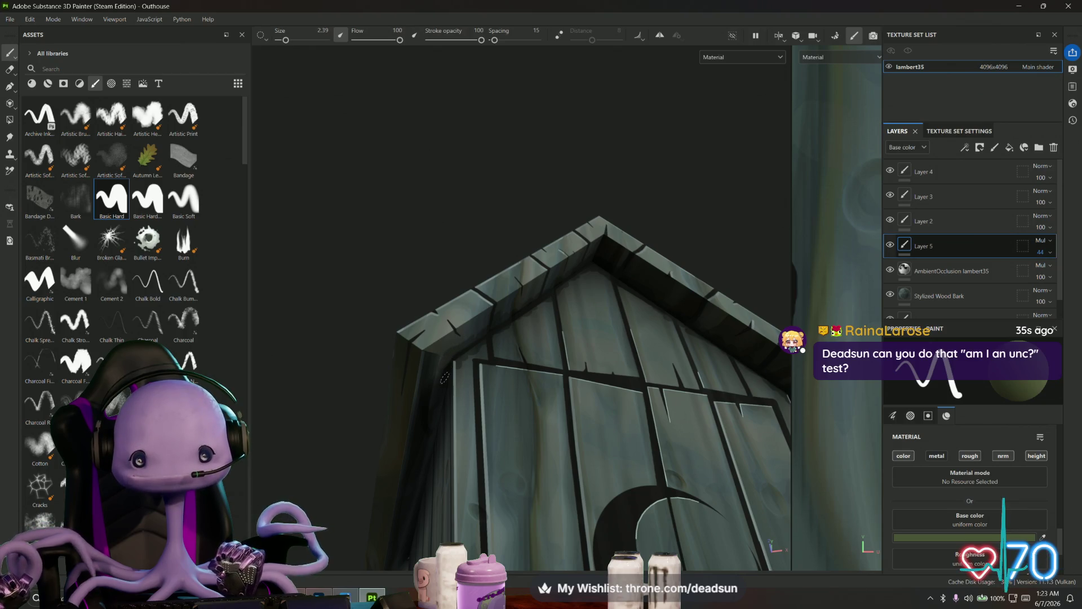
pyautogui.moveTo(449, 384)
pyautogui.keyDown('alt'); pyautogui.mouseDown()
pyautogui.moveTo(481, 399)
pyautogui.moveTo(488, 353)
pyautogui.mouseUp(); pyautogui.keyUp('alt')
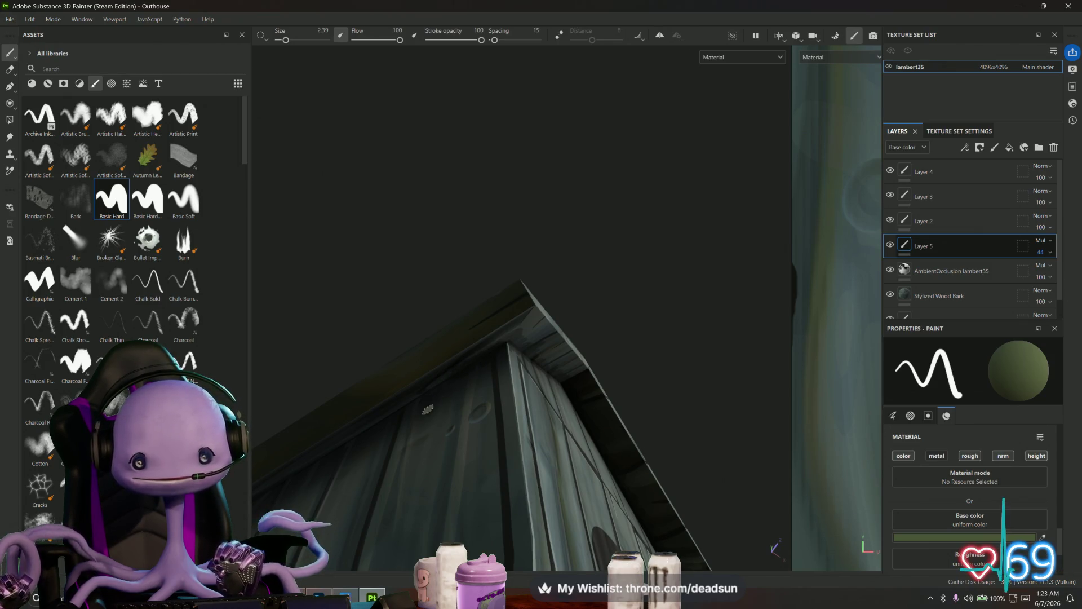
pyautogui.keyDown('alt'); pyautogui.moveTo(428, 409); pyautogui.dragTo(455, 387); pyautogui.keyUp('alt')
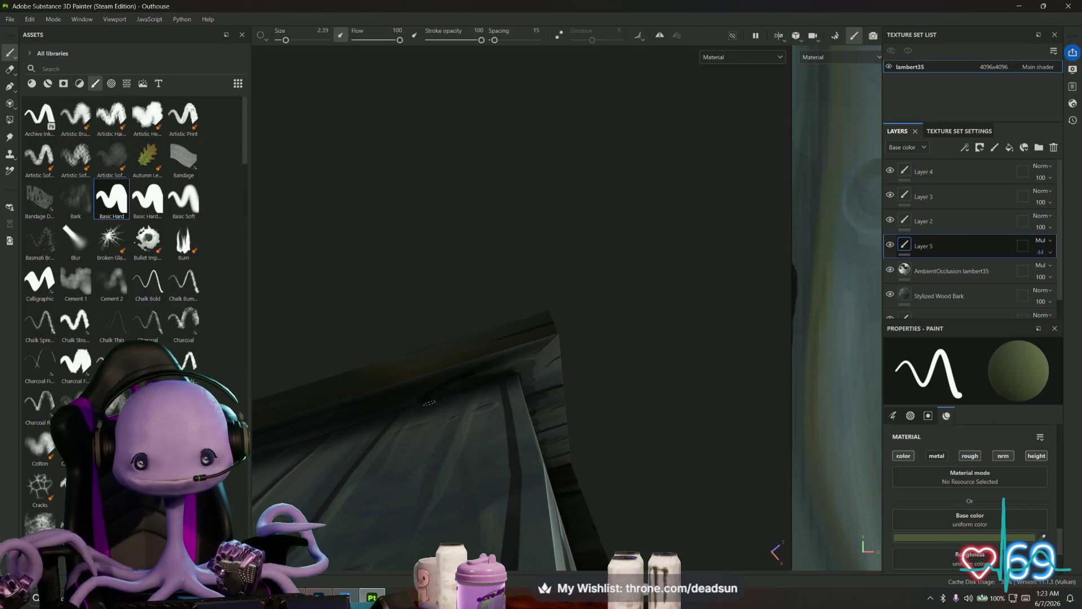
pyautogui.moveTo(430, 413)
pyautogui.keyDown('alt'); pyautogui.mouseDown()
pyautogui.moveTo(536, 362)
pyautogui.moveTo(451, 393)
pyautogui.moveTo(483, 398)
pyautogui.moveTo(452, 406)
pyautogui.moveTo(444, 390)
pyautogui.mouseUp(); pyautogui.keyUp('alt')
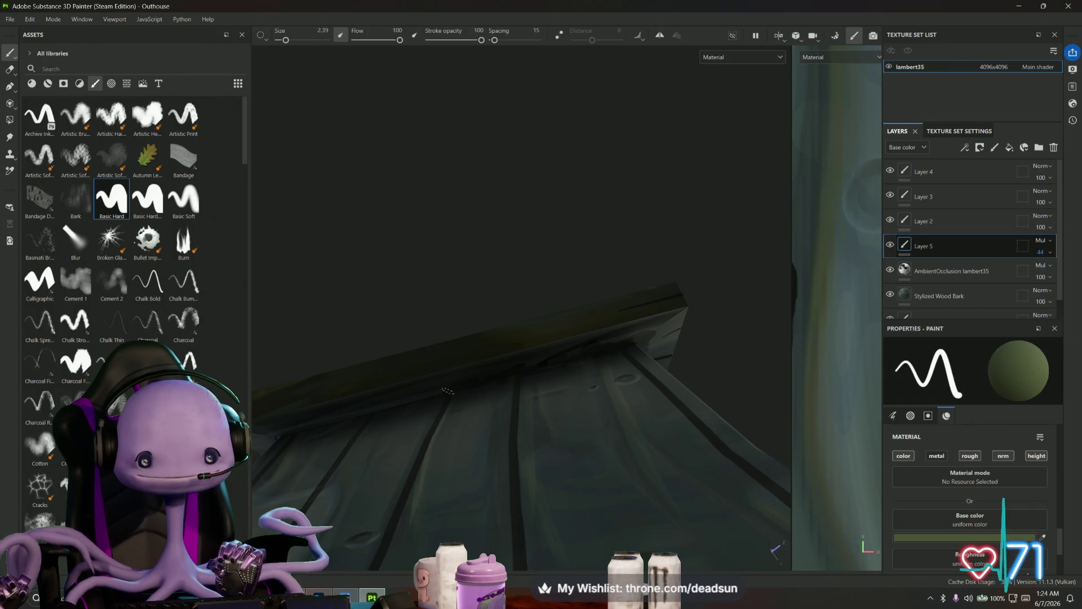
pyautogui.moveTo(439, 390)
pyautogui.keyDown('alt'); pyautogui.mouseDown()
pyautogui.moveTo(425, 427)
pyautogui.moveTo(541, 416)
pyautogui.moveTo(494, 410)
pyautogui.mouseUp(); pyautogui.keyUp('alt')
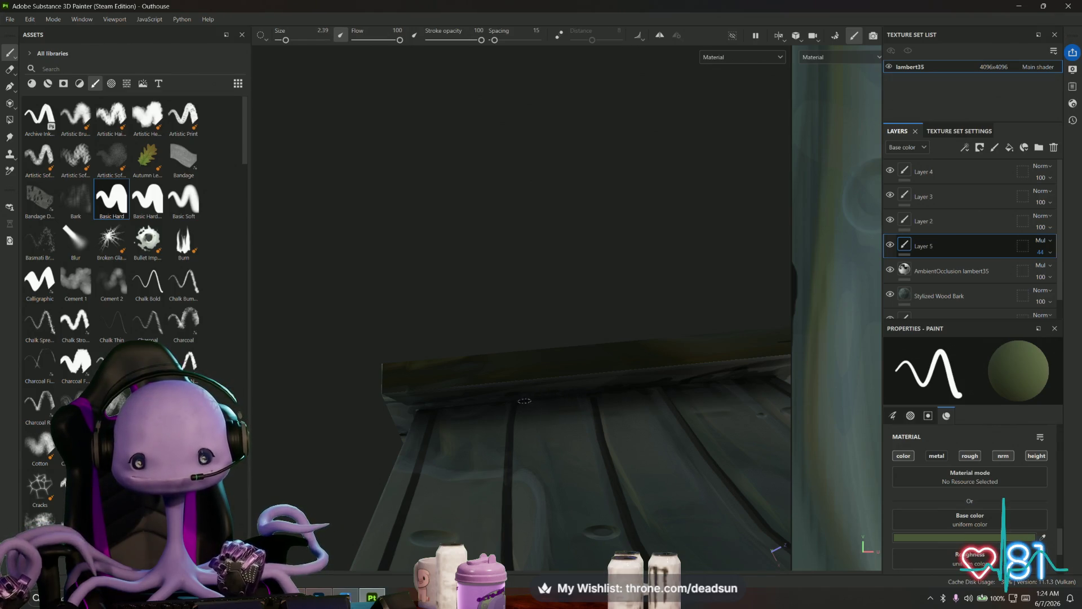
pyautogui.moveTo(417, 409)
pyautogui.keyDown('alt'); pyautogui.mouseDown()
pyautogui.moveTo(455, 430)
pyautogui.moveTo(655, 437)
pyautogui.mouseUp(); pyautogui.keyUp('alt')
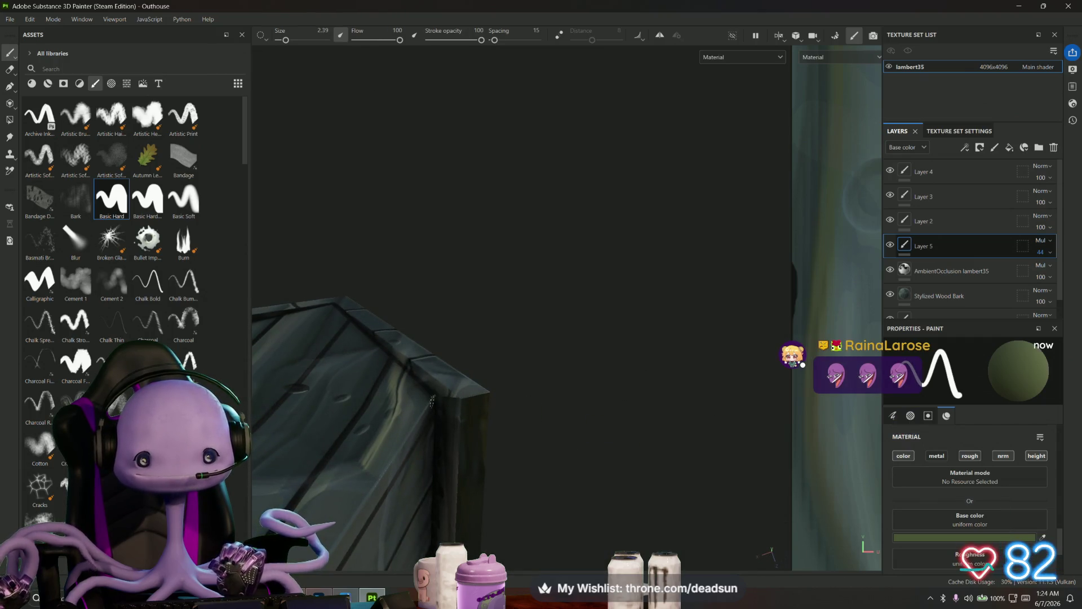
pyautogui.moveTo(436, 399)
pyautogui.keyDown('alt'); pyautogui.mouseDown()
pyautogui.moveTo(521, 443)
pyautogui.moveTo(517, 422)
pyautogui.mouseUp(); pyautogui.keyUp('alt')
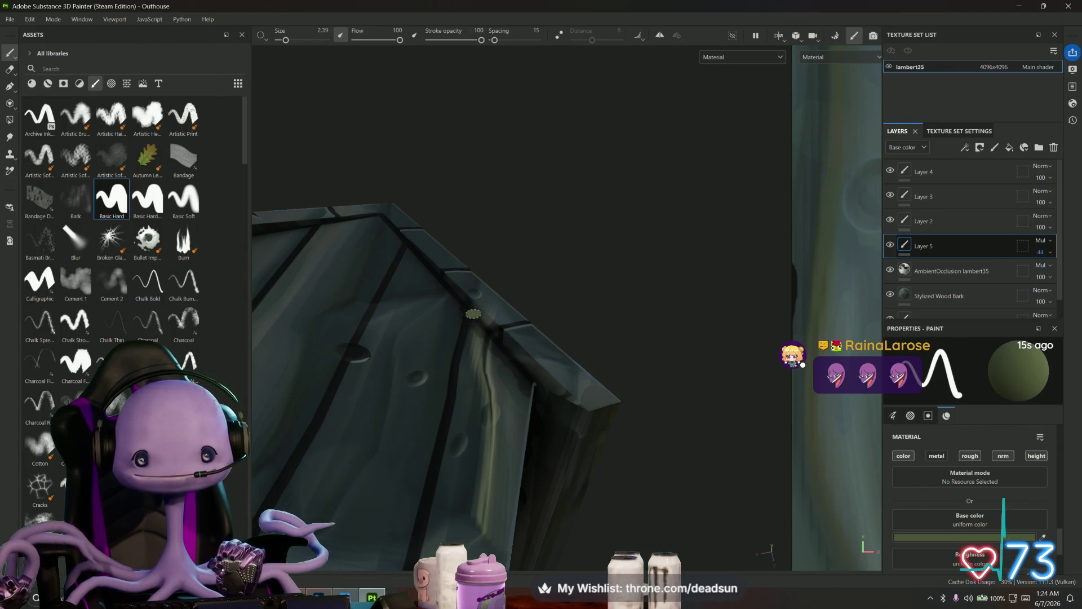
pyautogui.moveTo(509, 350)
pyautogui.keyDown('alt'); pyautogui.mouseDown()
pyautogui.moveTo(631, 337)
pyautogui.moveTo(289, 438)
pyautogui.moveTo(522, 435)
pyautogui.moveTo(570, 406)
pyautogui.moveTo(502, 447)
pyautogui.moveTo(513, 468)
pyautogui.moveTo(513, 360)
pyautogui.moveTo(366, 482)
pyautogui.moveTo(406, 442)
pyautogui.moveTo(517, 473)
pyautogui.moveTo(551, 445)
pyautogui.moveTo(522, 440)
pyautogui.mouseUp(); pyautogui.keyUp('alt')
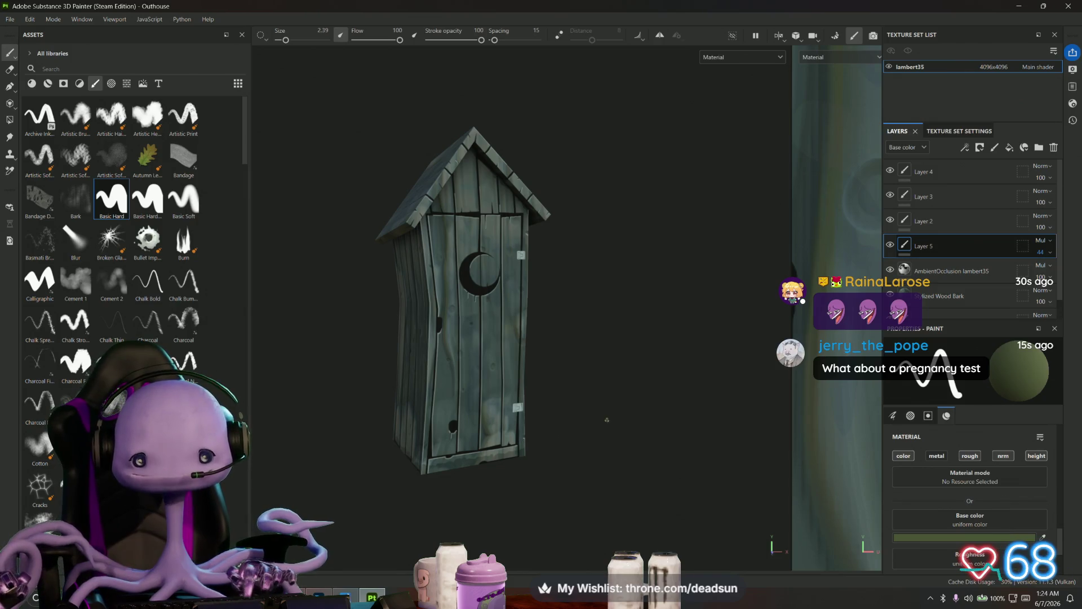
pyautogui.moveTo(607, 420)
pyautogui.keyDown('alt'); pyautogui.mouseDown()
pyautogui.moveTo(556, 422)
pyautogui.moveTo(575, 430)
pyautogui.moveTo(560, 435)
pyautogui.moveTo(415, 437)
pyautogui.moveTo(423, 475)
pyautogui.moveTo(380, 353)
pyautogui.moveTo(287, 398)
pyautogui.moveTo(322, 283)
pyautogui.moveTo(362, 251)
pyautogui.moveTo(380, 287)
pyautogui.moveTo(391, 391)
pyautogui.moveTo(616, 433)
pyautogui.moveTo(611, 322)
pyautogui.mouseUp(); pyautogui.keyUp('alt')
pyautogui.scroll(5, 611, 321)
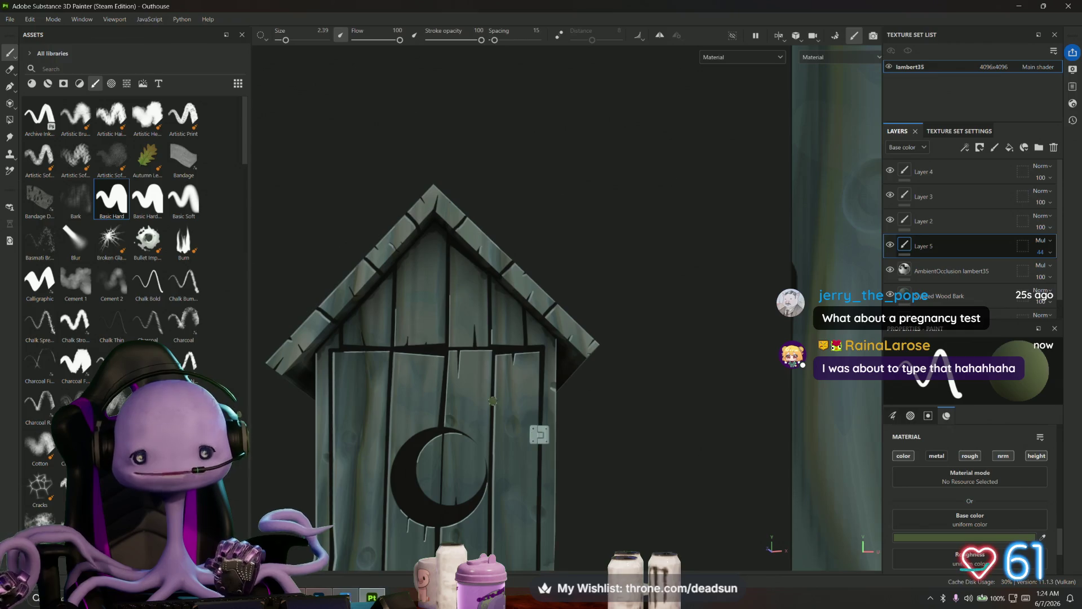
pyautogui.keyDown('alt'); pyautogui.moveTo(493, 401); pyautogui.dragTo(403, 316); pyautogui.keyUp('alt')
pyautogui.scroll(5, 404, 317)
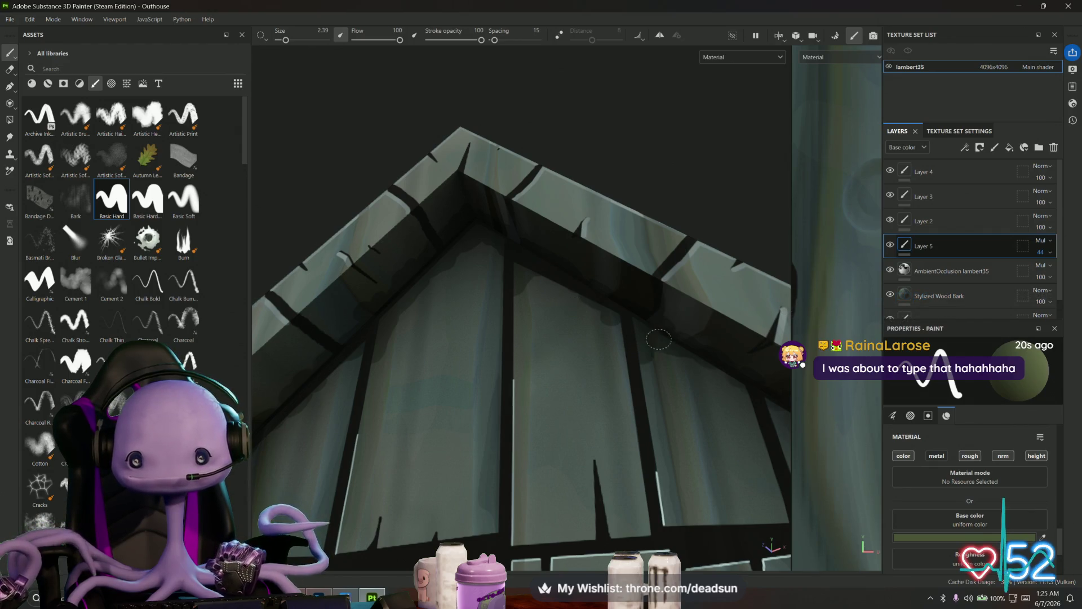
pyautogui.moveTo(658, 339)
pyautogui.keyDown('alt'); pyautogui.mouseDown()
pyautogui.moveTo(648, 386)
pyautogui.moveTo(658, 380)
pyautogui.mouseUp(); pyautogui.keyUp('alt')
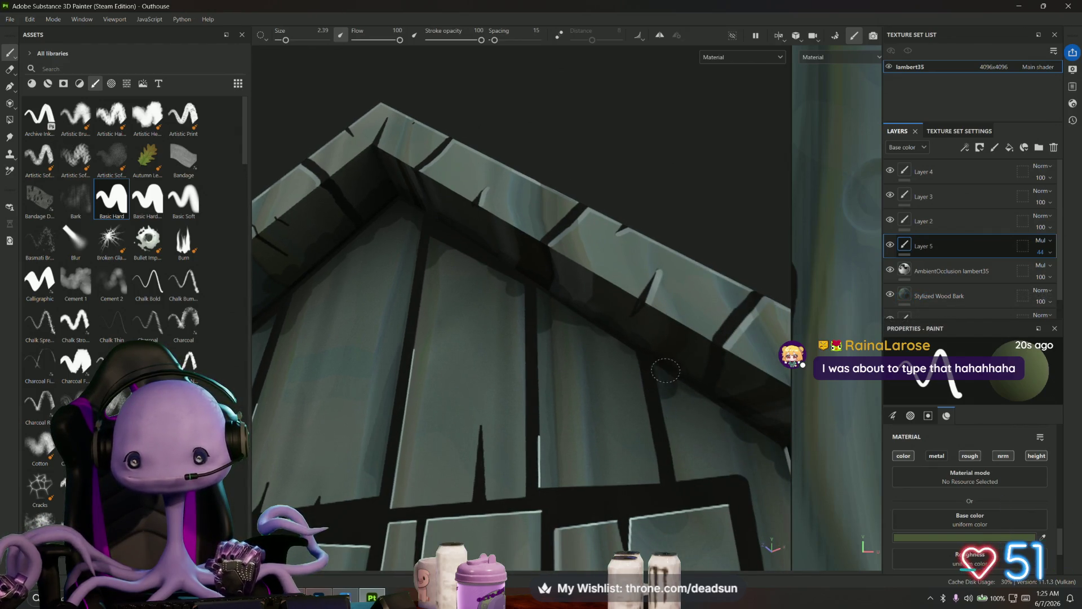
pyautogui.moveTo(681, 394)
pyautogui.keyDown('alt'); pyautogui.mouseDown()
pyautogui.moveTo(439, 423)
pyautogui.moveTo(462, 423)
pyautogui.mouseUp(); pyautogui.keyUp('alt')
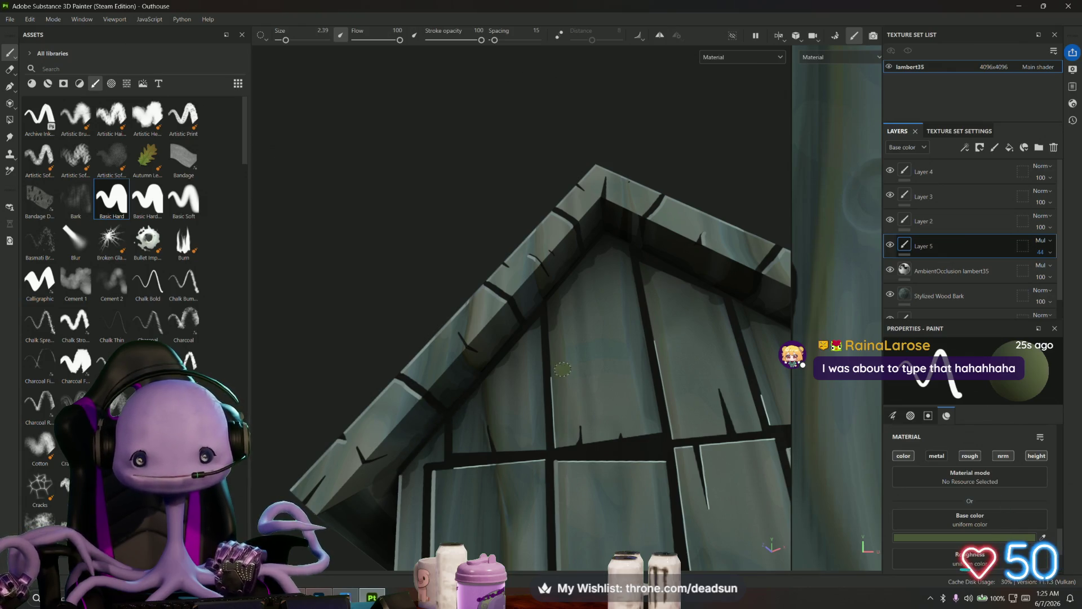
pyautogui.keyDown('alt'); pyautogui.moveTo(563, 369); pyautogui.dragTo(473, 384); pyautogui.keyUp('alt')
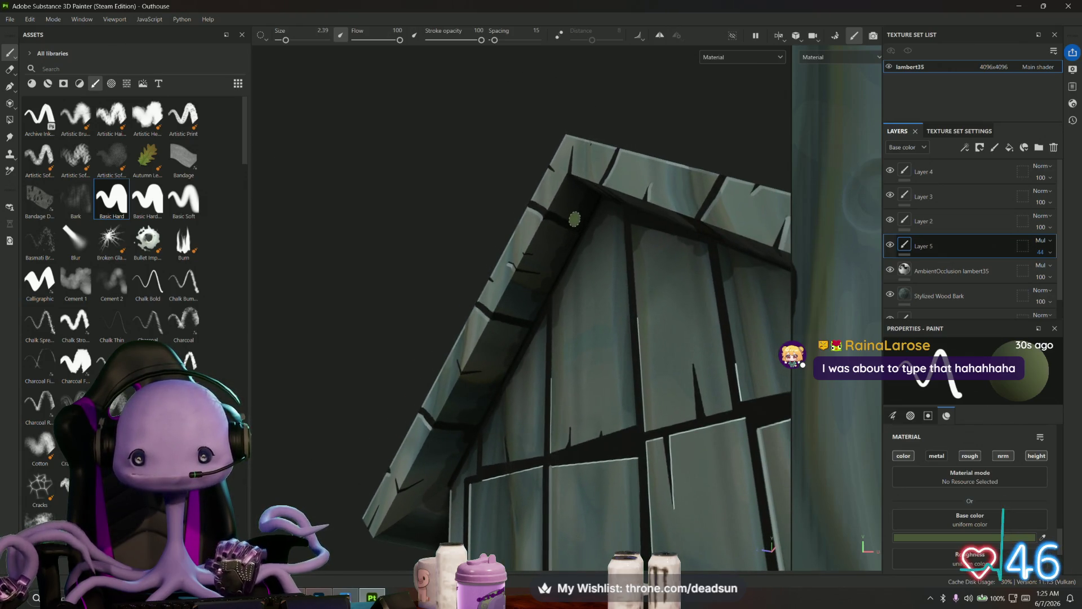
pyautogui.moveTo(574, 218)
pyautogui.keyDown('alt'); pyautogui.mouseDown()
pyautogui.moveTo(579, 406)
pyautogui.moveTo(519, 355)
pyautogui.moveTo(499, 381)
pyautogui.mouseUp(); pyautogui.keyUp('alt')
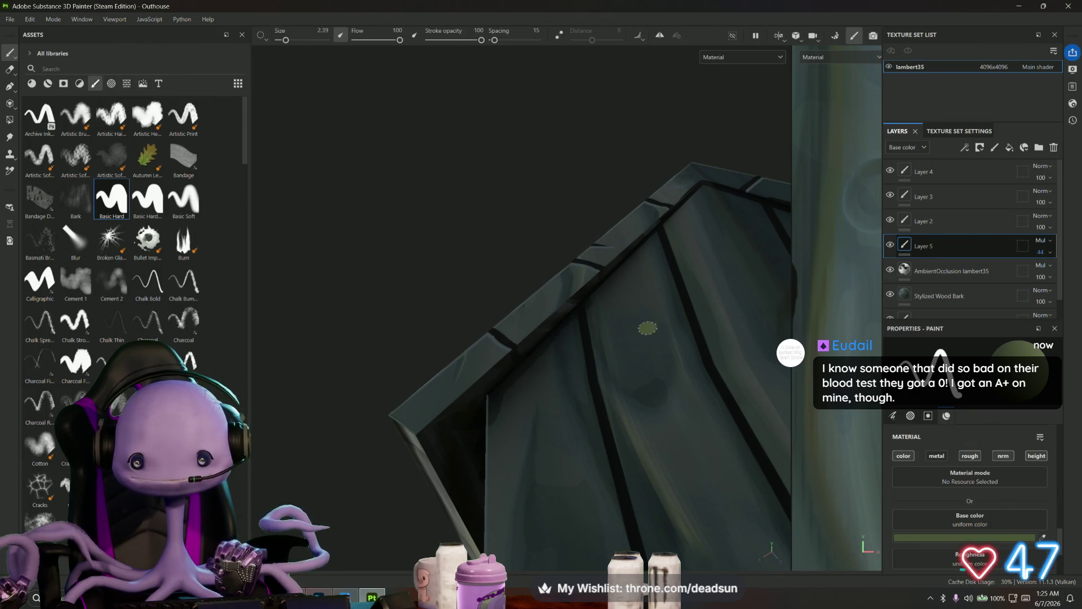
pyautogui.moveTo(648, 328)
pyautogui.keyDown('alt'); pyautogui.mouseDown()
pyautogui.moveTo(604, 433)
pyautogui.moveTo(639, 420)
pyautogui.mouseUp(); pyautogui.keyUp('alt')
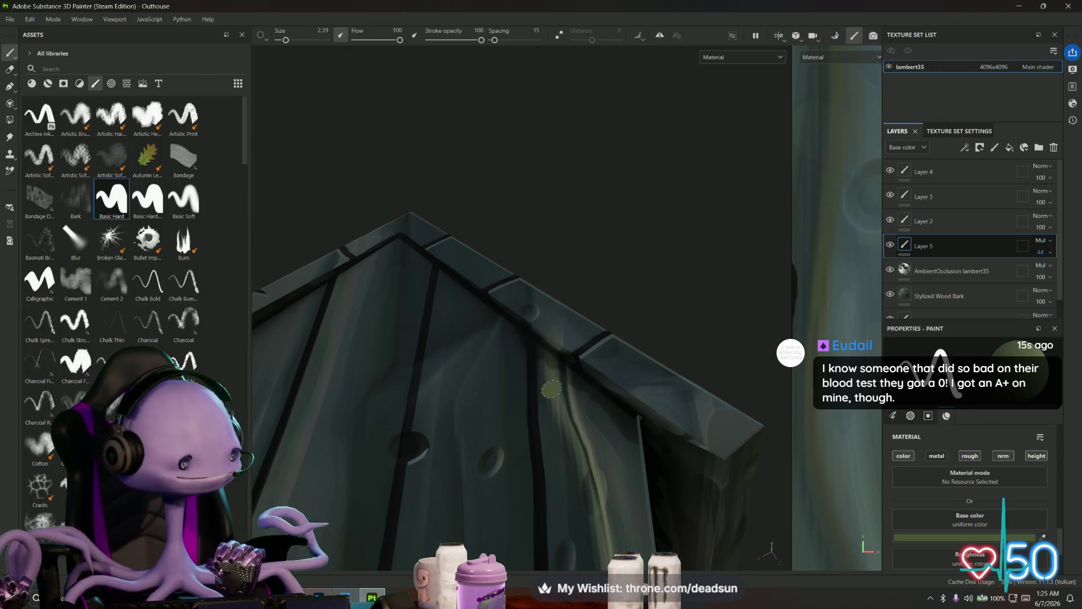
pyautogui.scroll(-5, 552, 389)
pyautogui.moveTo(490, 451)
pyautogui.keyDown('alt'); pyautogui.mouseDown()
pyautogui.moveTo(432, 515)
pyautogui.moveTo(545, 520)
pyautogui.moveTo(584, 535)
pyautogui.moveTo(536, 523)
pyautogui.moveTo(494, 533)
pyautogui.moveTo(502, 483)
pyautogui.moveTo(533, 525)
pyautogui.moveTo(522, 517)
pyautogui.moveTo(541, 512)
pyautogui.moveTo(532, 517)
pyautogui.mouseUp(); pyautogui.keyUp('alt')
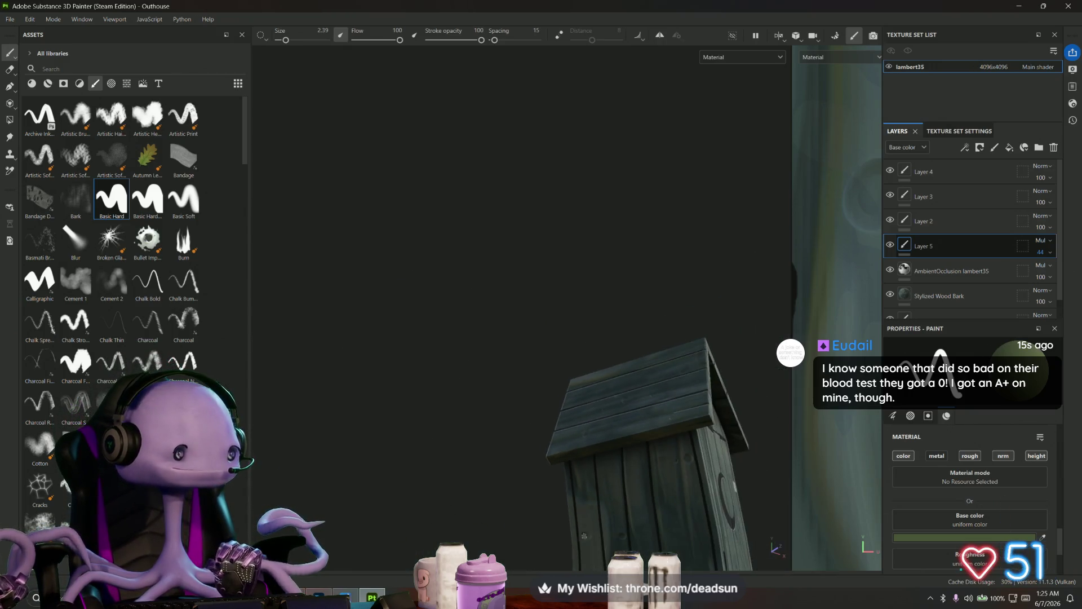
pyautogui.scroll(3, 494, 533)
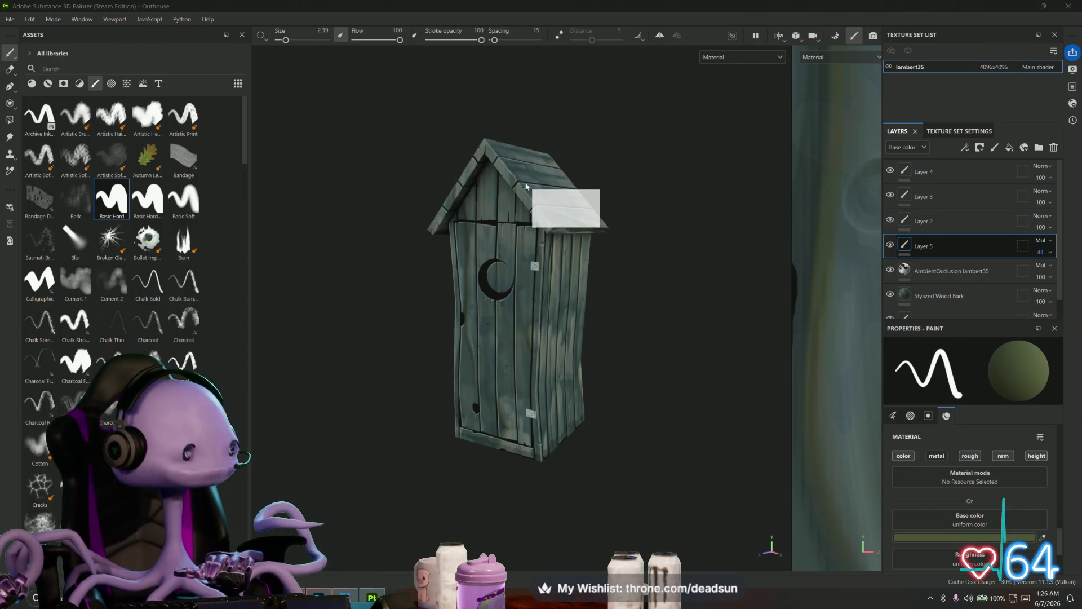
# - Scroll through the Throne wishlist's gift and crowdfunding items
pyautogui.scroll(-4, 615, 335)
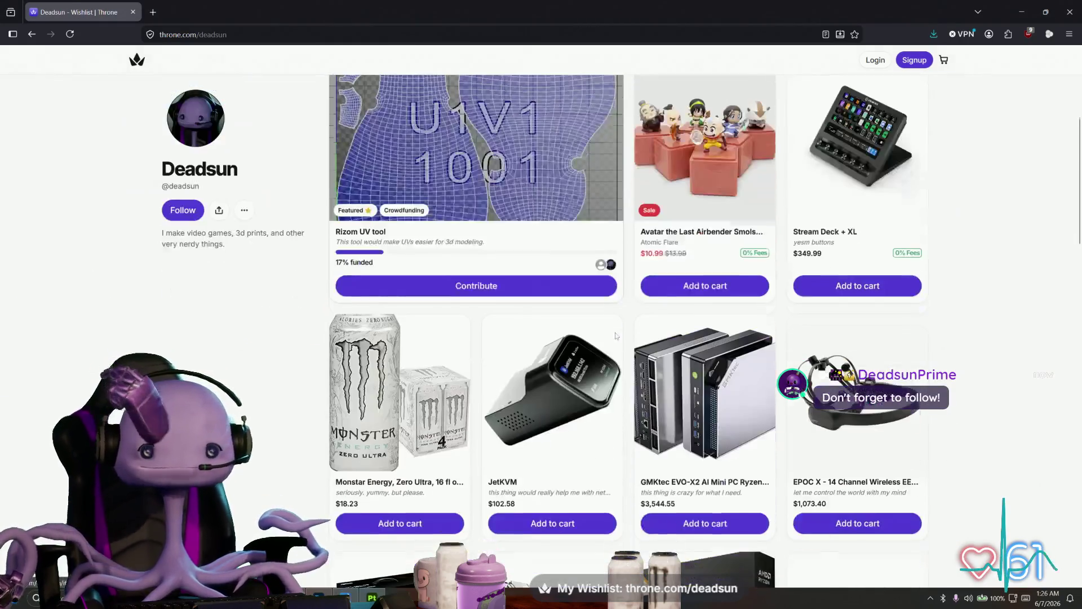
pyautogui.scroll(-6, 594, 339)
pyautogui.scroll(-10, 544, 347)
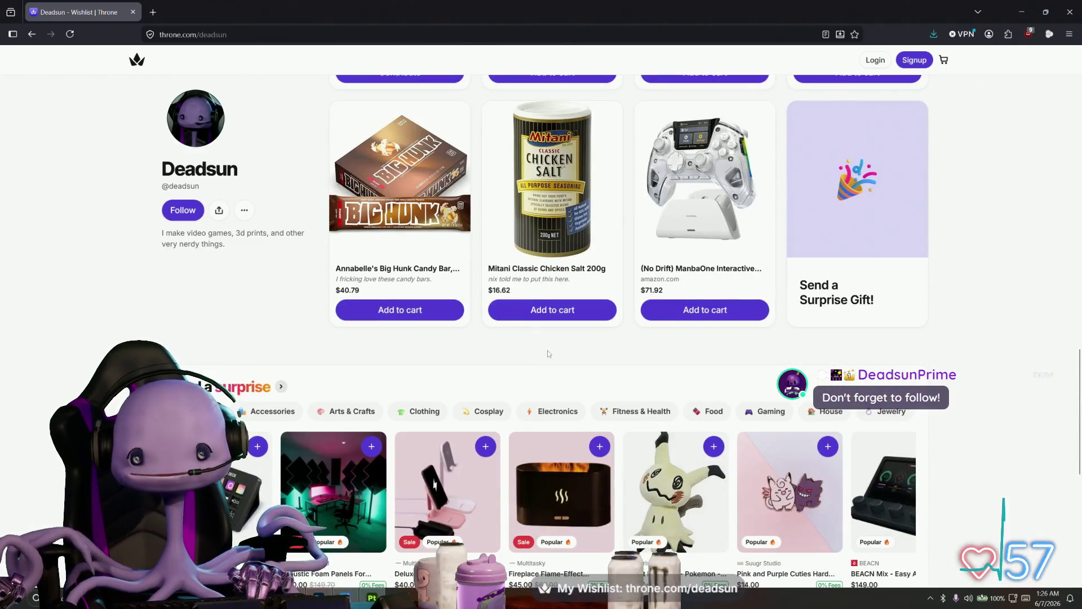
pyautogui.scroll(3, 547, 350)
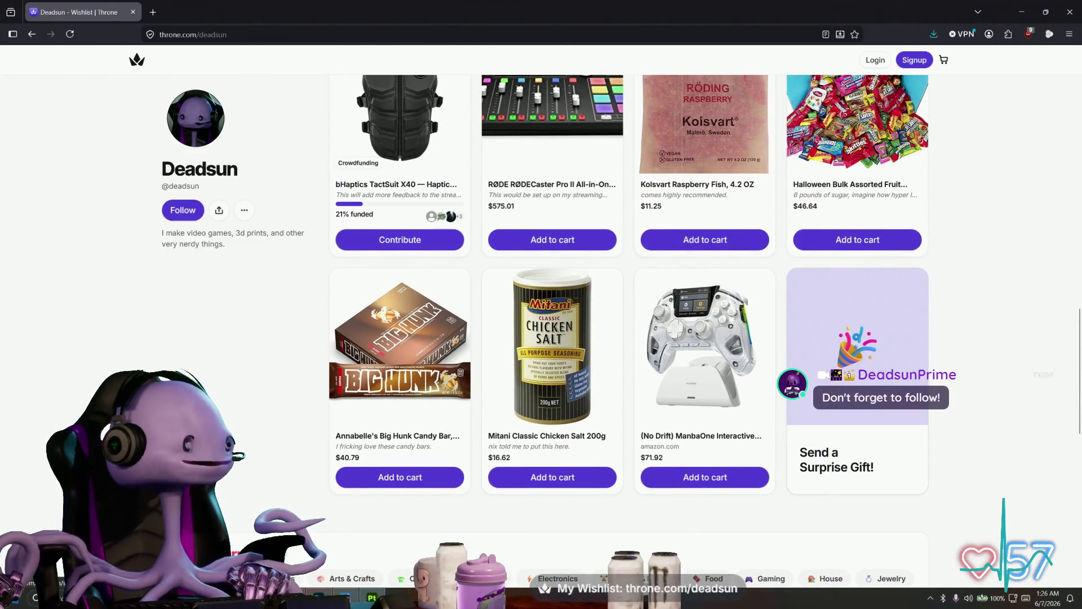
pyautogui.scroll(-2, 929, 231)
pyautogui.scroll(2, 929, 231)
pyautogui.scroll(-1, 929, 231)
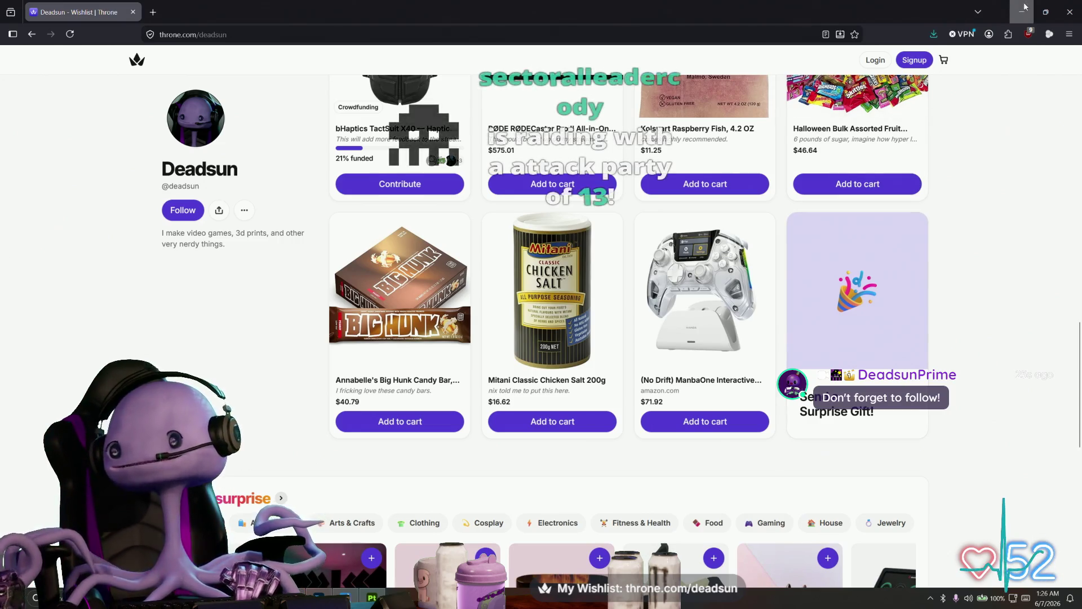
# - Briefly switch to Painter, then select the $40.79 price on the wishlist and scroll up
pyautogui.hotkey('alt', 'Tab')
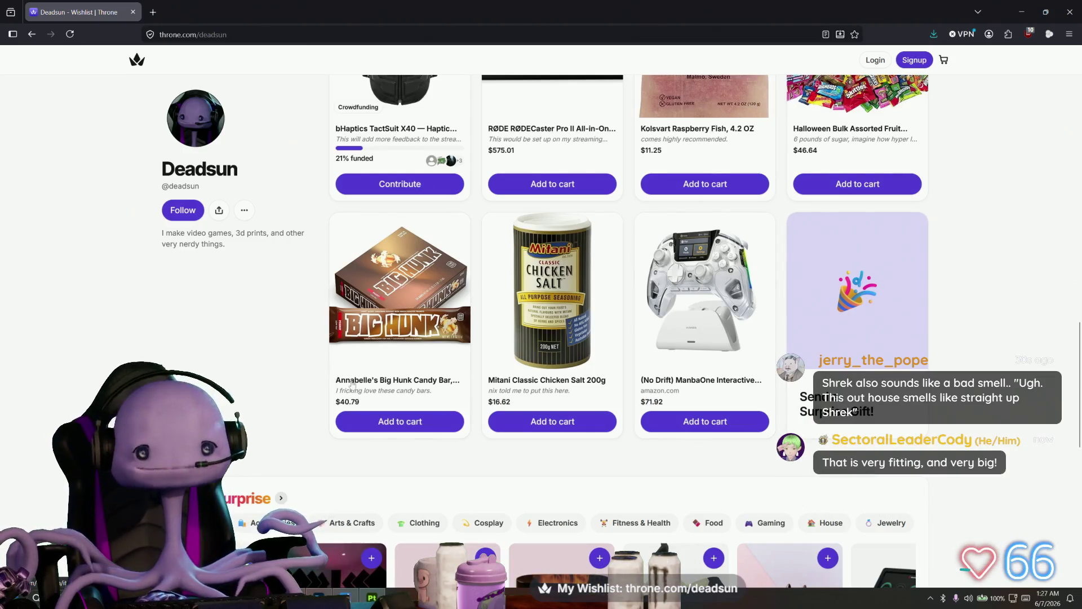
pyautogui.moveTo(360, 405)
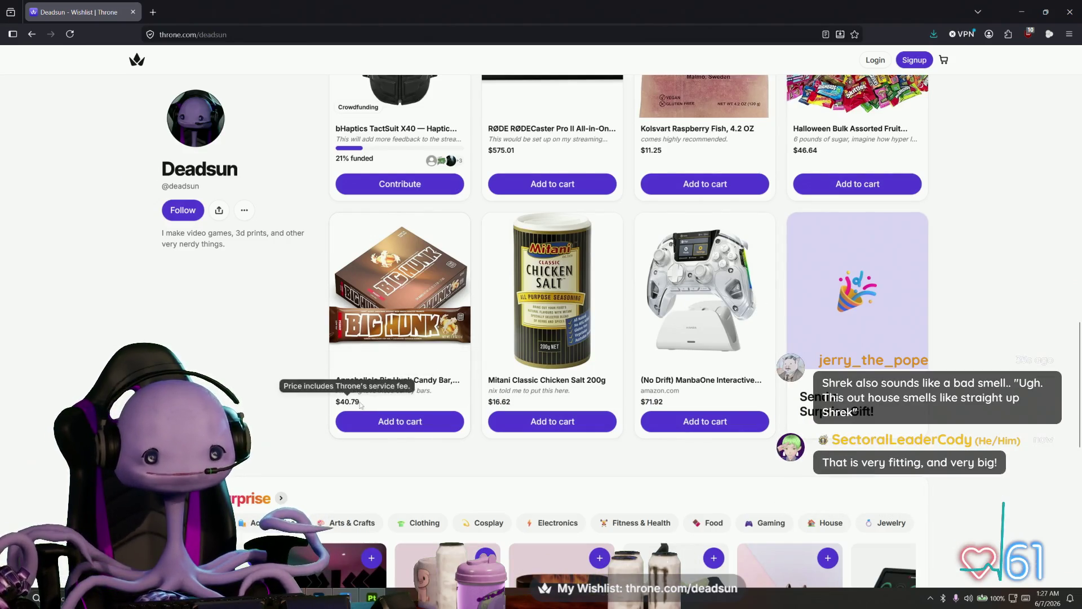
pyautogui.doubleClick(345, 402)
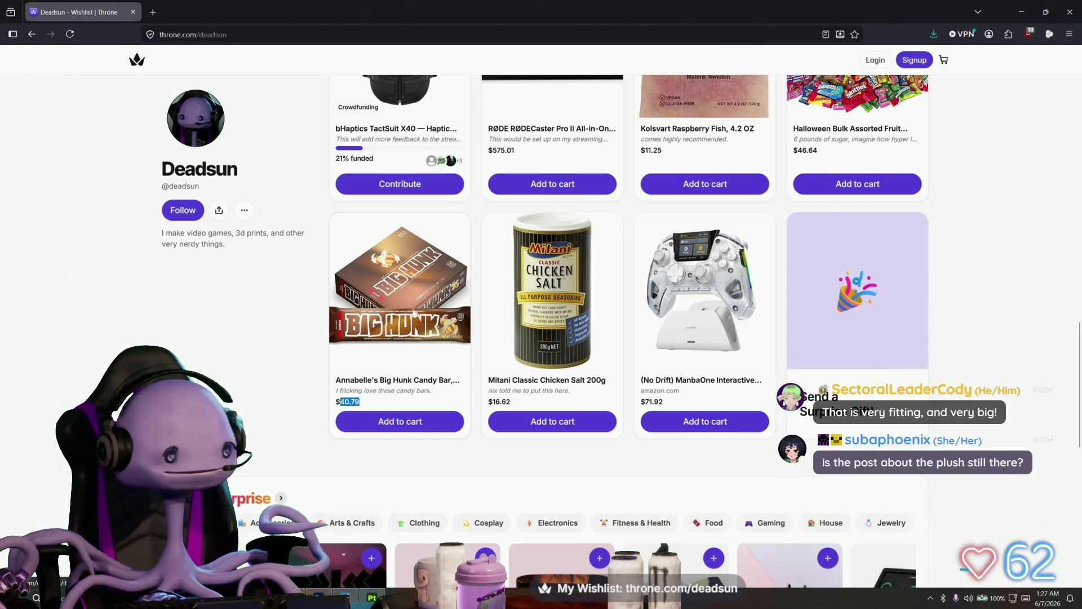
pyautogui.scroll(5, 410, 333)
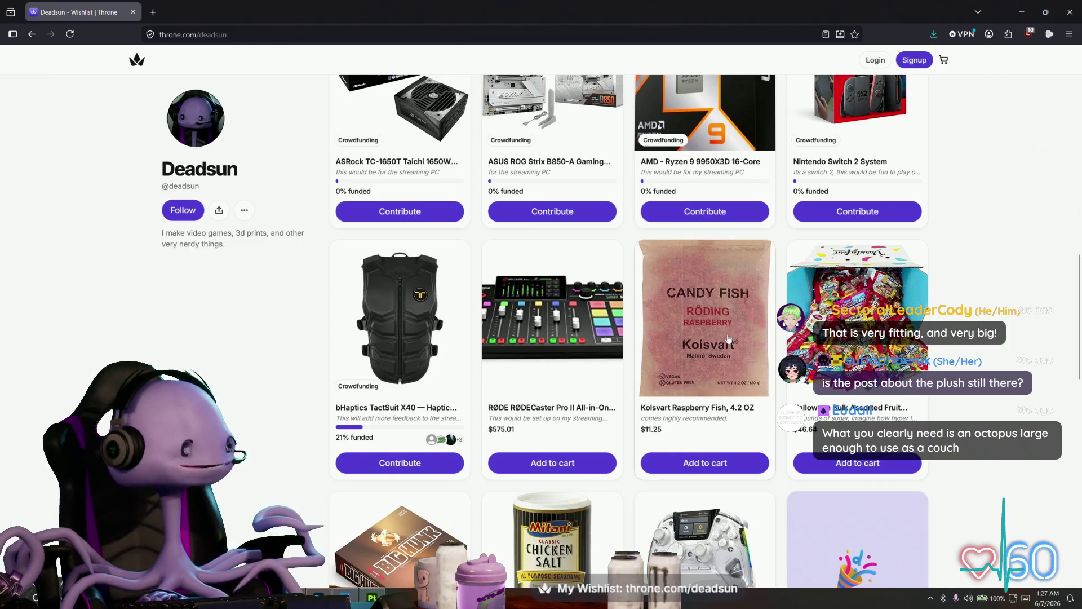
# - Scroll over wishlist items like the Rizom UV tool and Monster Energy, then minimise the browser
pyautogui.scroll(5, 731, 339)
pyautogui.scroll(3, 738, 354)
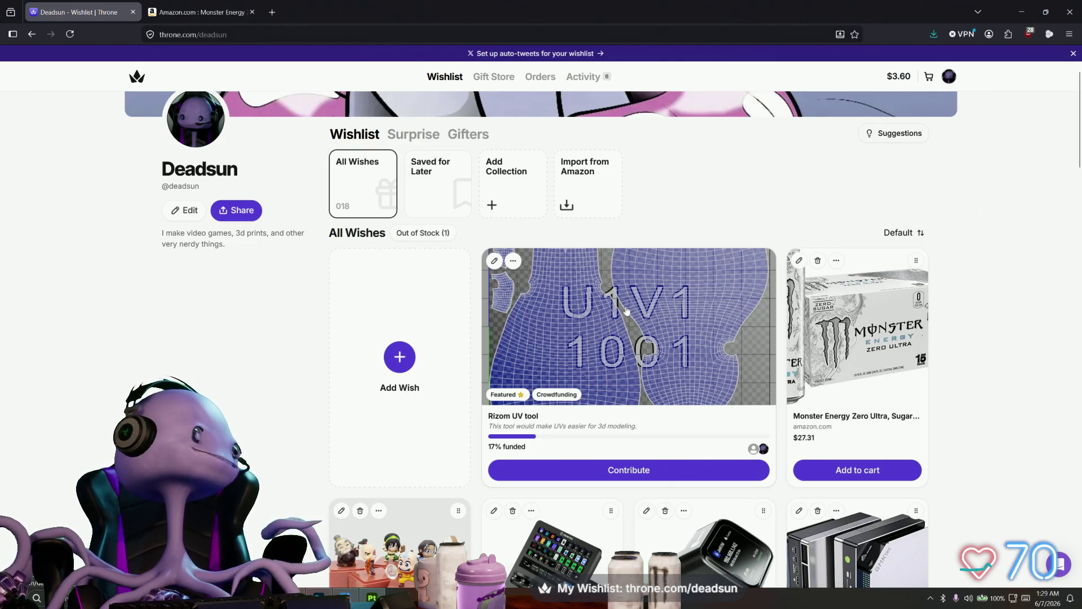
pyautogui.scroll(-2, 603, 262)
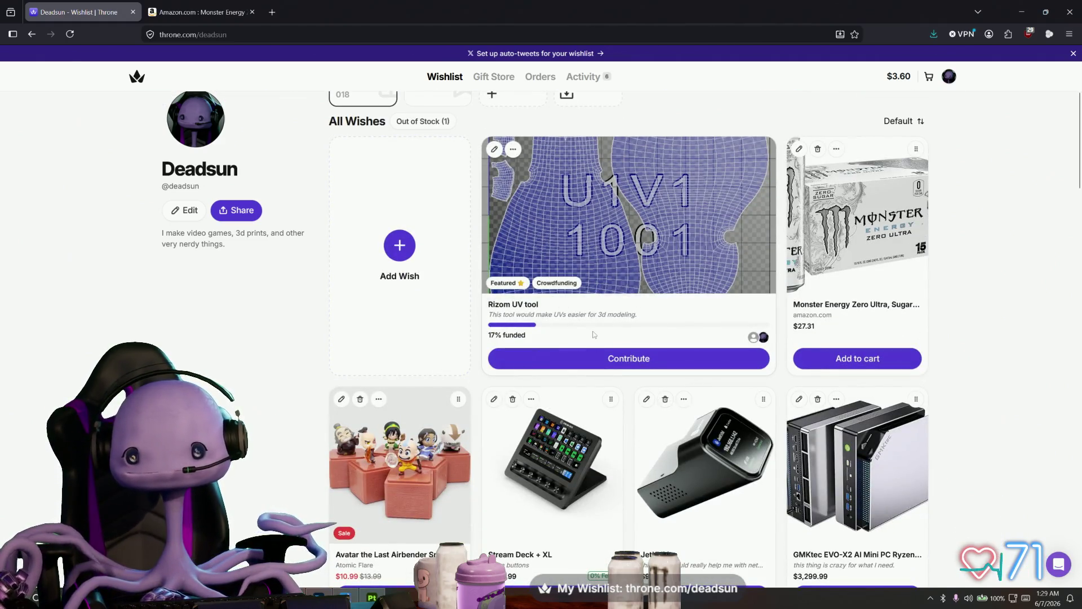
pyautogui.scroll(-1, 594, 335)
pyautogui.scroll(1, 599, 332)
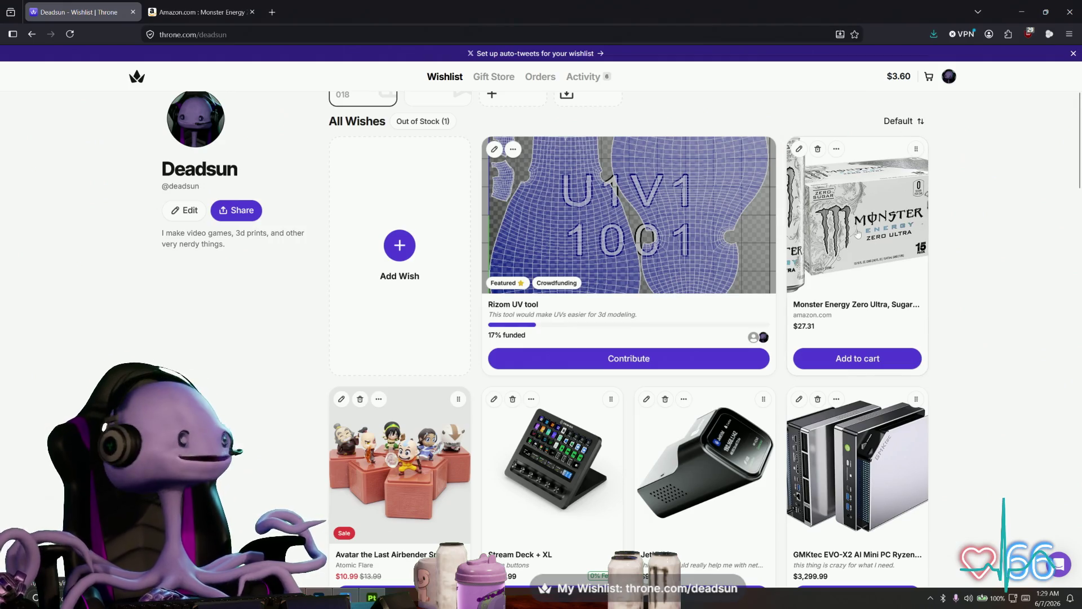
pyautogui.click(1021, 11)
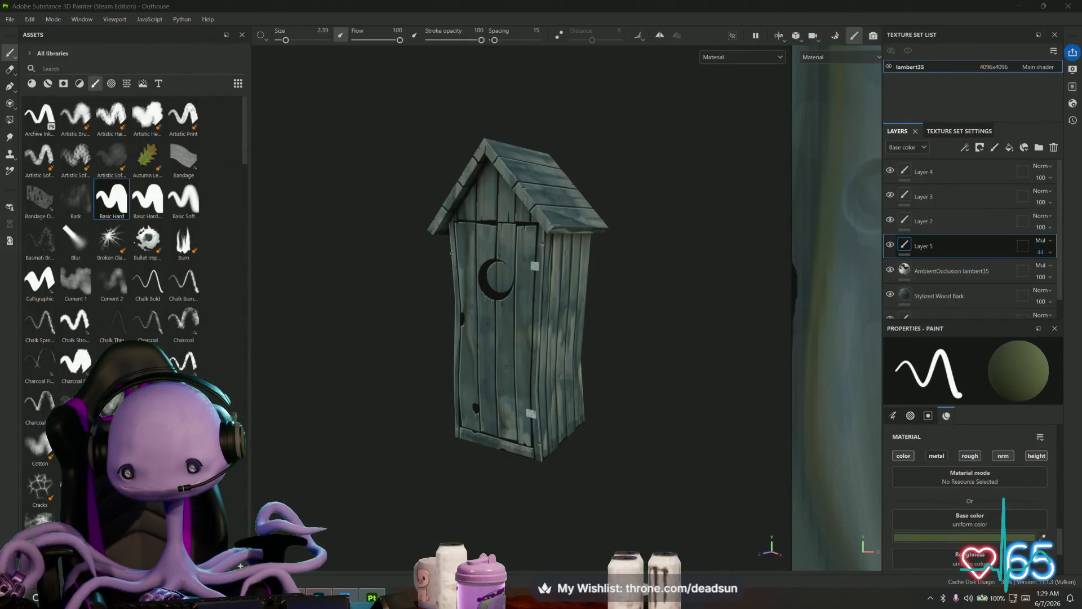
# - Orbit and zoom to a near-frontal view of the whole outhouse, briefly checking the File menu
pyautogui.scroll(4, 673, 461)
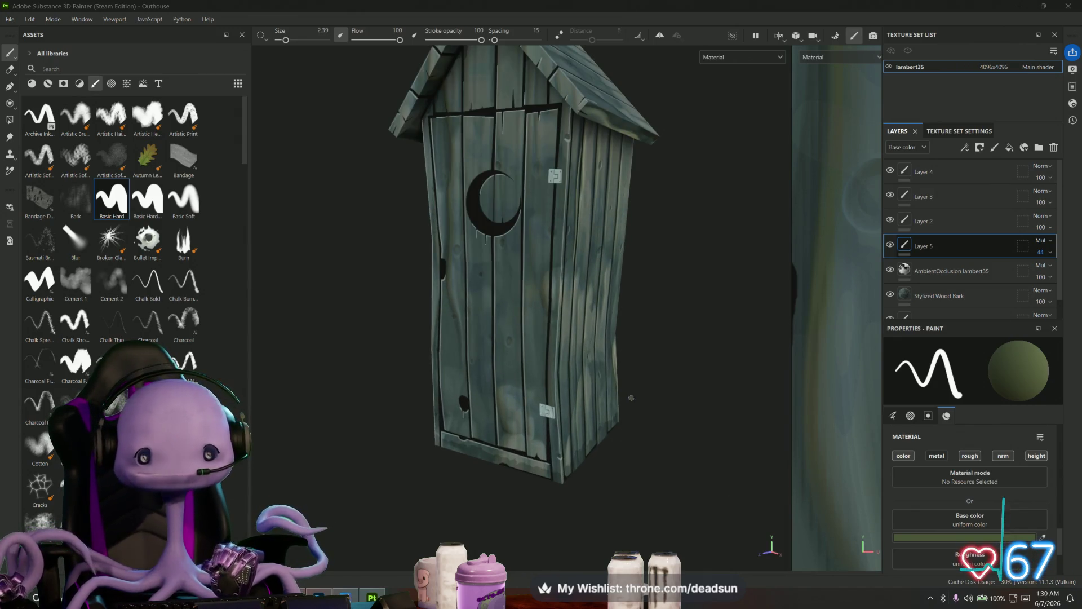
pyautogui.moveTo(631, 398)
pyautogui.keyDown('alt'); pyautogui.mouseDown()
pyautogui.moveTo(720, 380)
pyautogui.moveTo(689, 375)
pyautogui.mouseUp(); pyautogui.keyUp('alt')
pyautogui.moveTo(562, 384)
pyautogui.keyDown('alt'); pyautogui.mouseDown()
pyautogui.moveTo(361, 387)
pyautogui.moveTo(541, 387)
pyautogui.moveTo(639, 368)
pyautogui.moveTo(631, 404)
pyautogui.moveTo(637, 384)
pyautogui.mouseUp(); pyautogui.keyUp('alt')
pyautogui.click(9, 20)
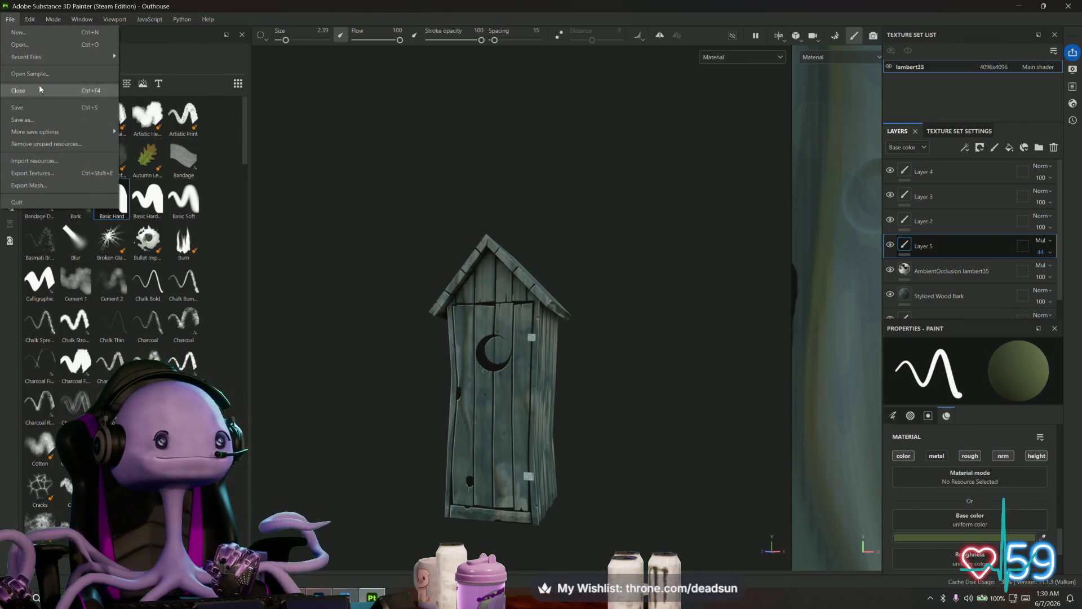
pyautogui.click(449, 243)
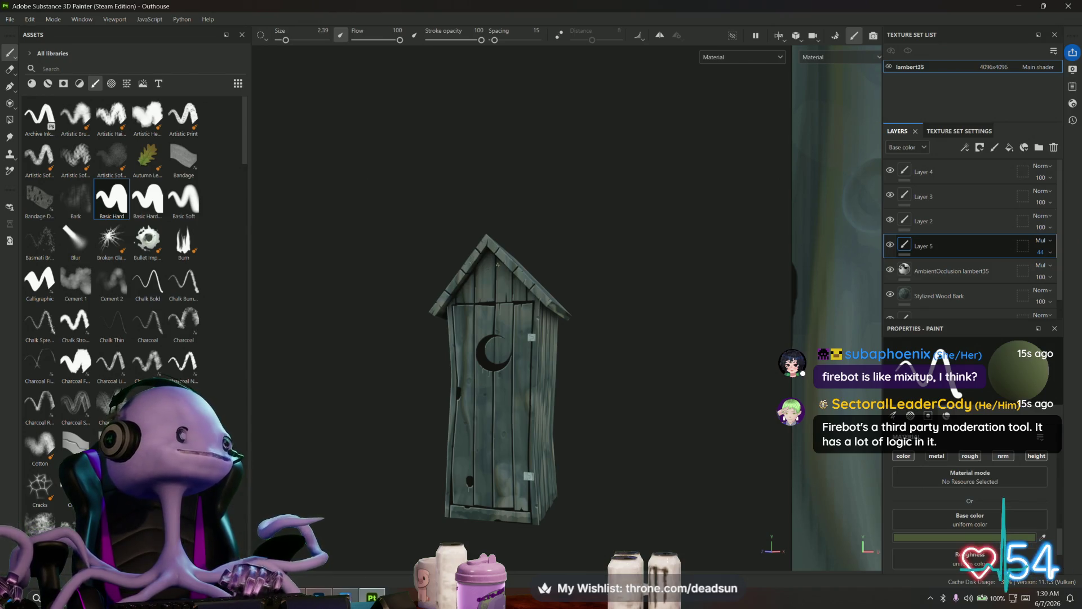
# - Turn the outhouse to show more of its right side, then bring the Tentacle dashboard forward
pyautogui.moveTo(508, 339)
pyautogui.keyDown('alt'); pyautogui.mouseDown()
pyautogui.moveTo(496, 338)
pyautogui.moveTo(507, 338)
pyautogui.mouseUp(); pyautogui.keyUp('alt')
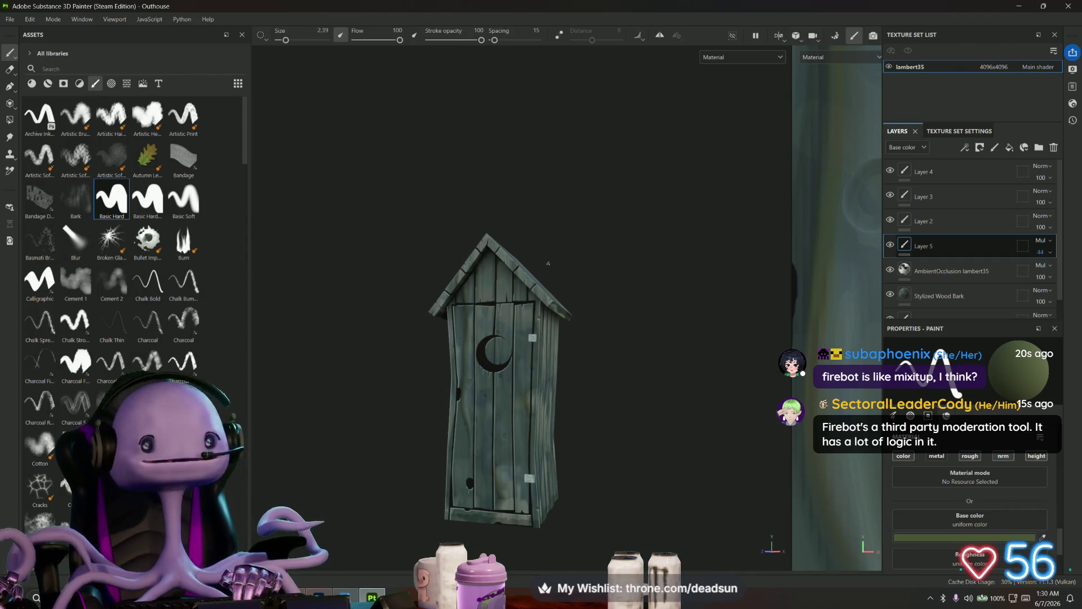
pyautogui.scroll(3, 548, 263)
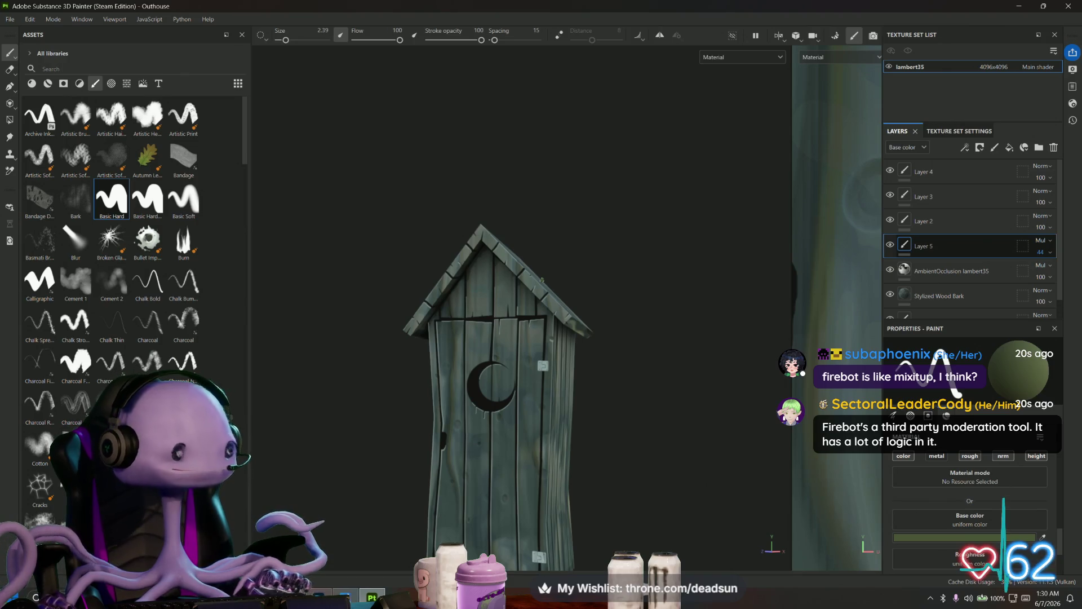
pyautogui.hotkey('alt', 'Tab')
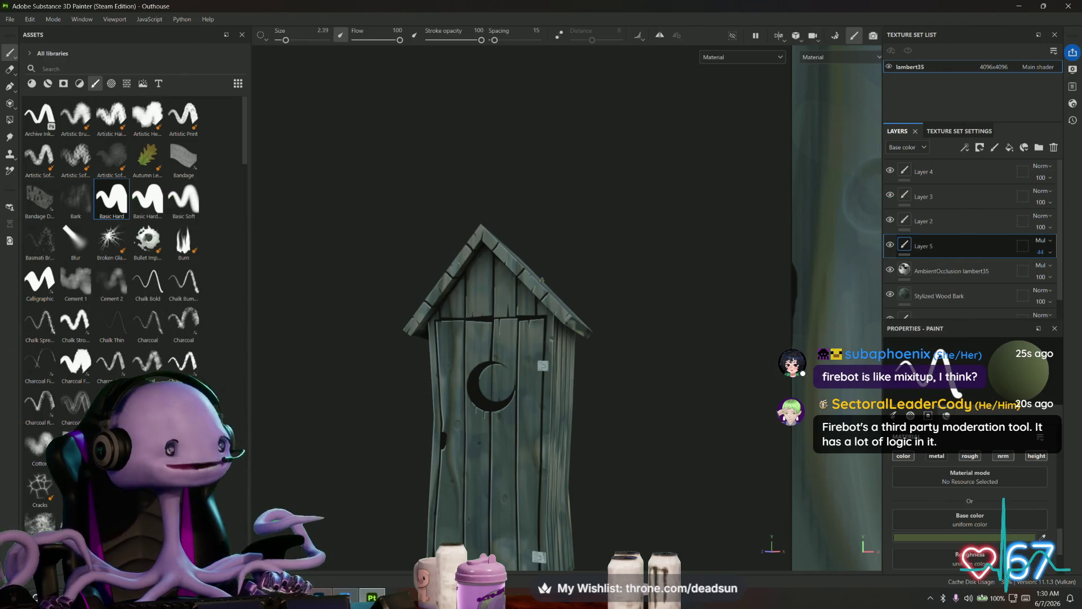
pyautogui.hotkey('alt', 'Tab')
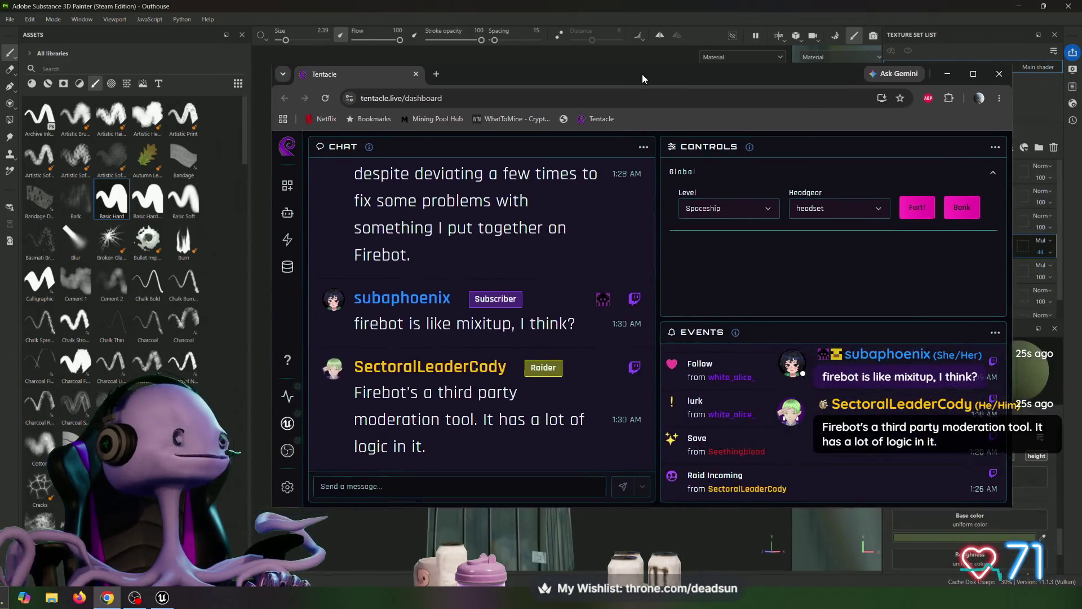
pyautogui.moveTo(642, 74)
pyautogui.mouseDown()
pyautogui.moveTo(567, 59)
pyautogui.moveTo(509, 70)
pyautogui.moveTo(609, 131)
pyautogui.moveTo(1081, 225)
pyautogui.mouseUp()
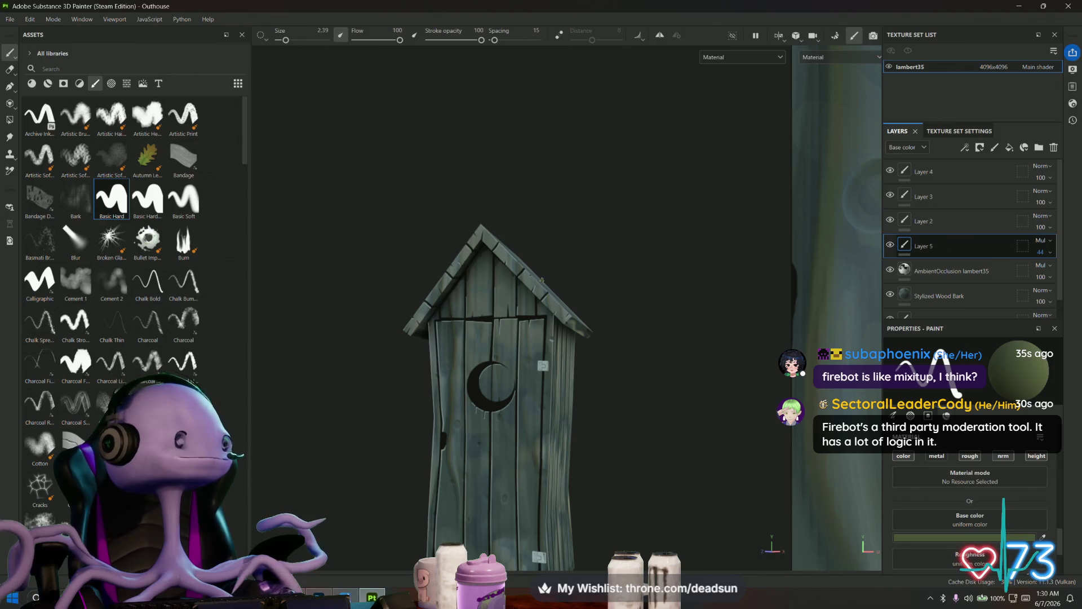
pyautogui.moveTo(421, 299)
pyautogui.keyDown('alt'); pyautogui.mouseDown()
pyautogui.moveTo(411, 373)
pyautogui.moveTo(466, 338)
pyautogui.moveTo(372, 326)
pyautogui.moveTo(328, 336)
pyautogui.moveTo(417, 353)
pyautogui.moveTo(180, 345)
pyautogui.moveTo(594, 343)
pyautogui.moveTo(584, 434)
pyautogui.moveTo(524, 472)
pyautogui.moveTo(536, 359)
pyautogui.moveTo(597, 312)
pyautogui.moveTo(583, 382)
pyautogui.moveTo(563, 394)
pyautogui.moveTo(571, 333)
pyautogui.mouseUp(); pyautogui.keyUp('alt')
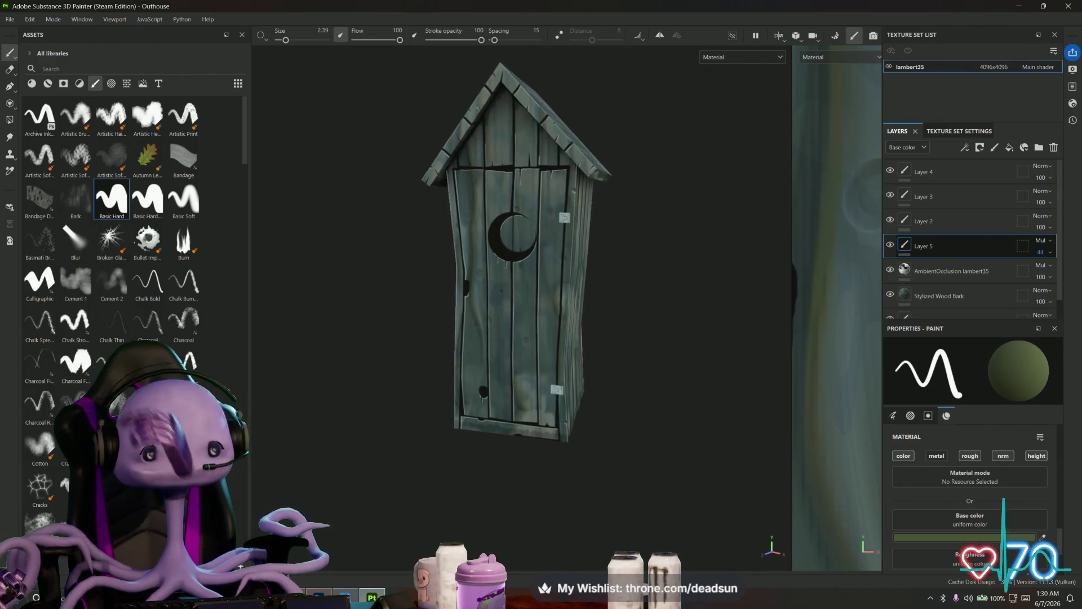
# - Zoom toward the door hinge, select Layer 2 for painting, and bring up the brush base colour picker
pyautogui.scroll(10, 570, 231)
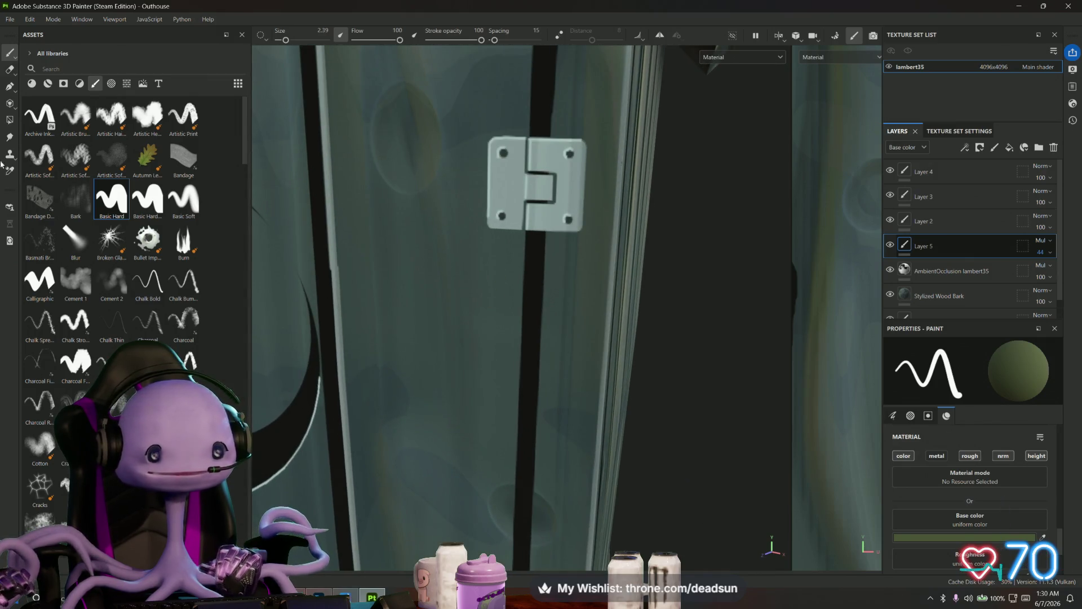
pyautogui.click(934, 225)
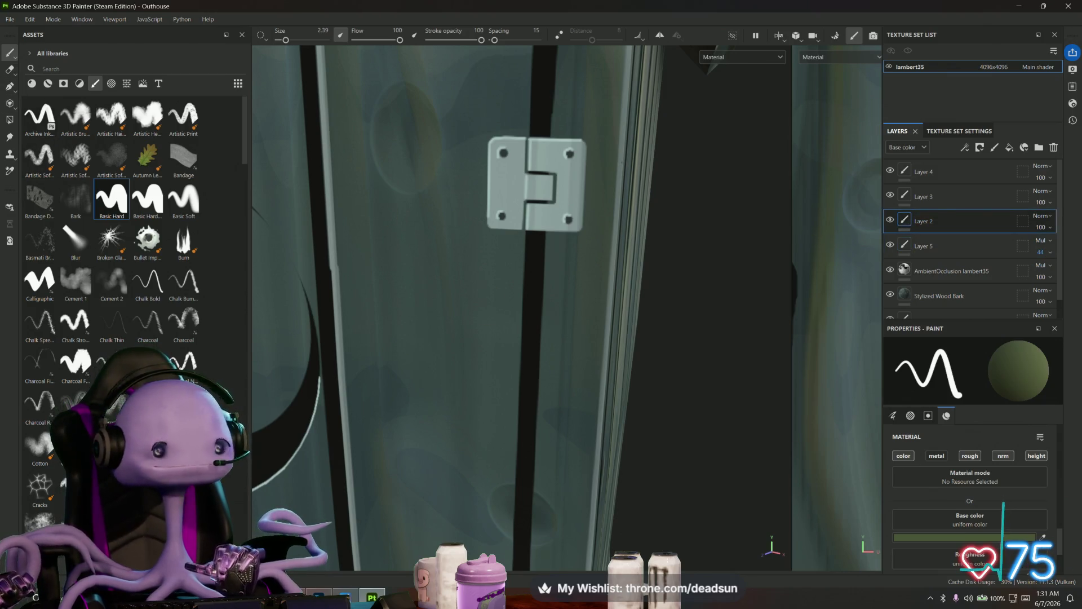
pyautogui.click(966, 539)
# - Set the brush base colour to dark grey-green 2D2F2A and shrink the brush size to about 0.19
pyautogui.moveTo(848, 381); pyautogui.dragTo(834, 400)
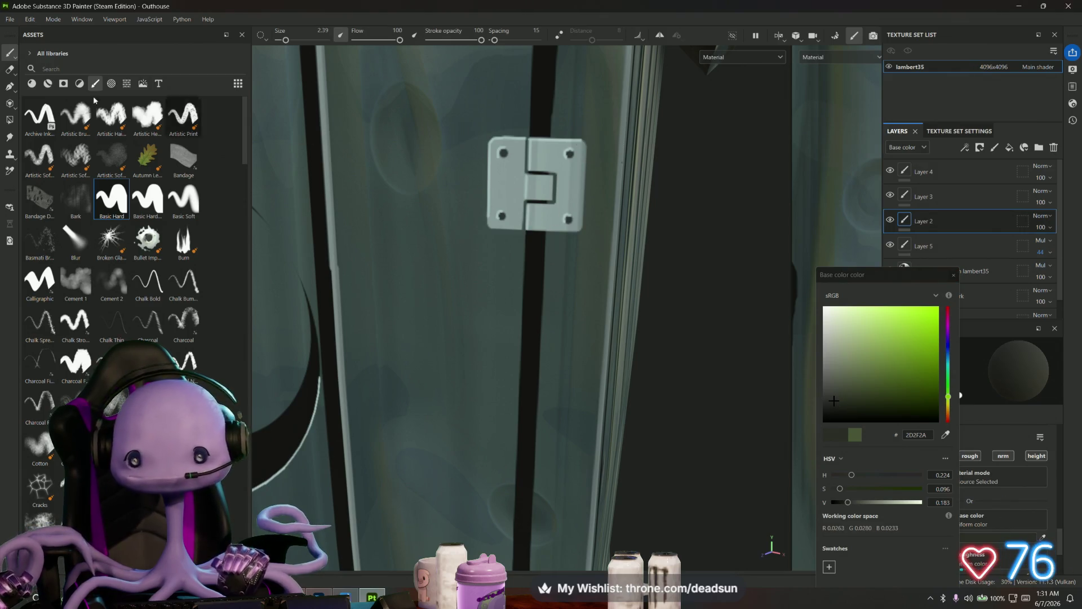
pyautogui.moveTo(285, 40); pyautogui.dragTo(279, 40)
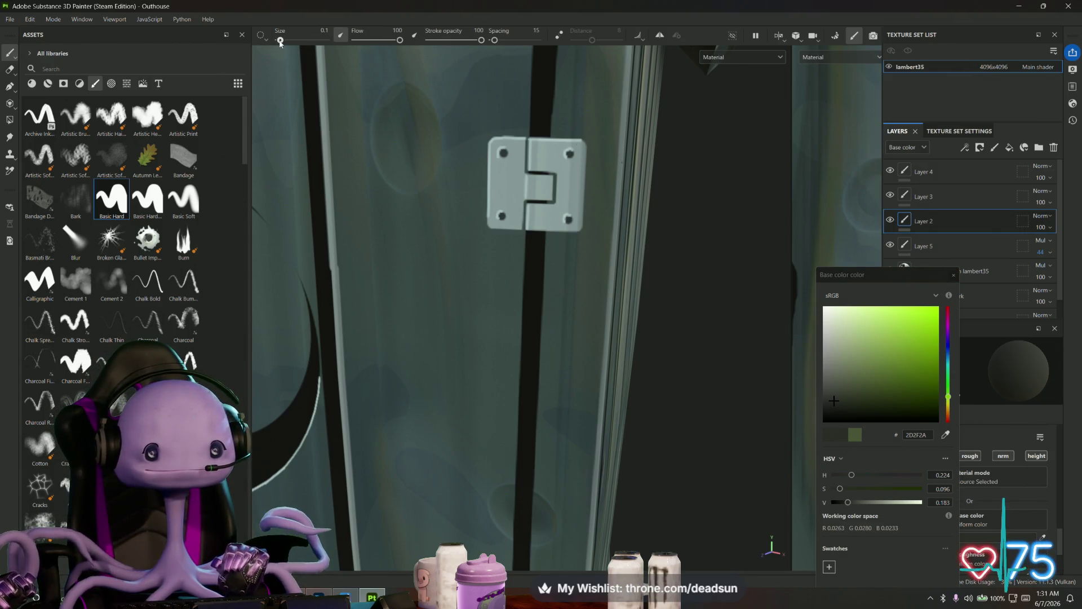
pyautogui.scroll(3, 504, 217)
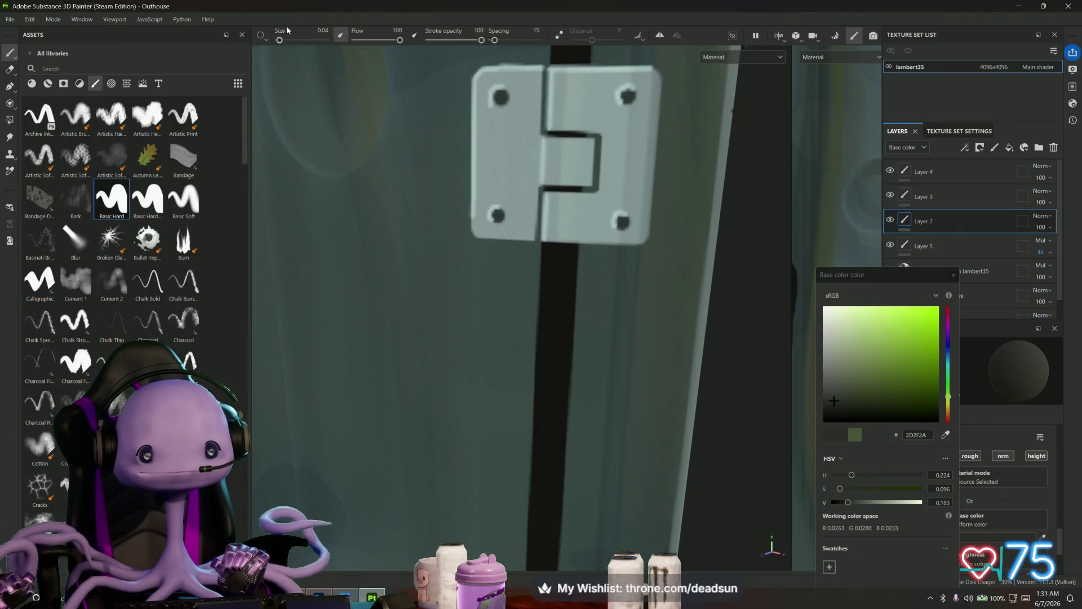
pyautogui.moveTo(279, 40); pyautogui.dragTo(279, 40)
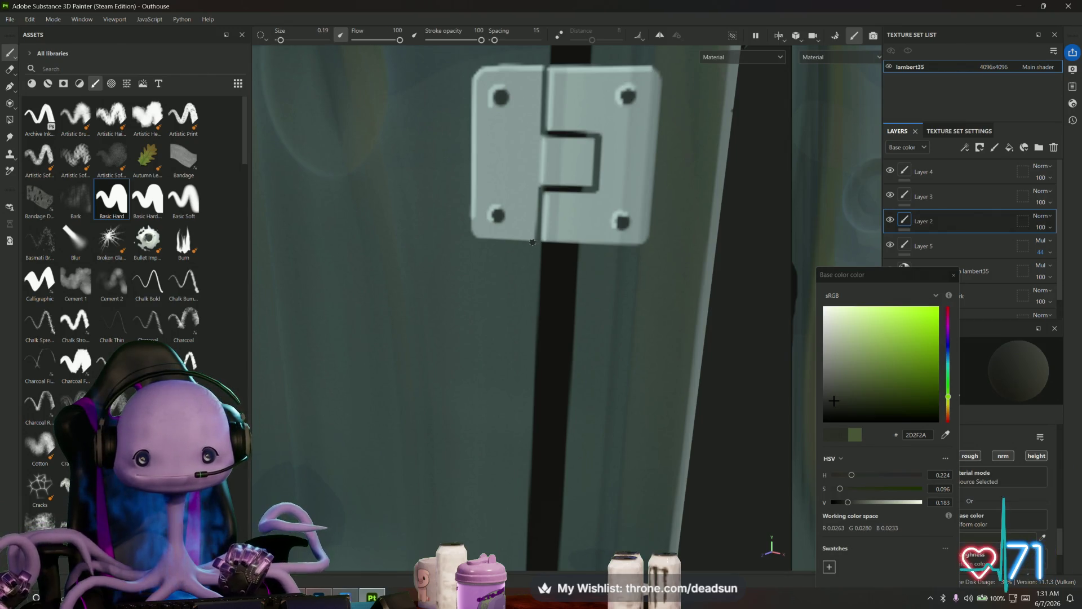
# - Paint straight Shift-click lines of 2D2F2A along the door hinge edges
pyautogui.press('shift')
pyautogui.keyDown('shift'); pyautogui.click(497, 241); pyautogui.keyUp('shift')
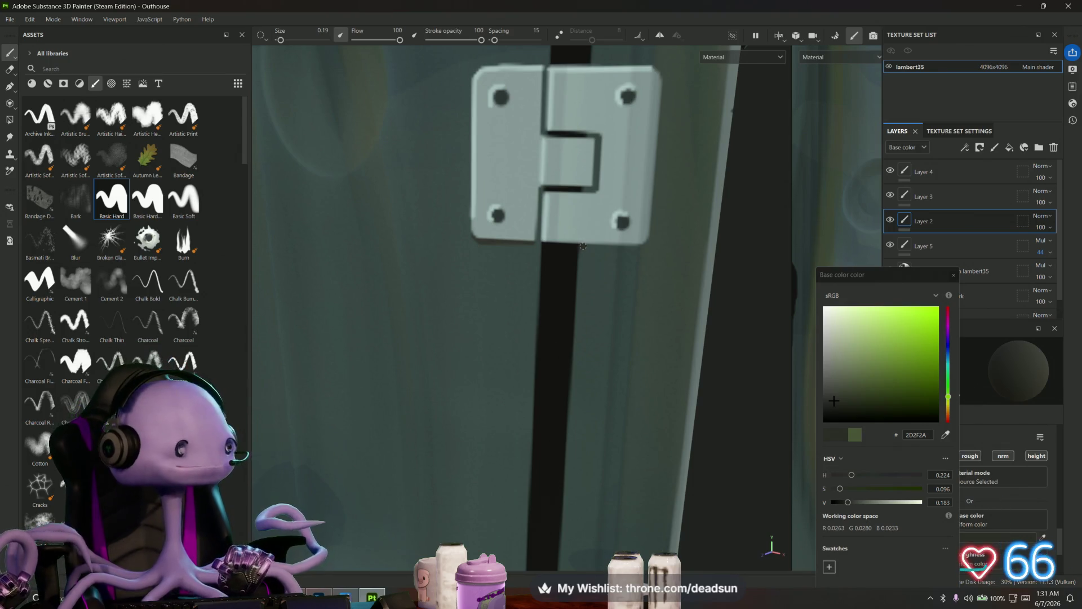
pyautogui.press('shift')
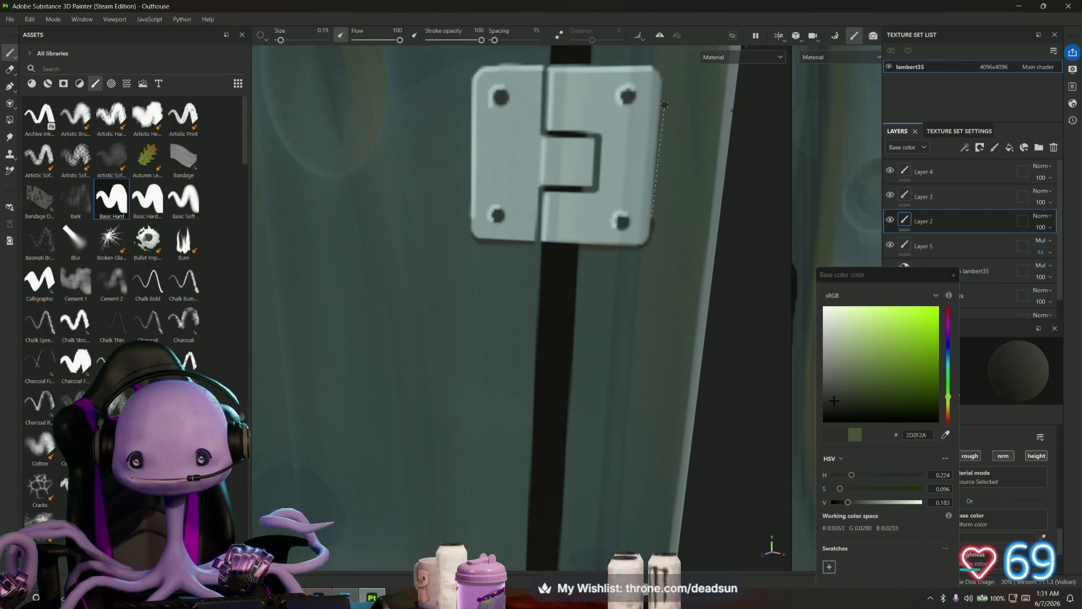
pyautogui.scroll(-5, 662, 91)
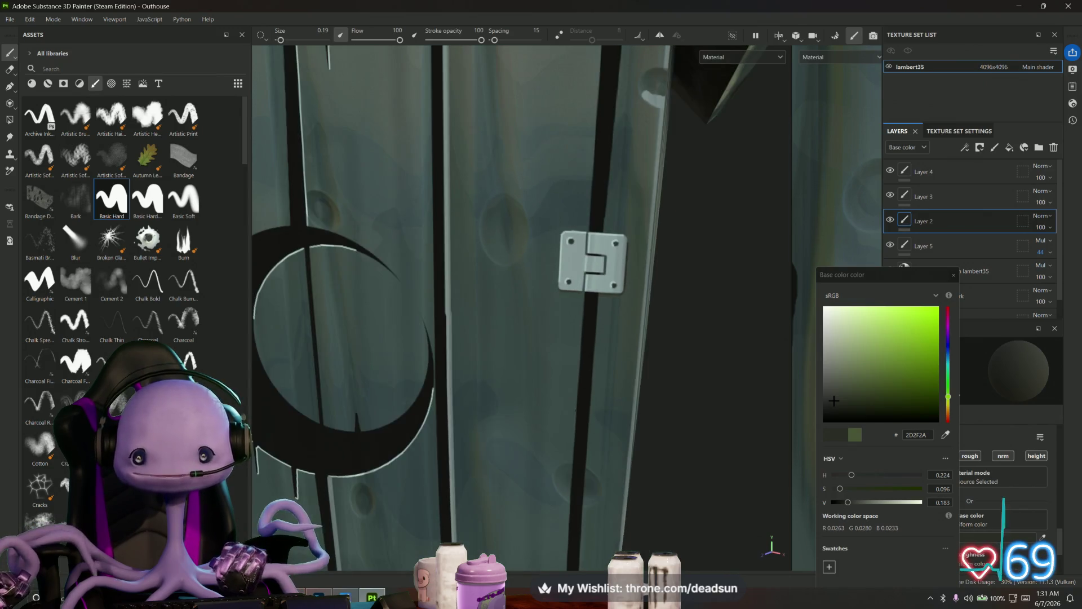
pyautogui.keyDown('alt'); pyautogui.moveTo(563, 254); pyautogui.dragTo(564, 338); pyautogui.keyUp('alt')
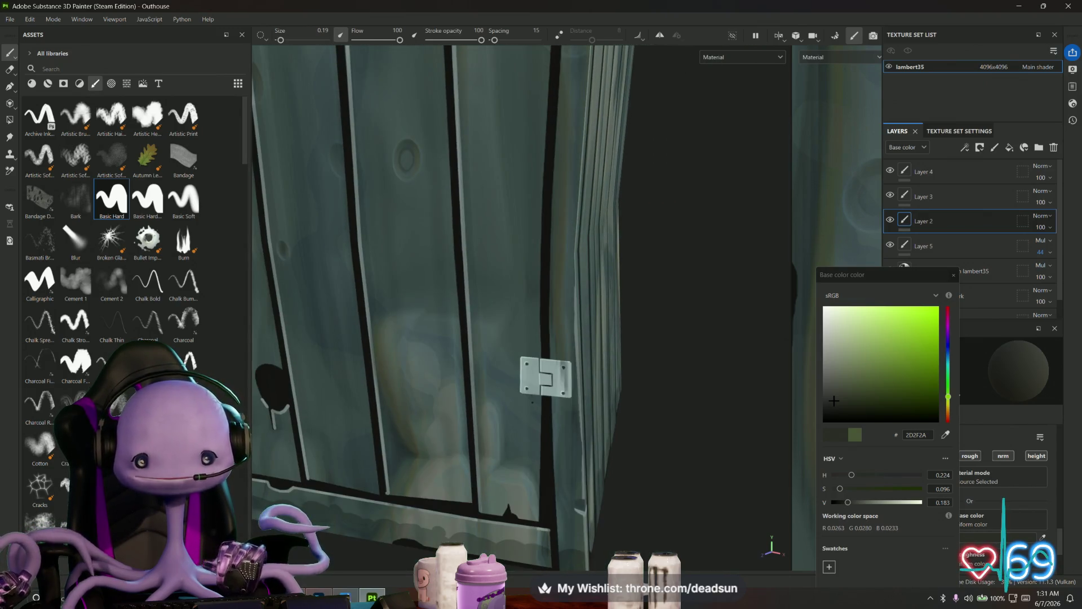
pyautogui.keyDown('alt'); pyautogui.moveTo(532, 402); pyautogui.dragTo(507, 383); pyautogui.keyUp('alt')
pyautogui.scroll(6, 487, 359)
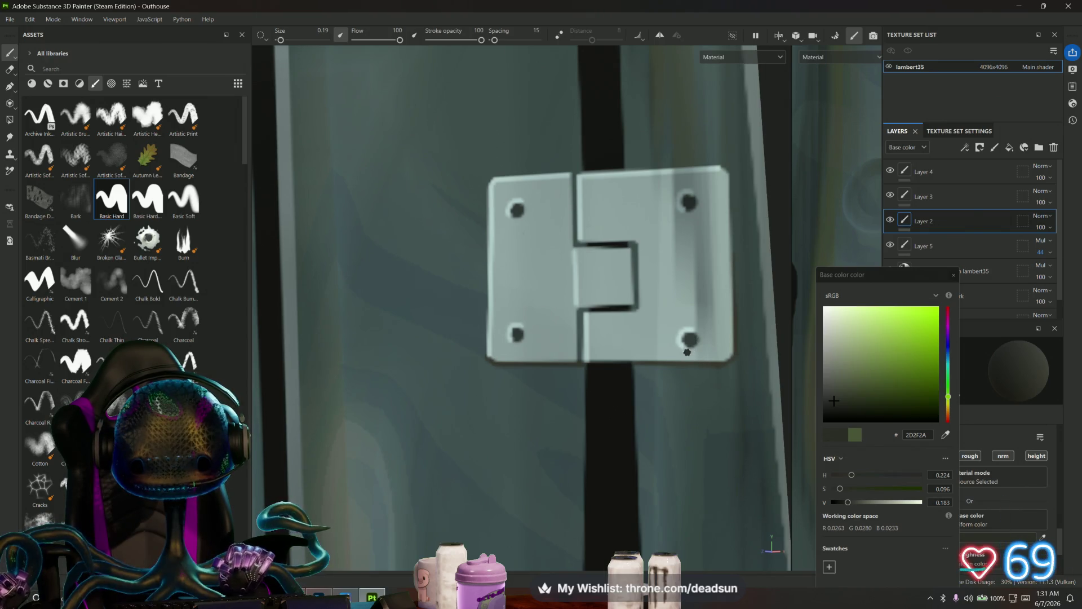
# - Orbit around the plank wall, crescent door and roof to inspect the painted hinge
pyautogui.scroll(-5, 632, 371)
pyautogui.moveTo(631, 369)
pyautogui.keyDown('alt'); pyautogui.mouseDown()
pyautogui.moveTo(564, 338)
pyautogui.moveTo(445, 249)
pyautogui.moveTo(535, 475)
pyautogui.moveTo(449, 341)
pyautogui.mouseUp(); pyautogui.keyUp('alt')
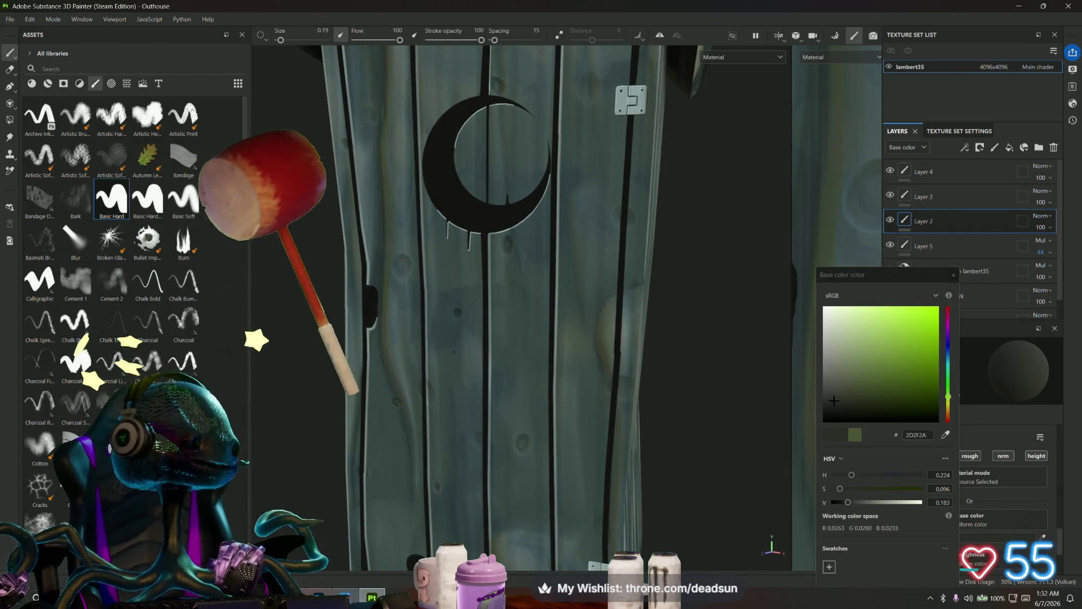
pyautogui.keyDown('alt'); pyautogui.moveTo(449, 341); pyautogui.dragTo(427, 382, button='middle'); pyautogui.keyUp('alt')
pyautogui.scroll(-4, 426, 381)
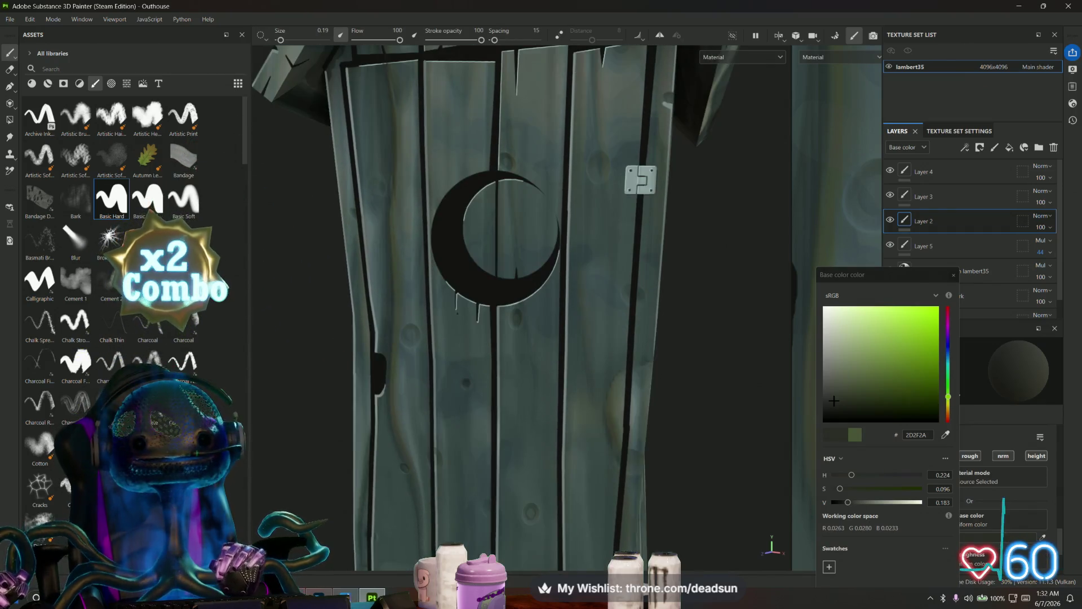
pyautogui.scroll(-3, 434, 338)
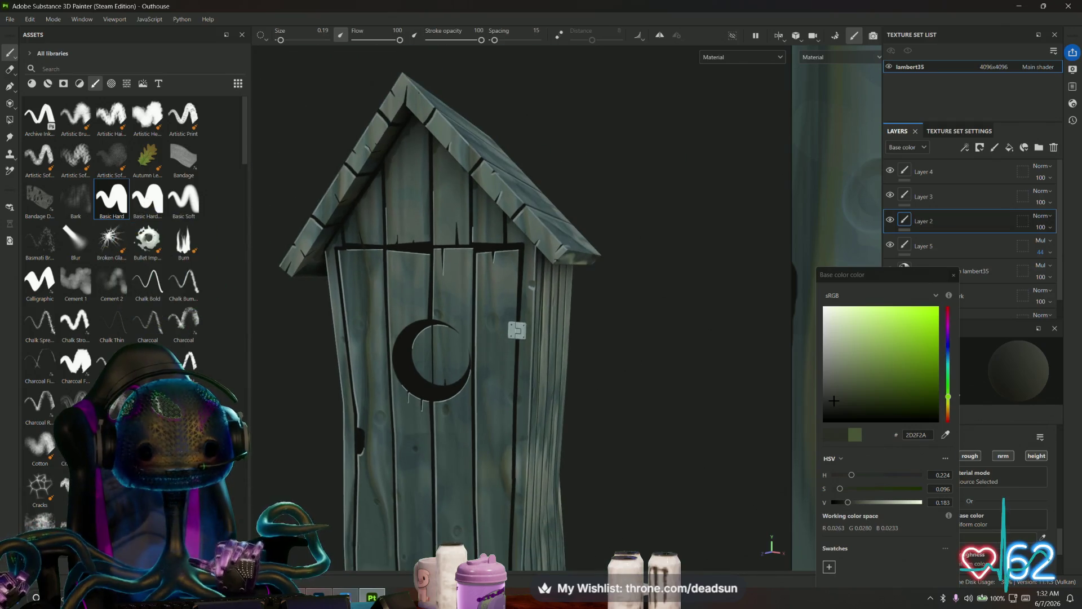
pyautogui.moveTo(434, 338)
pyautogui.keyDown('alt'); pyautogui.mouseDown()
pyautogui.moveTo(375, 411)
pyautogui.moveTo(393, 379)
pyautogui.mouseUp(); pyautogui.keyUp('alt')
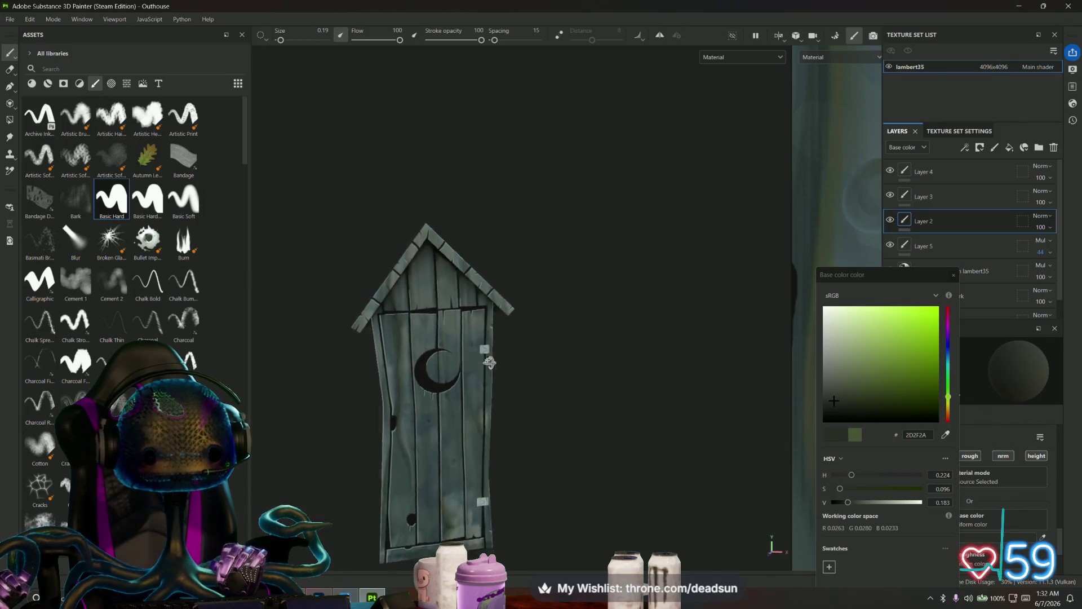
pyautogui.scroll(5, 310, 399)
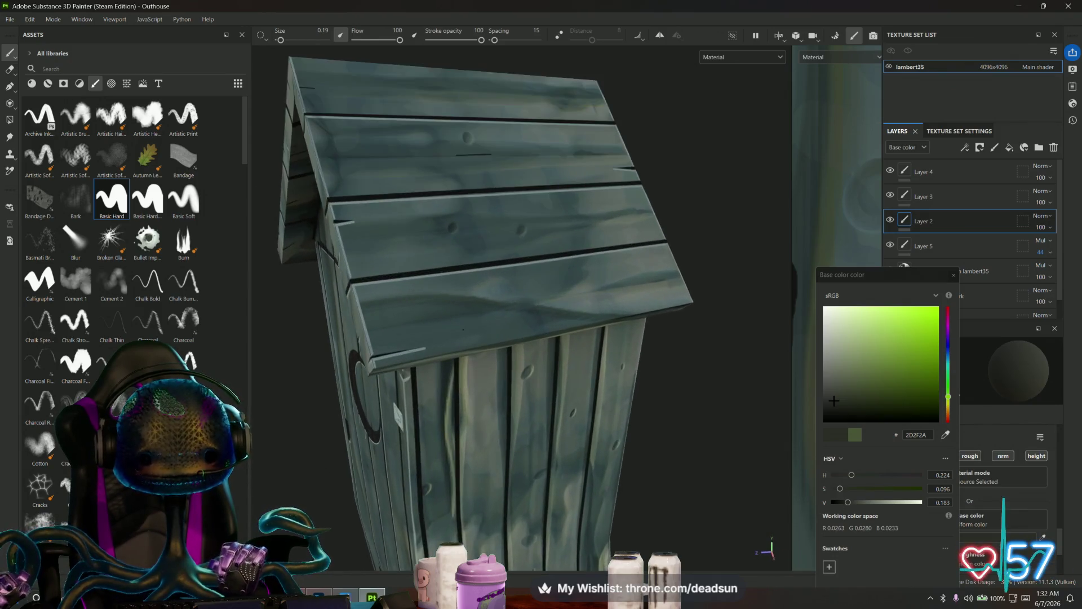
pyautogui.moveTo(361, 372)
pyautogui.keyDown('alt'); pyautogui.mouseDown()
pyautogui.moveTo(406, 355)
pyautogui.moveTo(382, 379)
pyautogui.moveTo(480, 316)
pyautogui.moveTo(738, 352)
pyautogui.moveTo(328, 365)
pyautogui.moveTo(445, 418)
pyautogui.moveTo(599, 322)
pyautogui.mouseUp(); pyautogui.keyUp('alt')
pyautogui.scroll(-3, 481, 316)
pyautogui.scroll(-3, 738, 352)
# - Orbit to a frontal view, then open the File menu at More save options
pyautogui.moveTo(481, 411)
pyautogui.keyDown('alt'); pyautogui.mouseDown()
pyautogui.moveTo(459, 375)
pyautogui.moveTo(604, 355)
pyautogui.moveTo(412, 377)
pyautogui.moveTo(419, 357)
pyautogui.mouseUp(); pyautogui.keyUp('alt')
pyautogui.scroll(3, 459, 375)
pyautogui.scroll(-1, 420, 357)
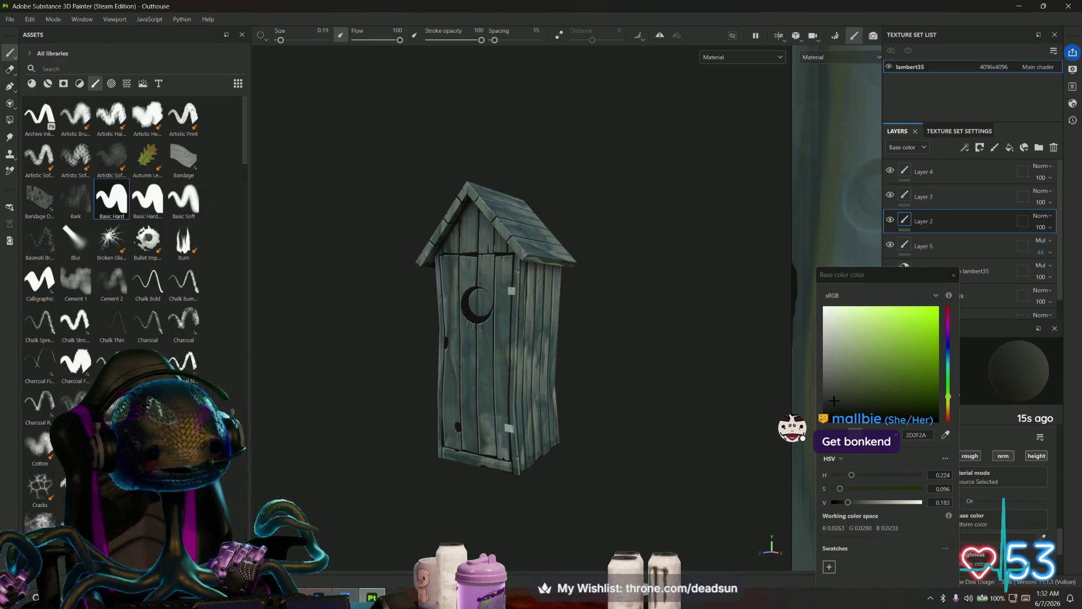
pyautogui.click(10, 19)
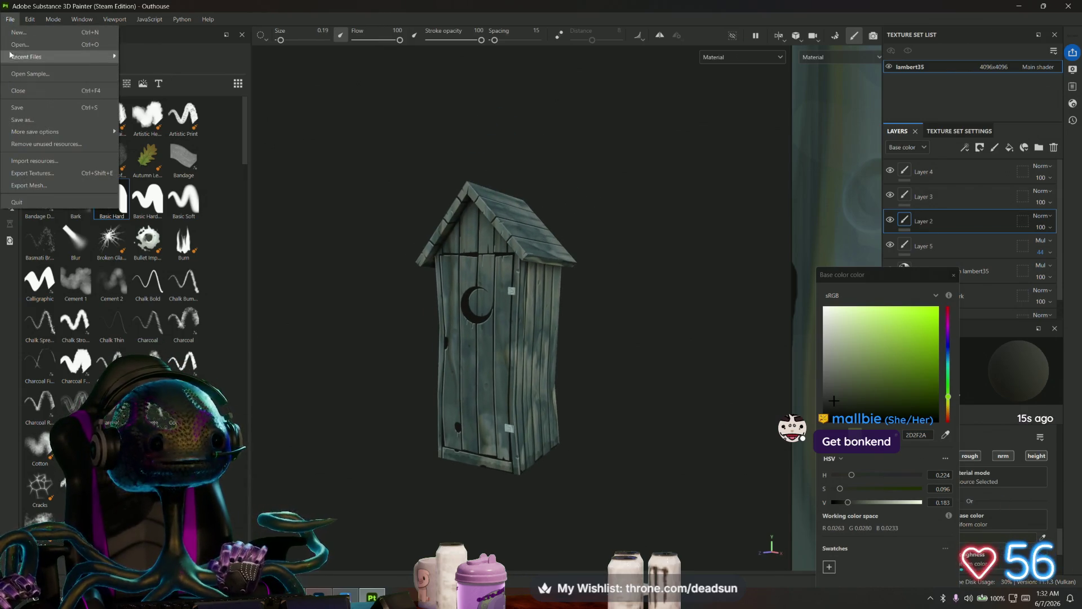
pyautogui.click(25, 106)
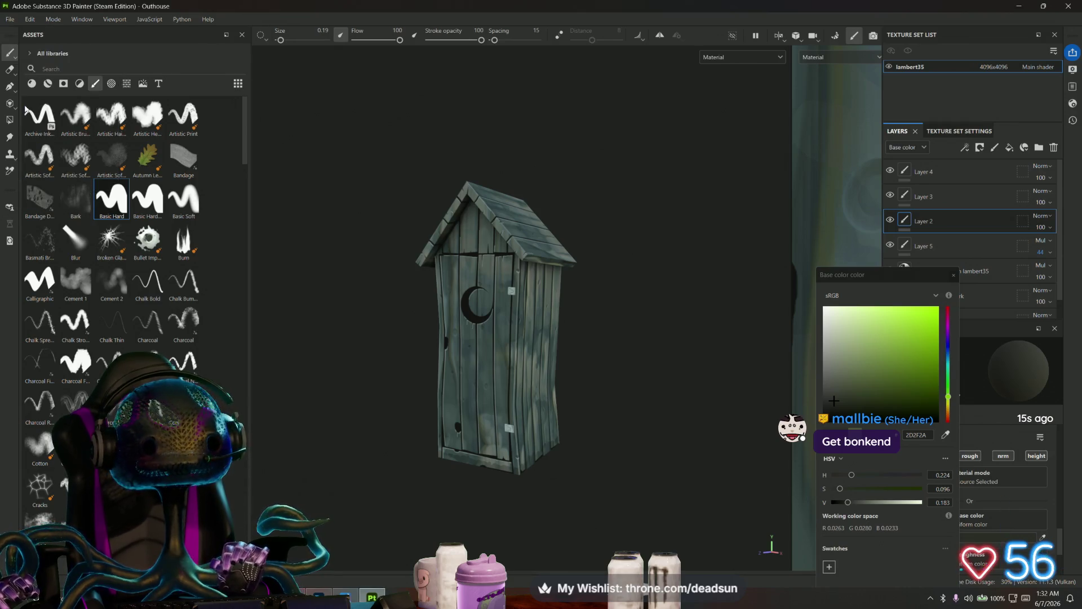
pyautogui.click(9, 19)
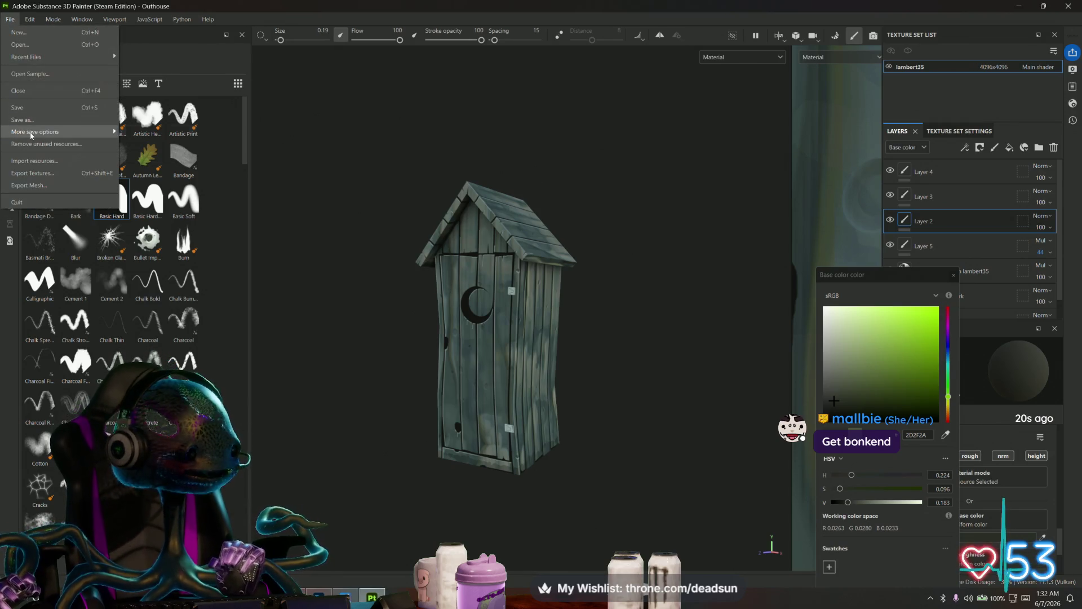
pyautogui.moveTo(31, 133)
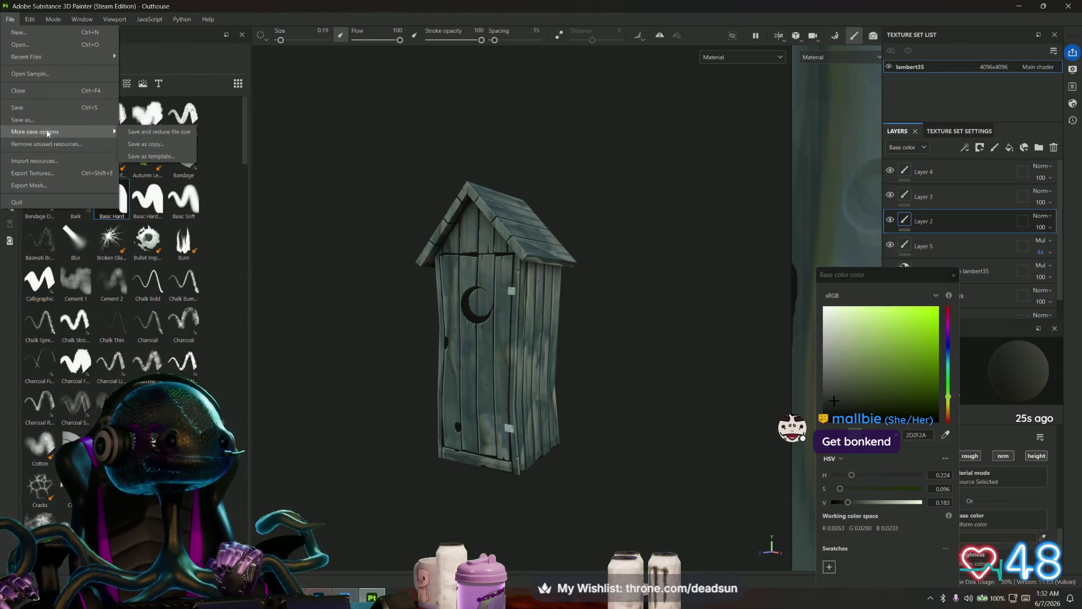
# - Export the seven 4096x4096 lambert35 PNG texture maps and open the output folder
pyautogui.click(58, 175)
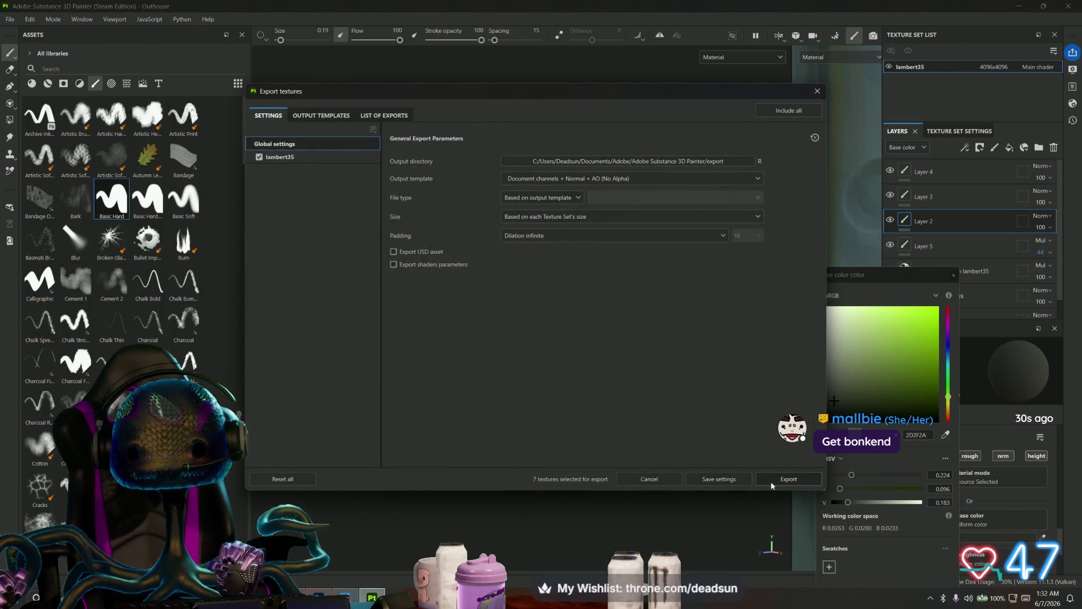
pyautogui.click(775, 479)
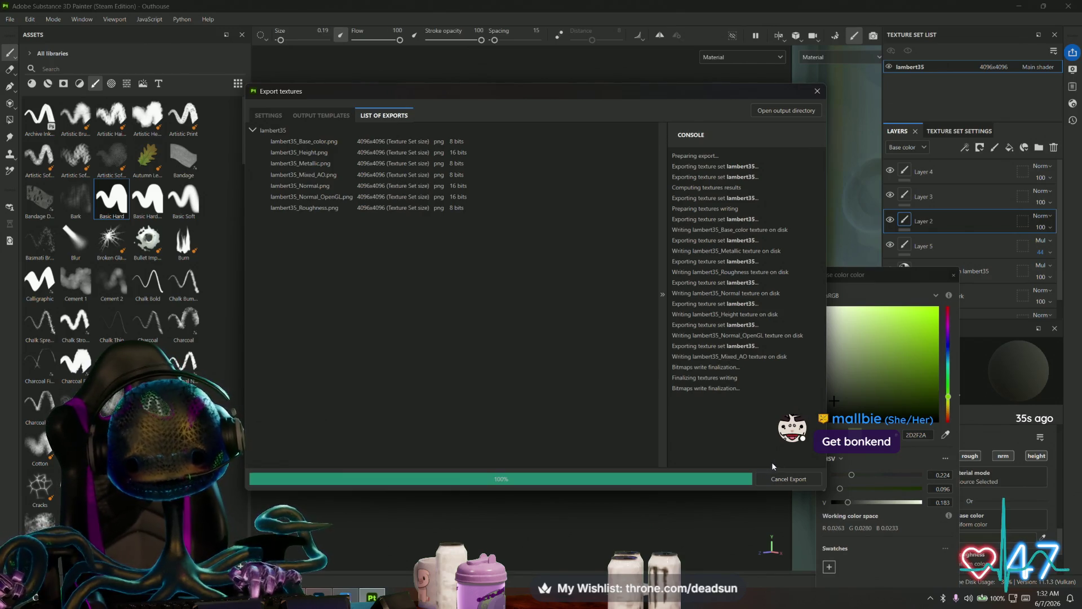
pyautogui.click(785, 111)
# - Copy lambert35_Base_color.png, paste it into the UFO ClawGame Textures folder, and return to Maya
pyautogui.click(125, 147)
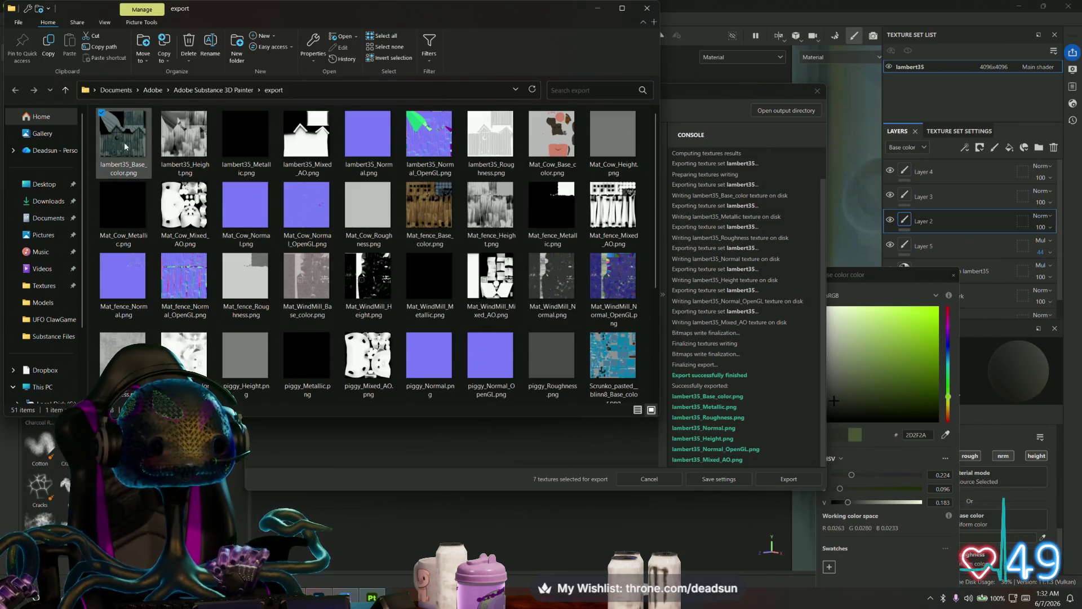
pyautogui.rightClick(125, 147)
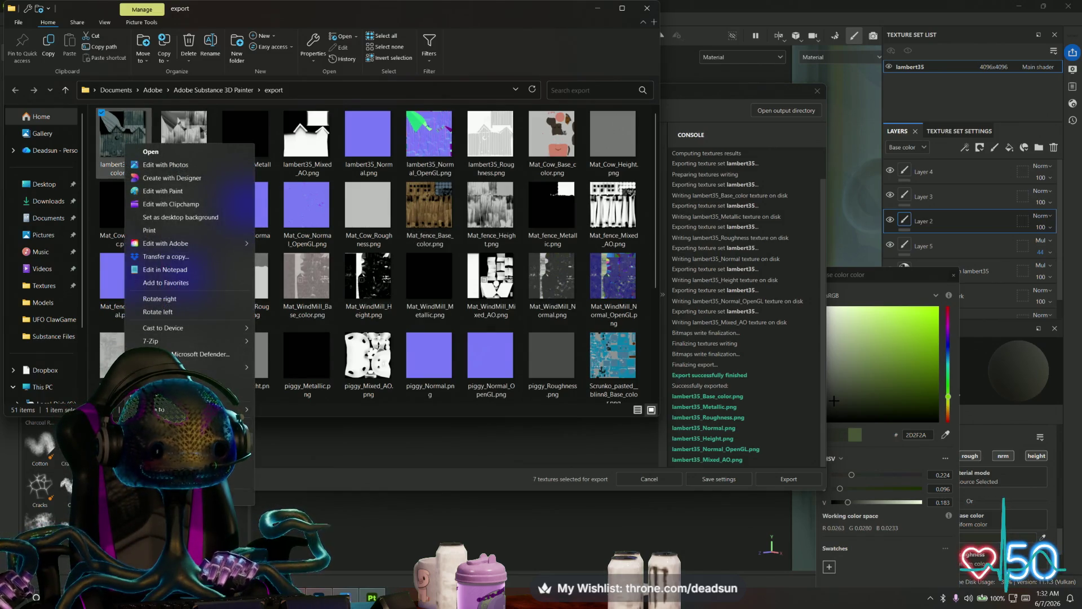
pyautogui.press('Escape')
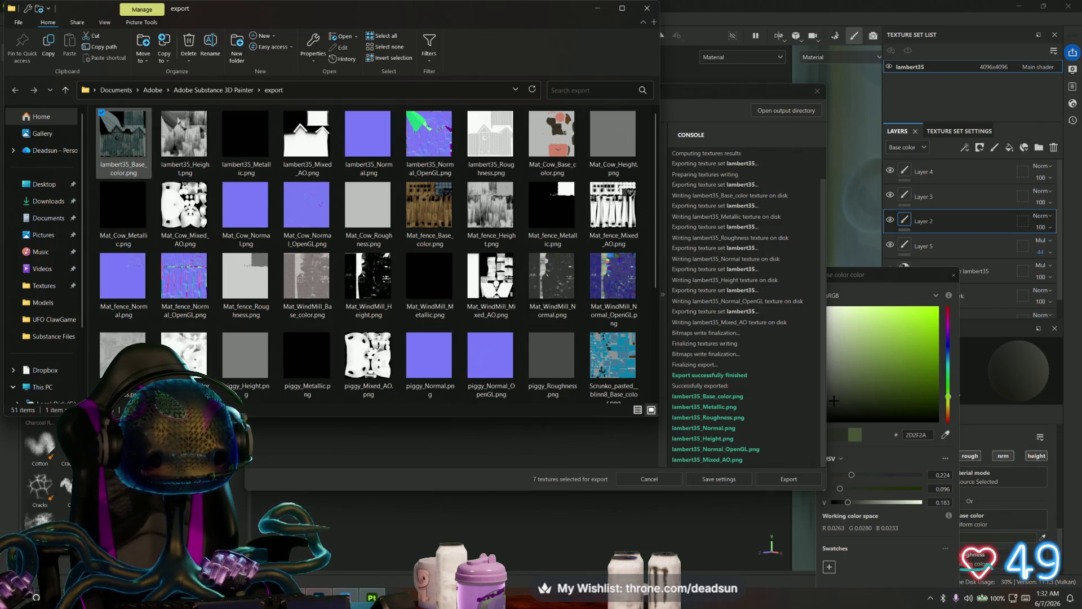
pyautogui.hotkey('alt', 'Tab')
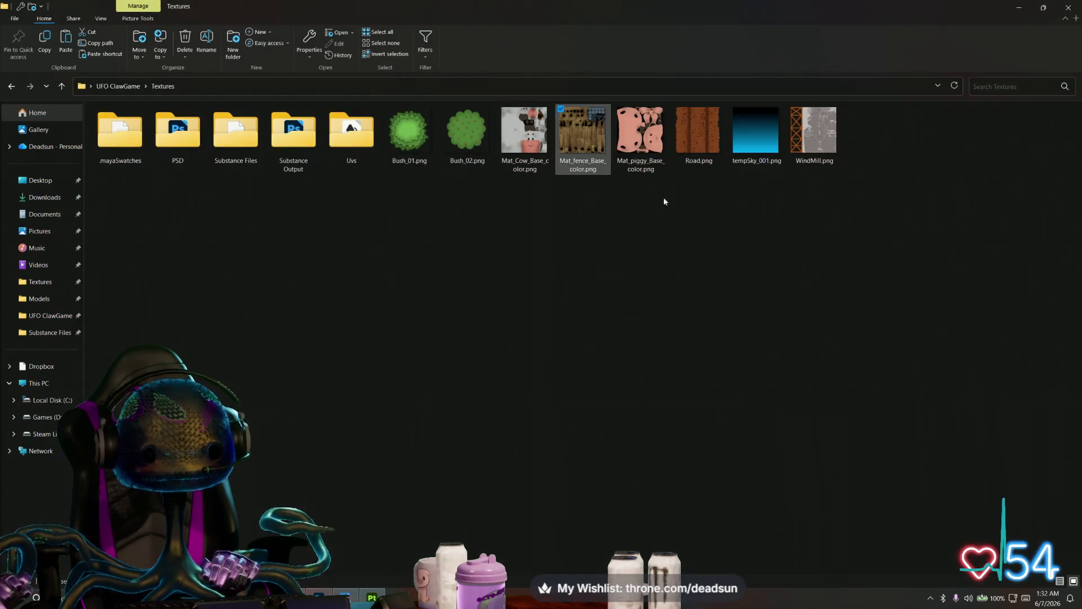
pyautogui.rightClick(632, 246)
pyautogui.click(651, 321)
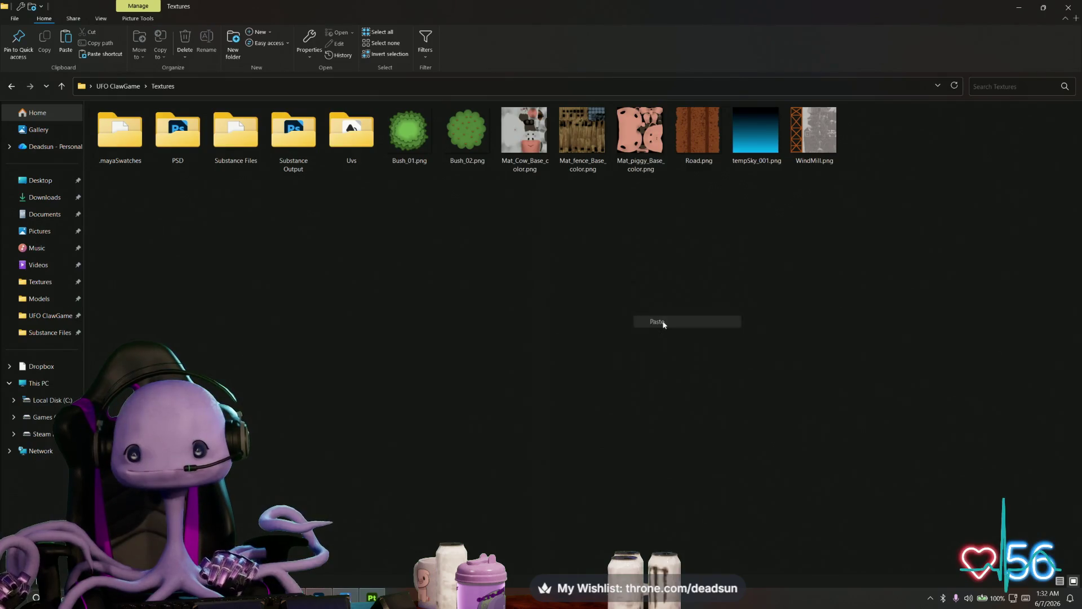
pyautogui.click(1021, 8)
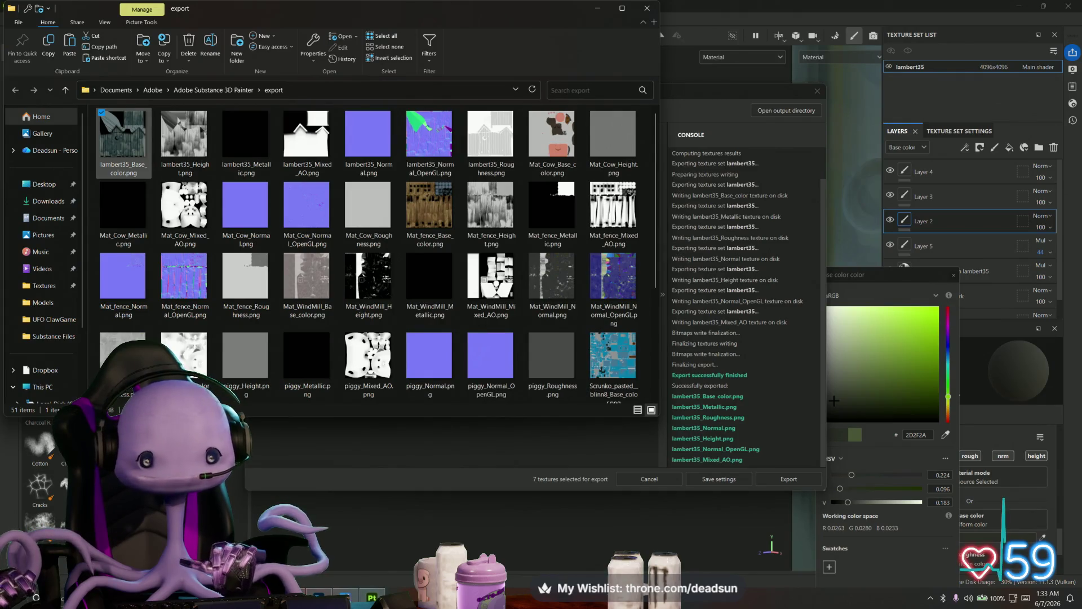
pyautogui.hotkey('alt', 'Tab')
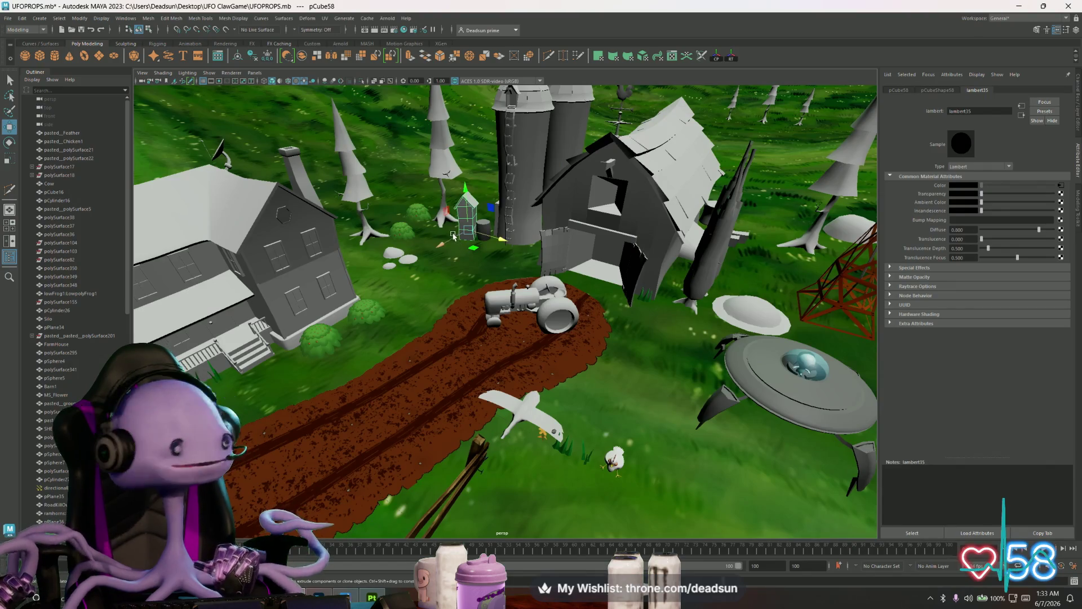
# - Move the view close to the outhouse, go to the colour's file35 node, and browse for an image
pyautogui.keyDown('alt'); pyautogui.moveTo(453, 237); pyautogui.dragTo(496, 369); pyautogui.keyUp('alt')
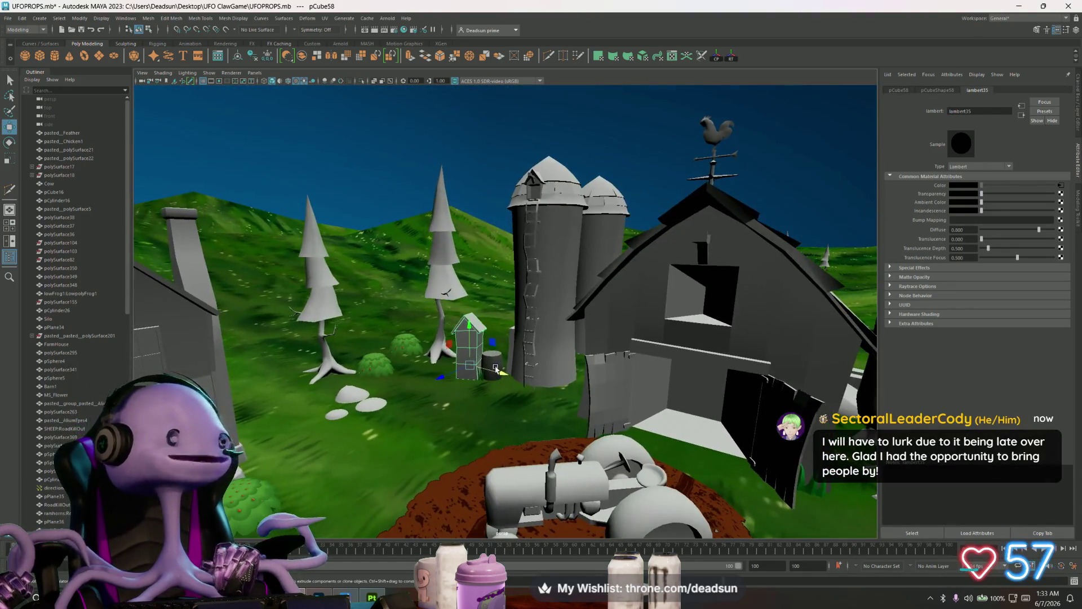
pyautogui.scroll(5, 496, 370)
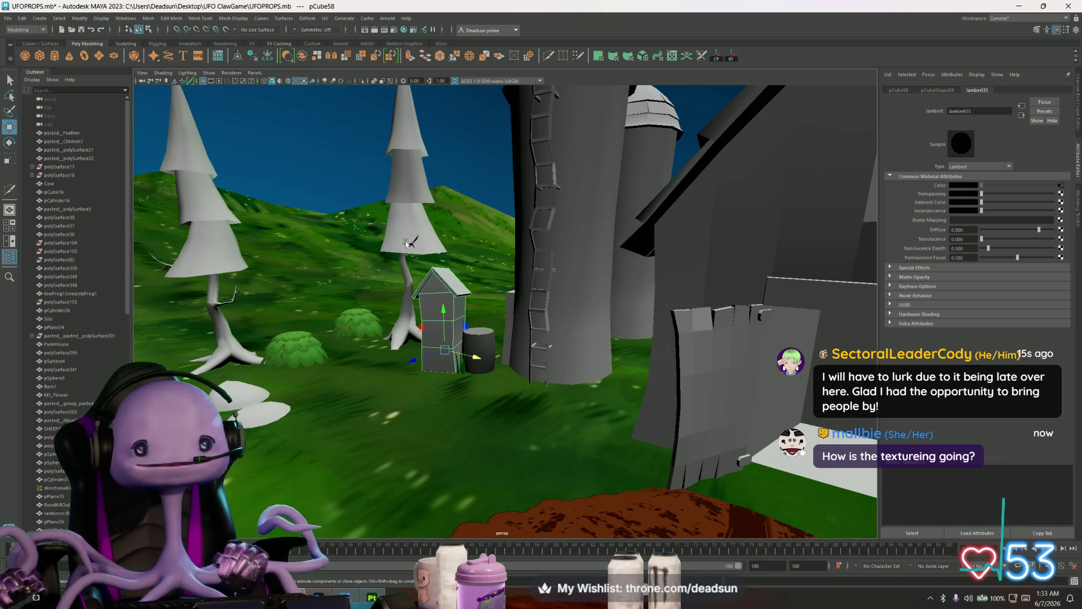
pyautogui.keyDown('alt'); pyautogui.moveTo(406, 243); pyautogui.dragTo(875, 211, button='right'); pyautogui.keyUp('alt')
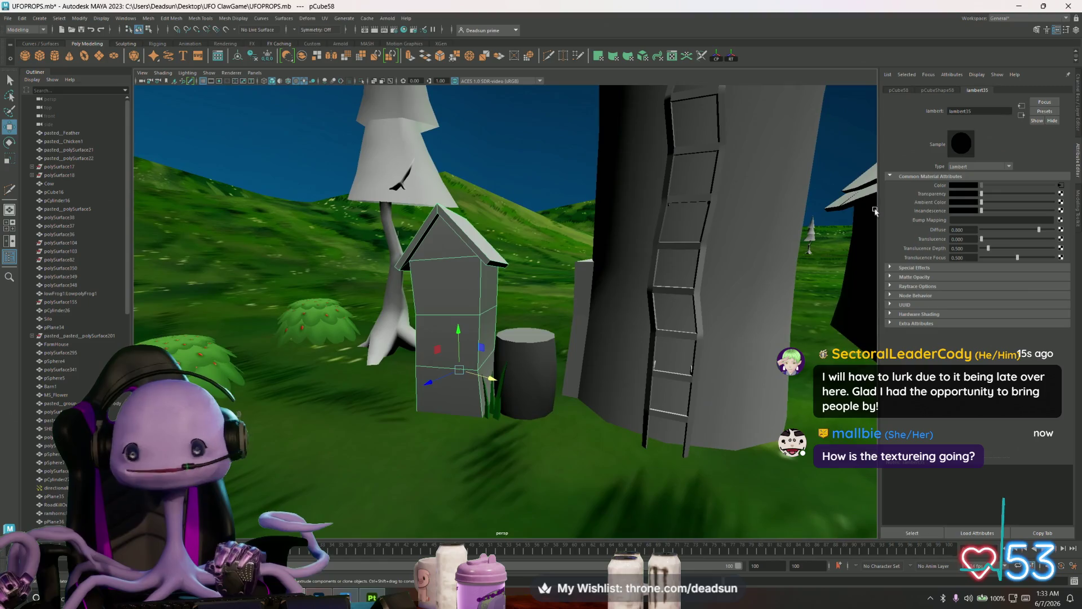
pyautogui.click(1060, 186)
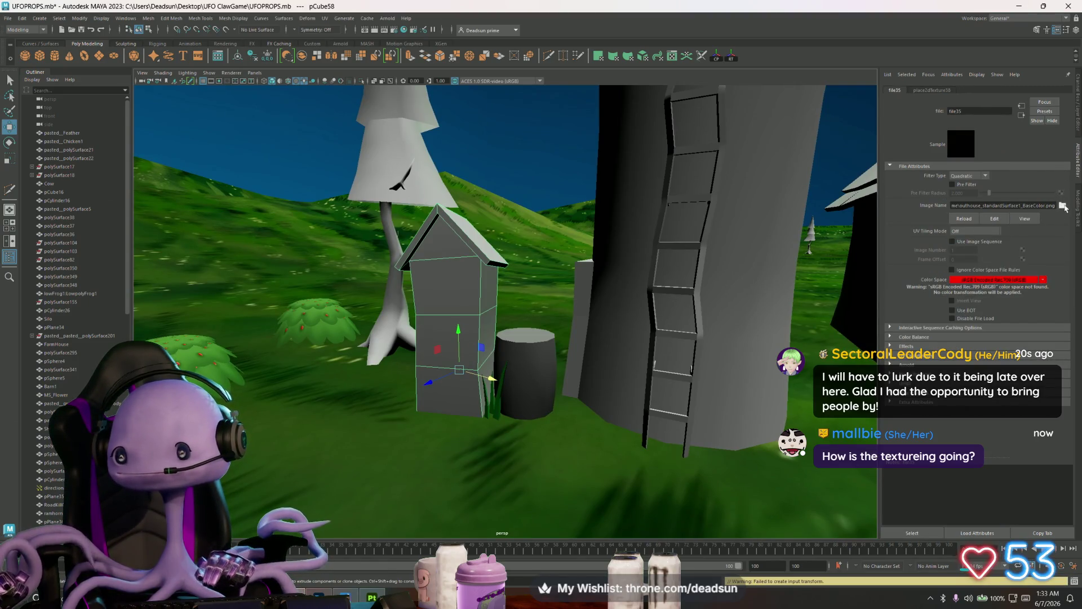
pyautogui.click(1063, 207)
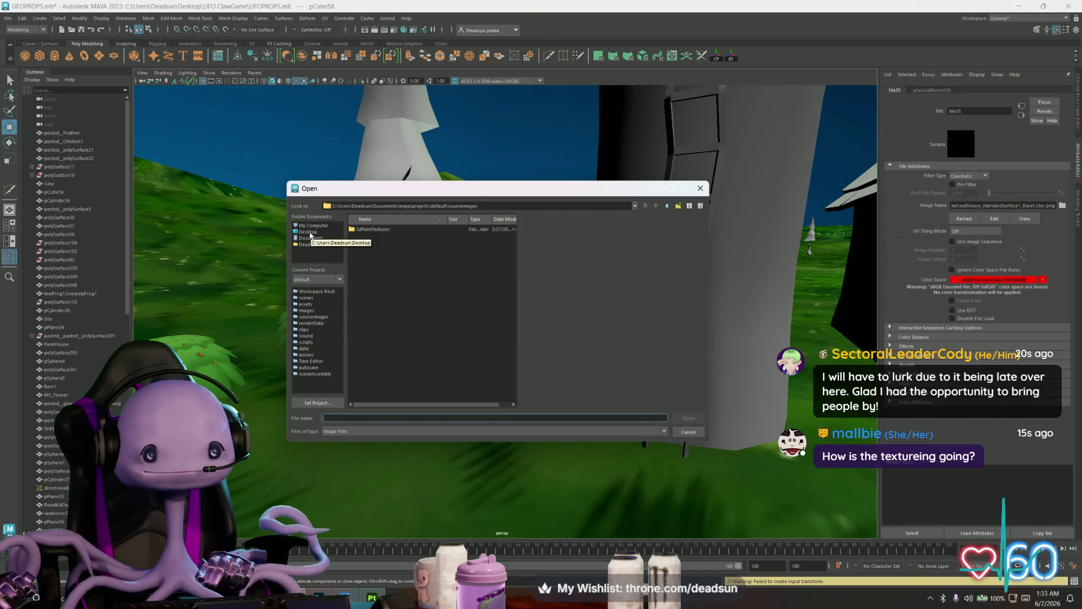
# - Navigate Desktop > UFO ClawGame > Textures, preview WindMill and Bush images, and choose lambert35_Base_color.png
pyautogui.click(311, 232)
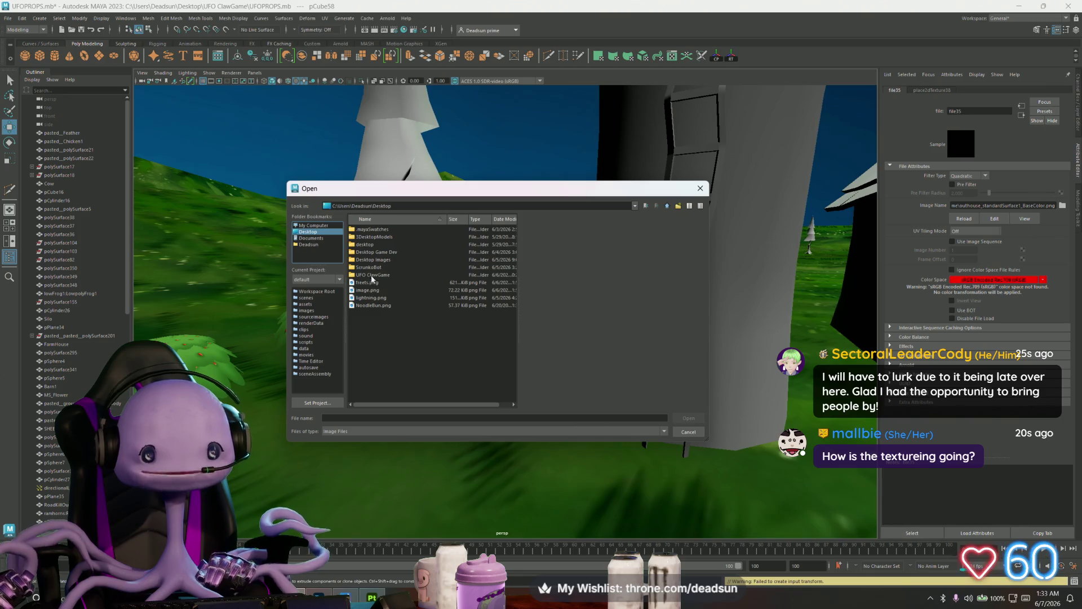
pyautogui.doubleClick(370, 275)
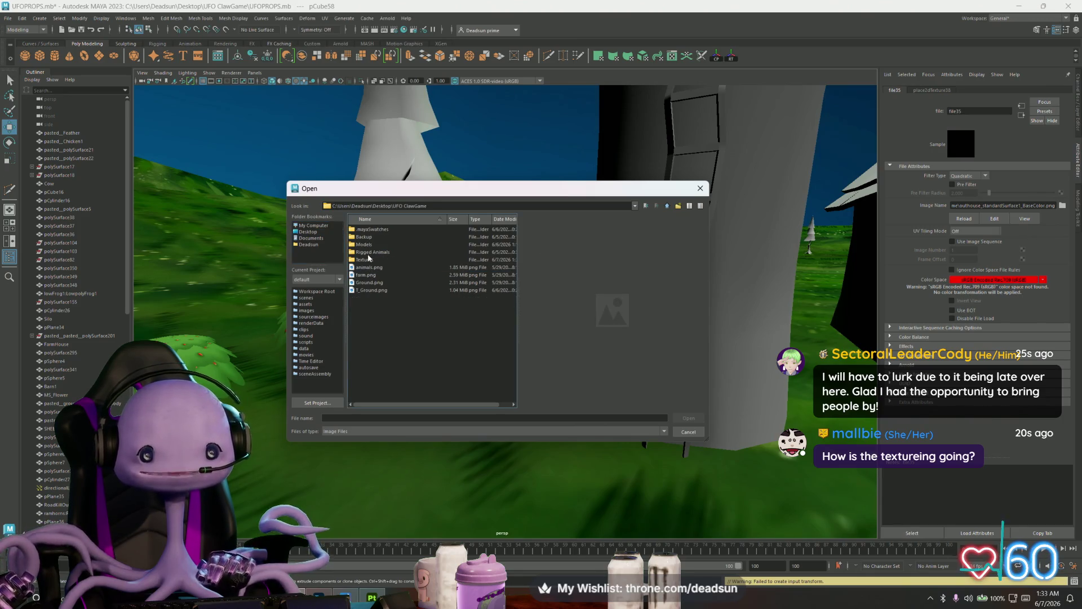
pyautogui.click(364, 261)
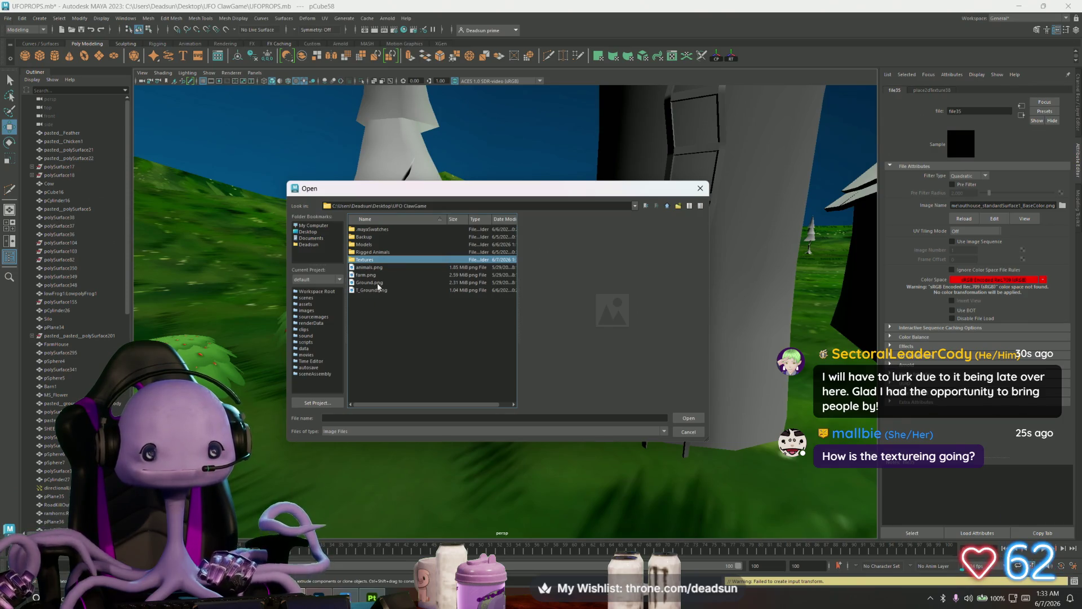
pyautogui.press('Return')
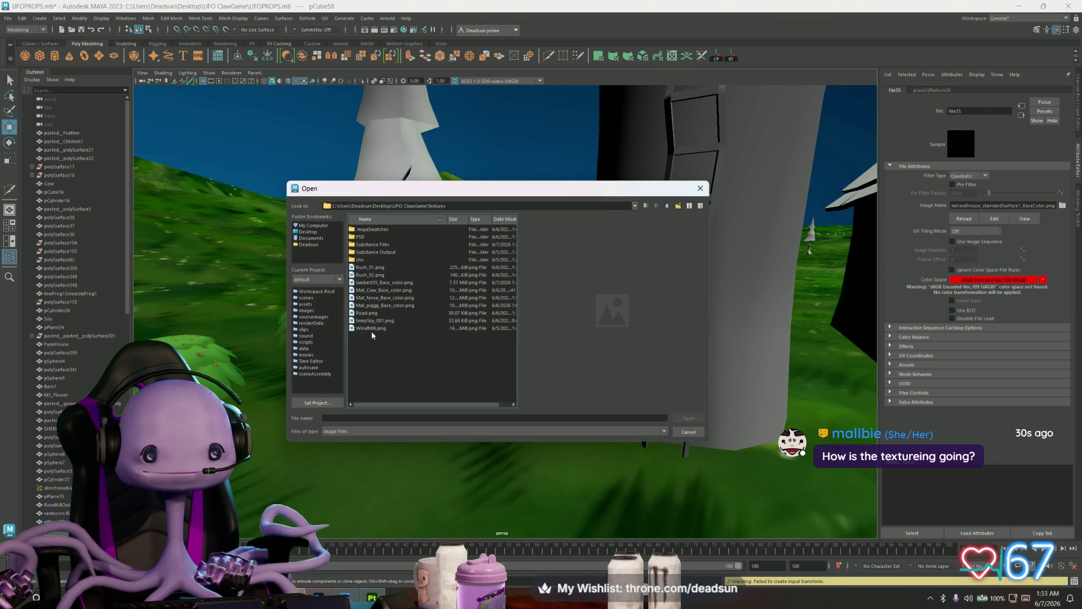
pyautogui.click(378, 329)
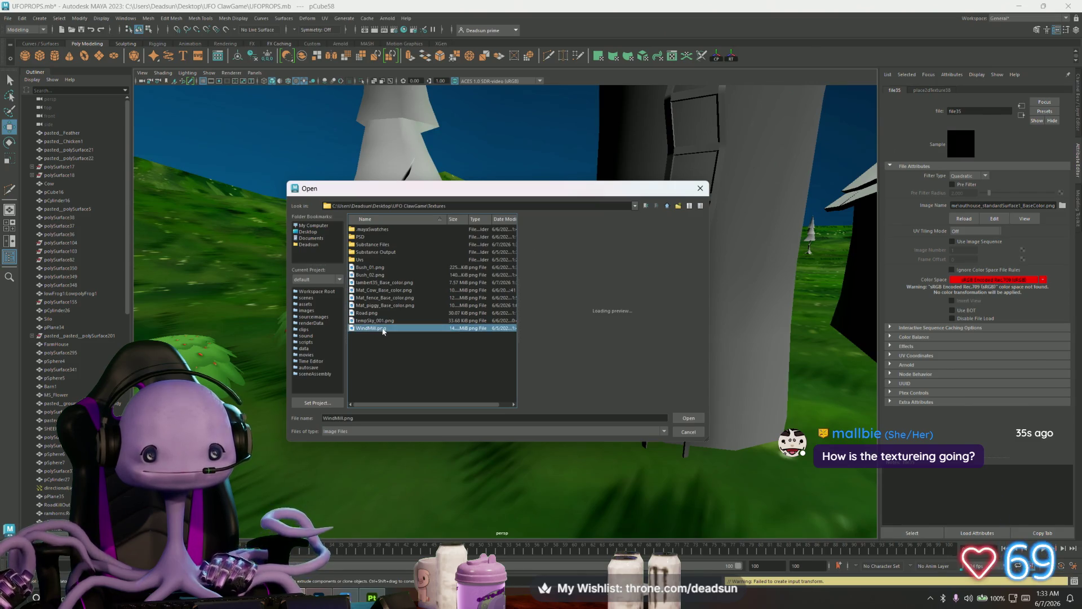
pyautogui.click(372, 267)
pyautogui.click(376, 275)
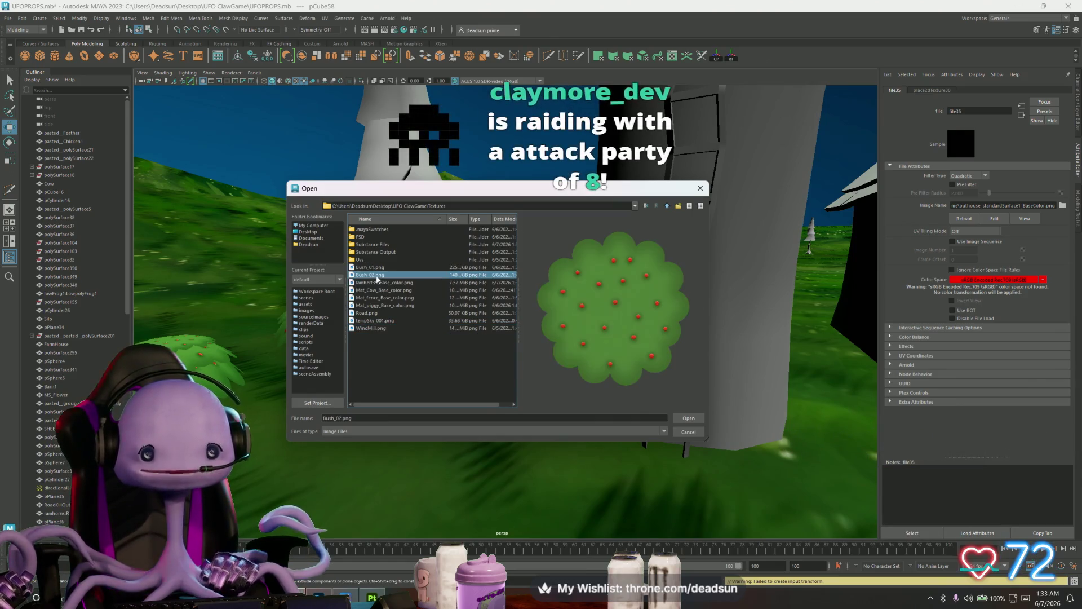
pyautogui.click(380, 283)
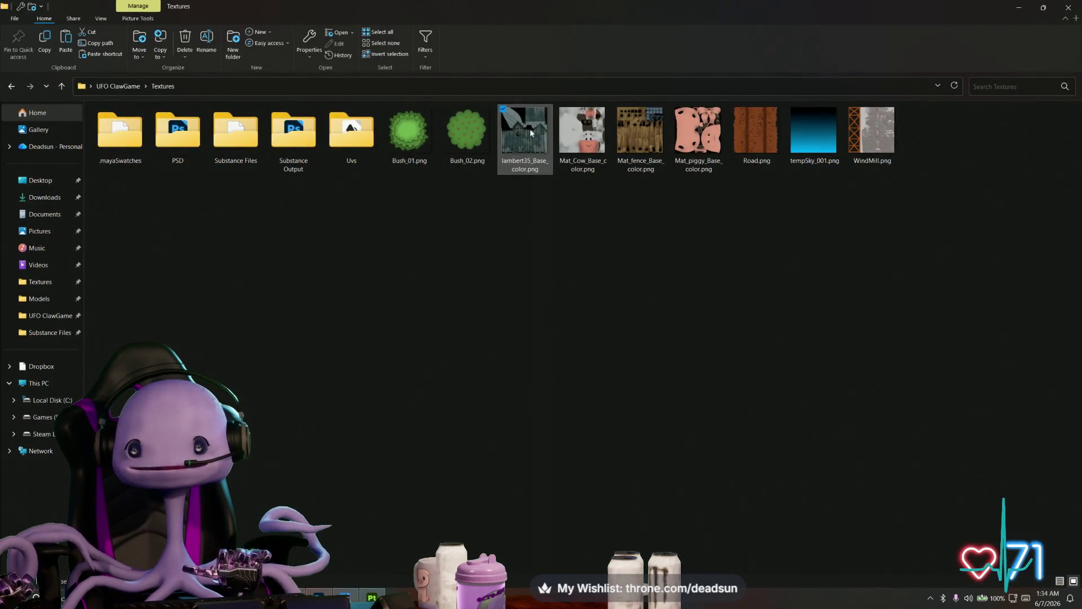
pyautogui.doubleClick(531, 133)
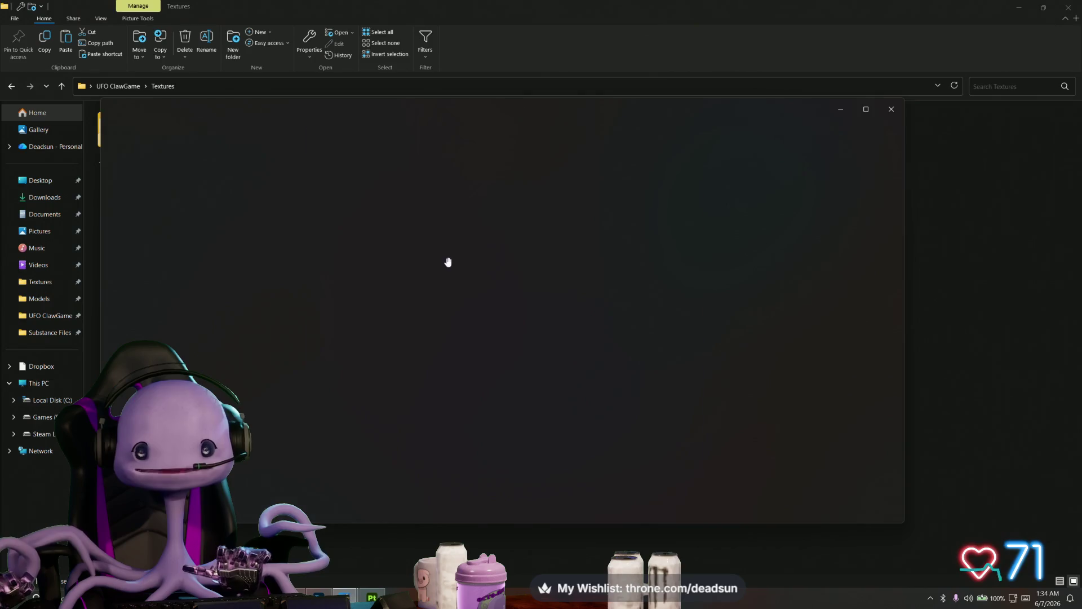
pyautogui.scroll(-2, 468, 293)
pyautogui.scroll(-2, 564, 310)
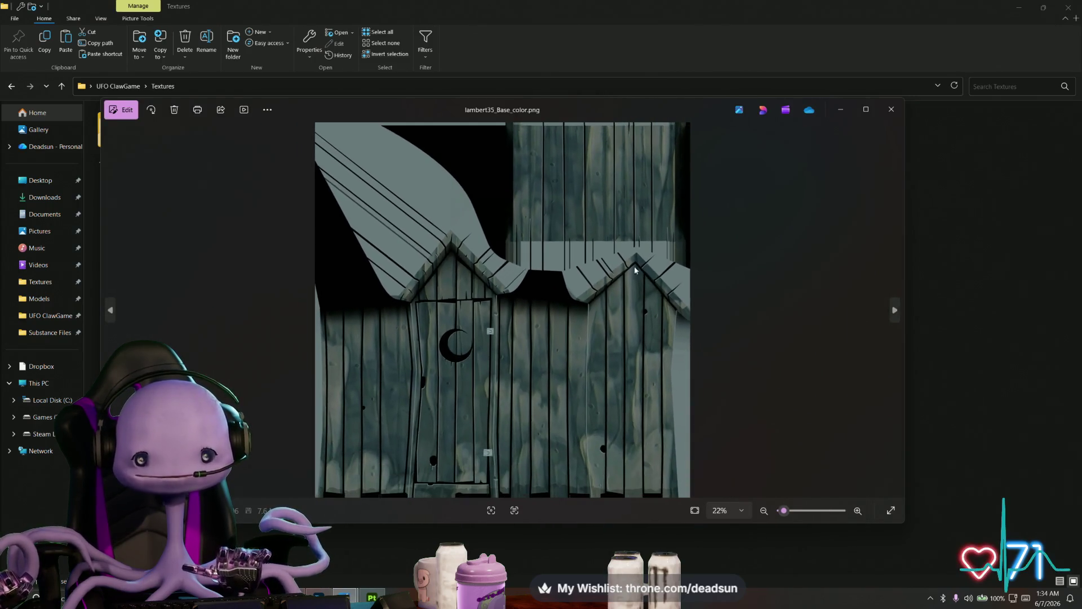
pyautogui.scroll(4, 485, 369)
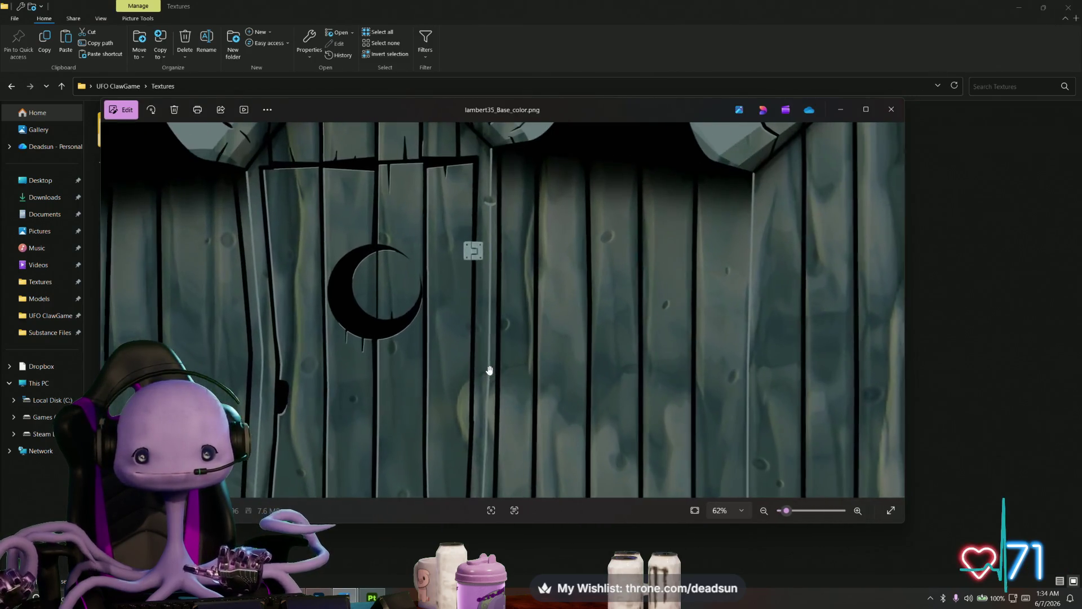
pyautogui.scroll(-3, 476, 355)
pyautogui.click(891, 109)
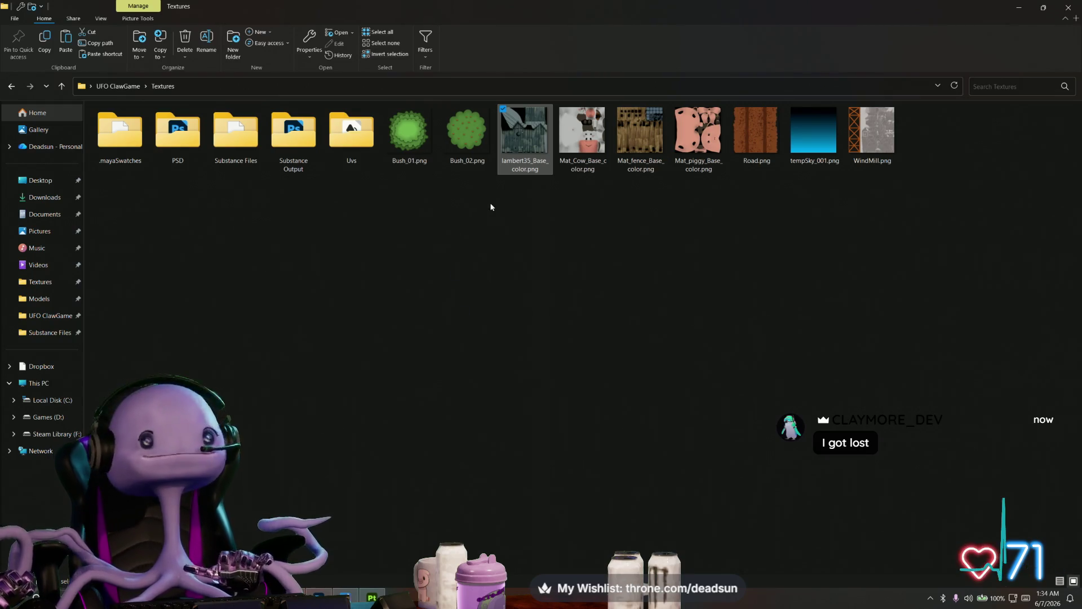
# - Rename lambert35_Base_color.png to OutHouse_Base_color.png, then return to Maya and select the outhouse
pyautogui.click(525, 168)
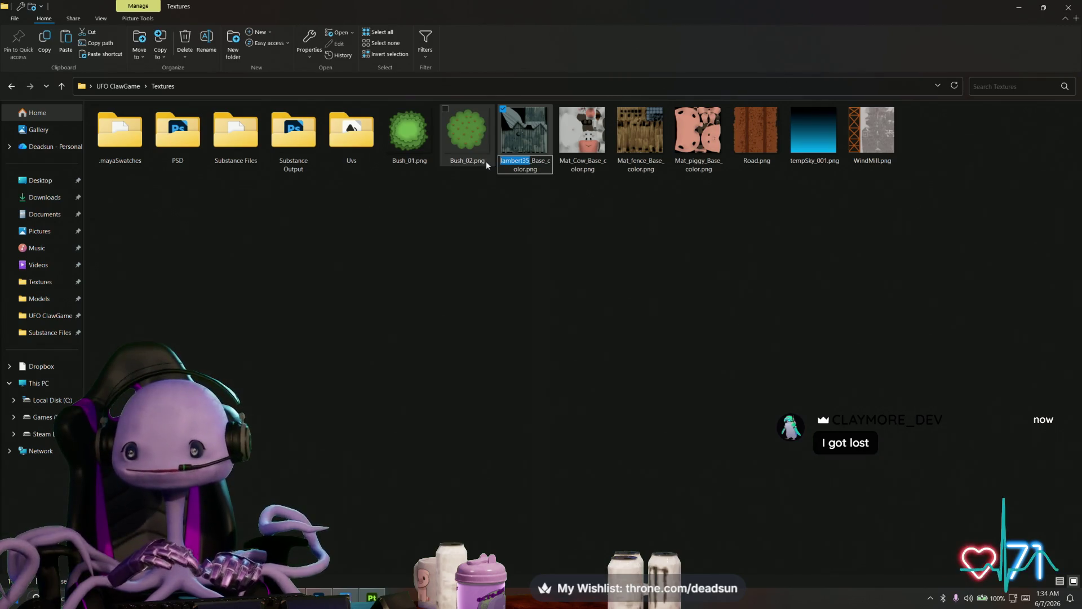
pyautogui.write('OutHo')
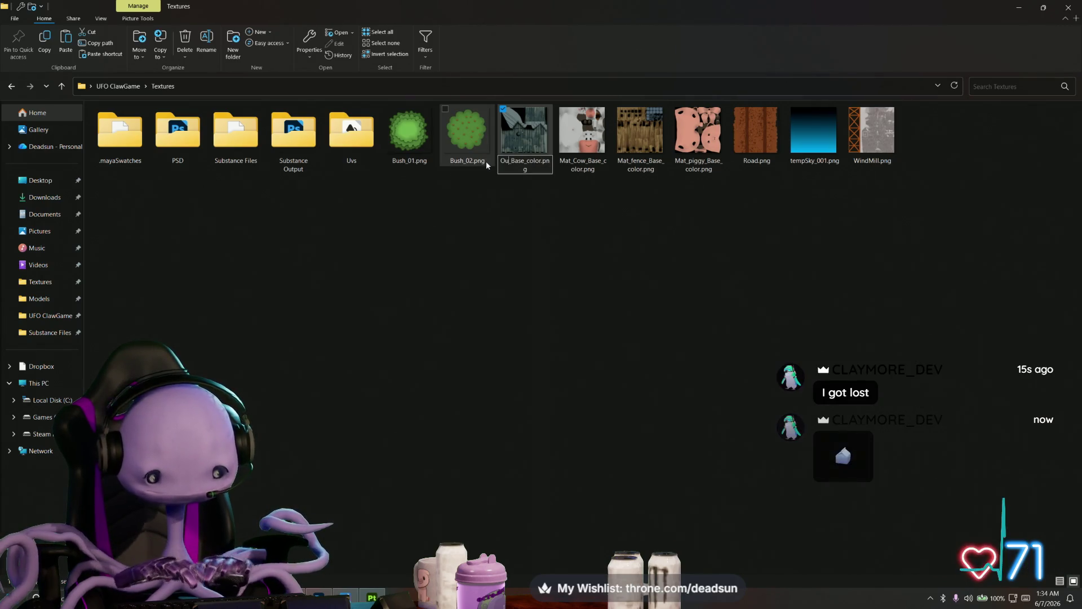
pyautogui.write('use')
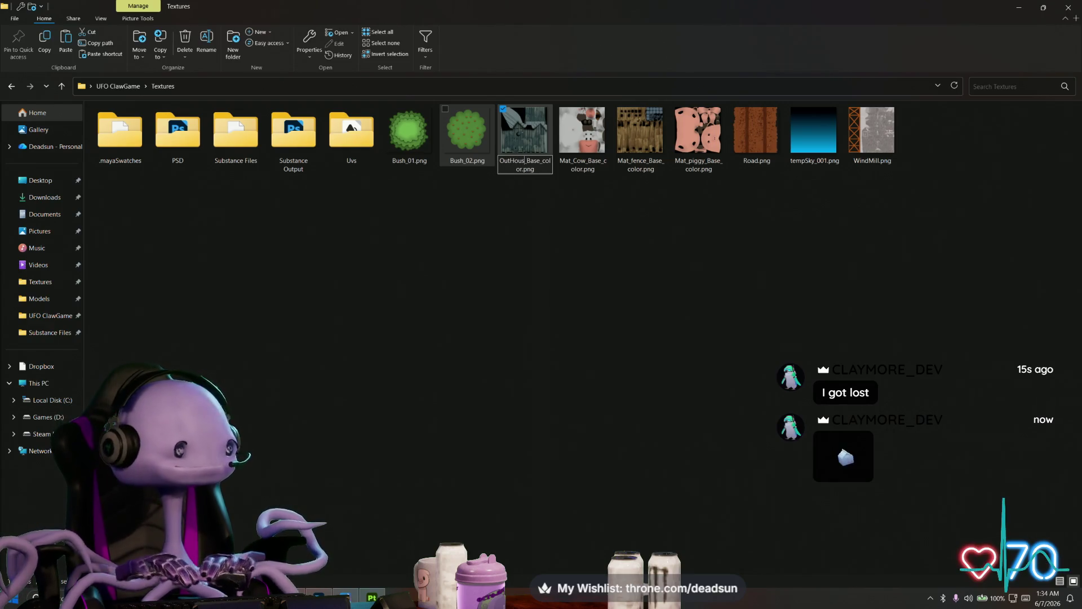
pyautogui.press('Return')
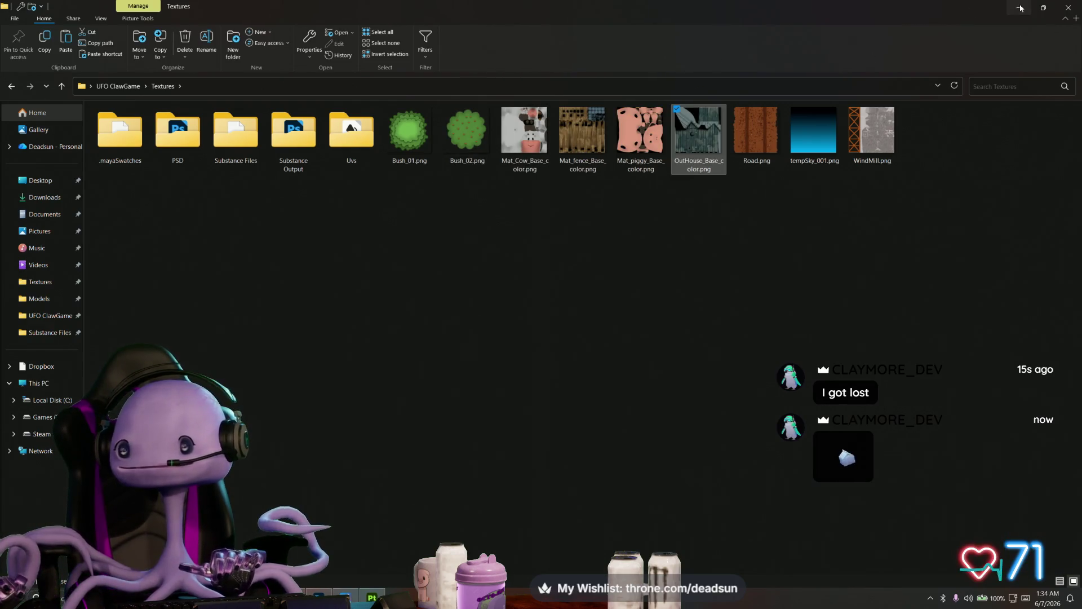
pyautogui.click(1019, 7)
pyautogui.click(474, 293)
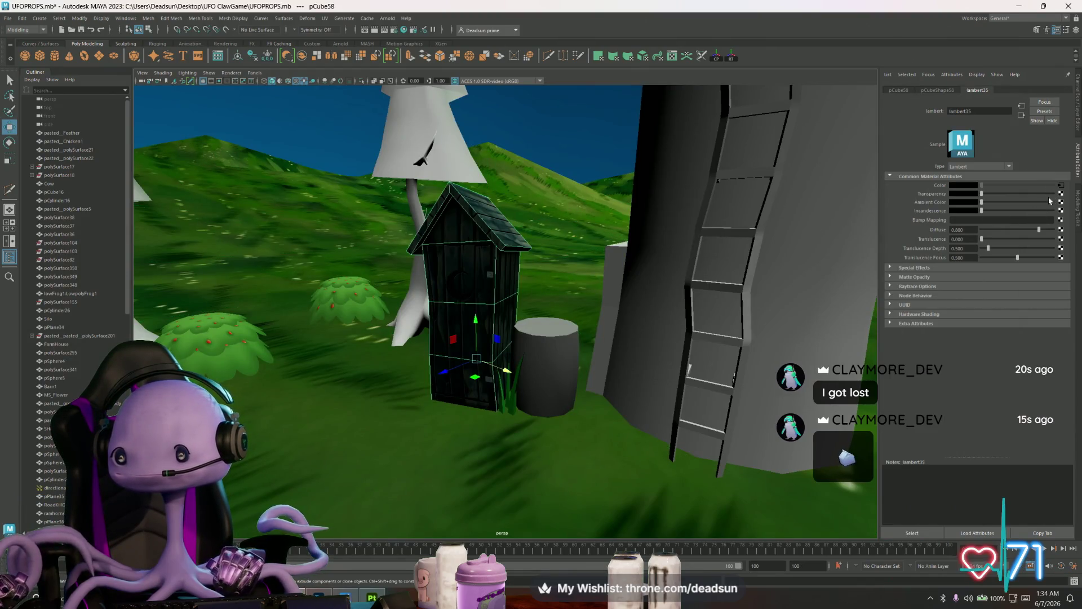
# - Raise the outhouse material's diffuse to 1.000 and orbit out to view the whole farm
pyautogui.moveTo(1040, 231); pyautogui.dragTo(1054, 231)
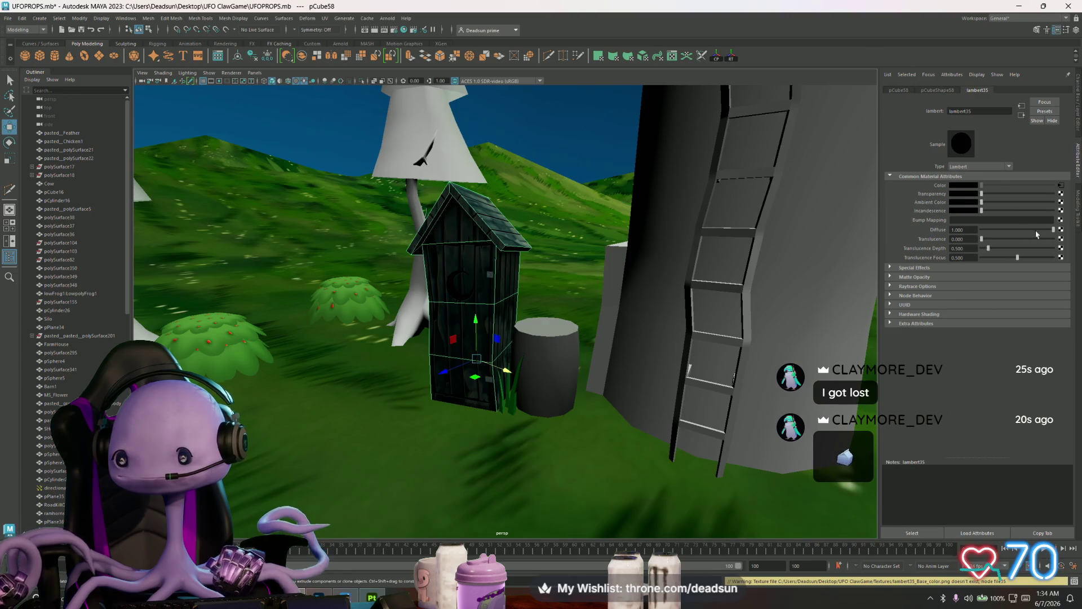
pyautogui.moveTo(381, 336)
pyautogui.keyDown('alt'); pyautogui.mouseDown()
pyautogui.moveTo(445, 338)
pyautogui.moveTo(359, 333)
pyautogui.mouseUp(); pyautogui.keyUp('alt')
pyautogui.keyDown('alt'); pyautogui.moveTo(358, 333); pyautogui.dragTo(395, 350, button='right'); pyautogui.keyUp('alt')
pyautogui.keyDown('alt'); pyautogui.moveTo(395, 350); pyautogui.dragTo(406, 357); pyautogui.keyUp('alt')
# - Frame the view on the outhouse with F, then bring up the open-windows list
pyautogui.click(496, 327)
pyautogui.press('f')
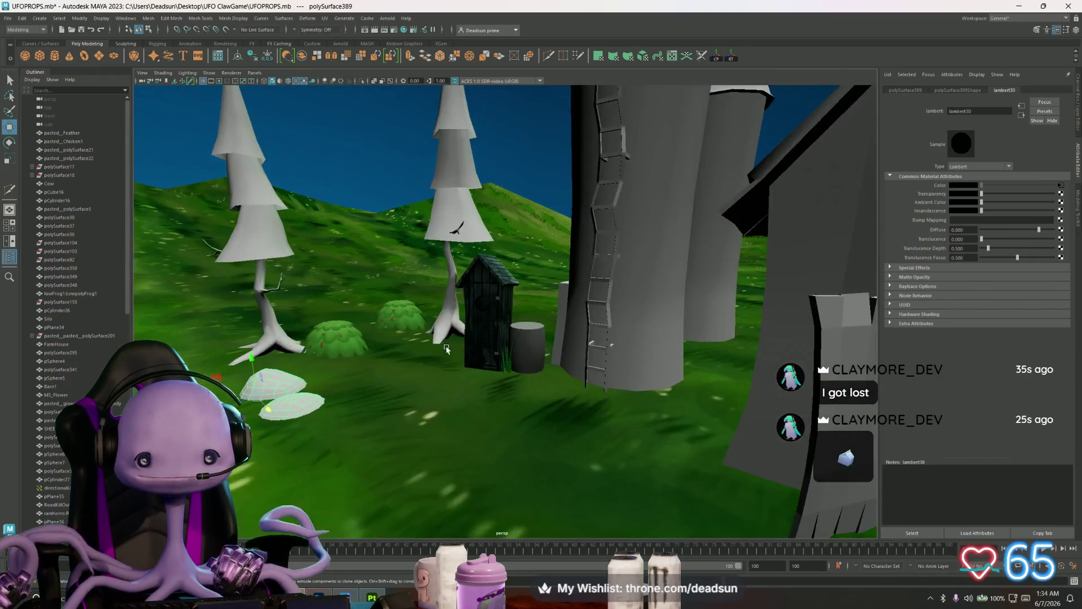
pyautogui.scroll(4, 487, 359)
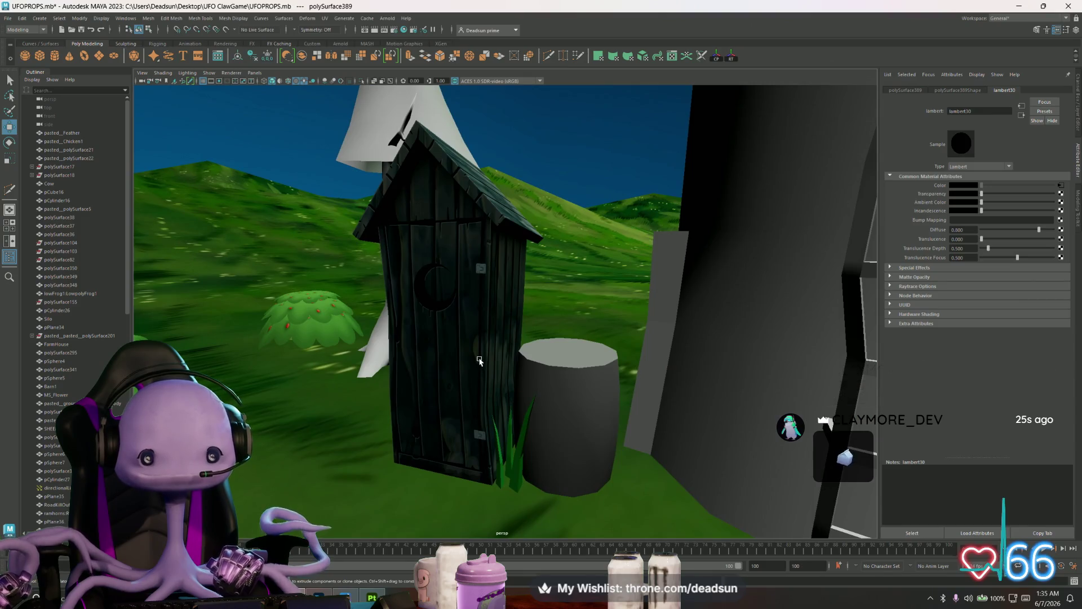
pyautogui.scroll(-3, 477, 359)
pyautogui.hotkey('alt', 'Tab')
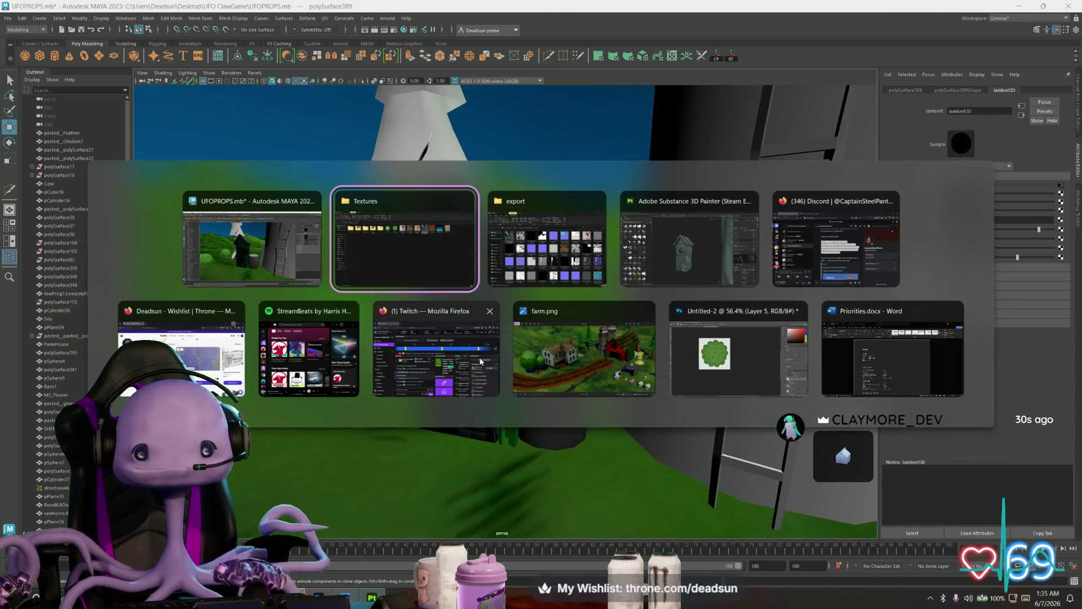
# - Open OutHouse_Base_color.png from the Textures folder with Adobe Photoshop 2026
pyautogui.click(414, 259)
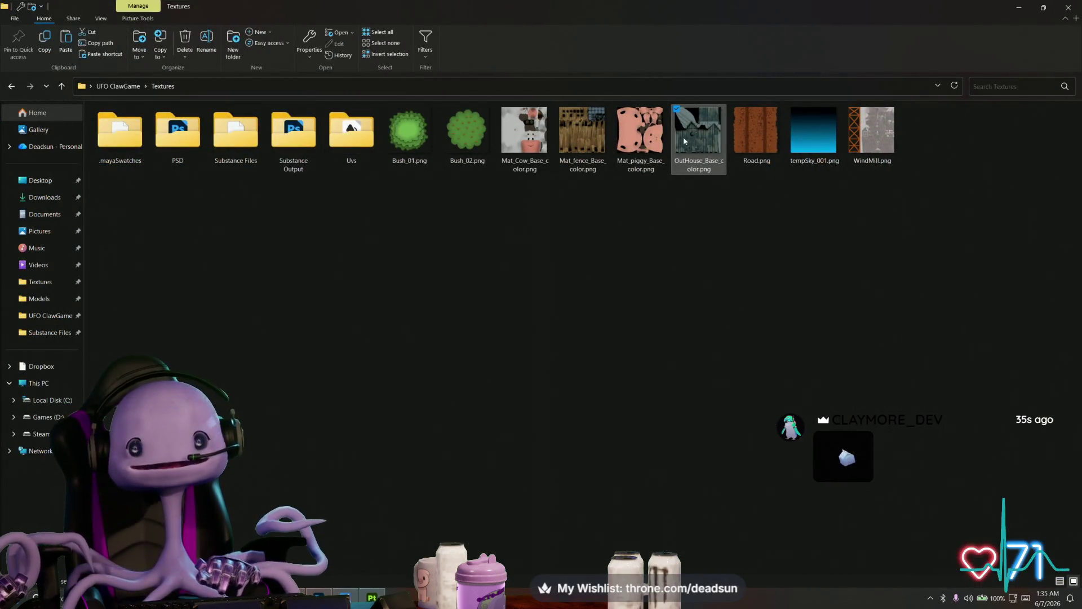
pyautogui.rightClick(686, 141)
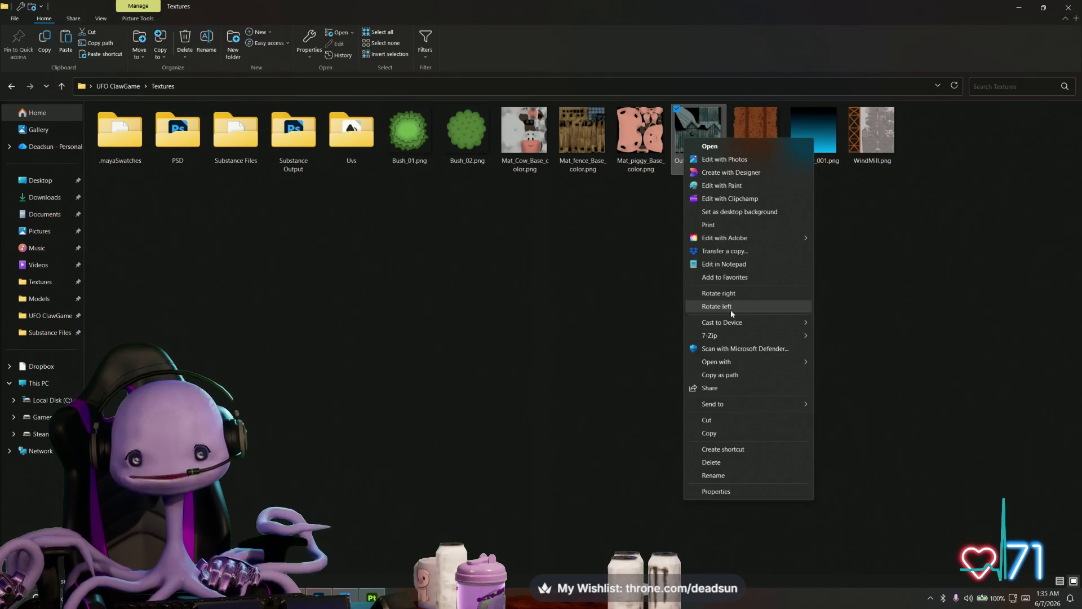
pyautogui.moveTo(756, 363)
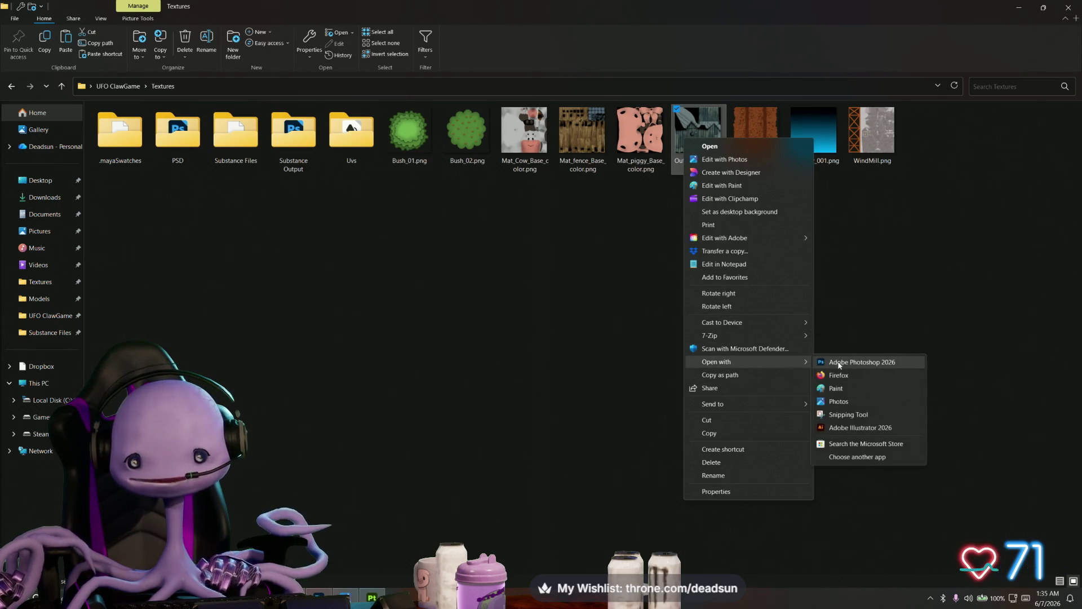
pyautogui.click(846, 364)
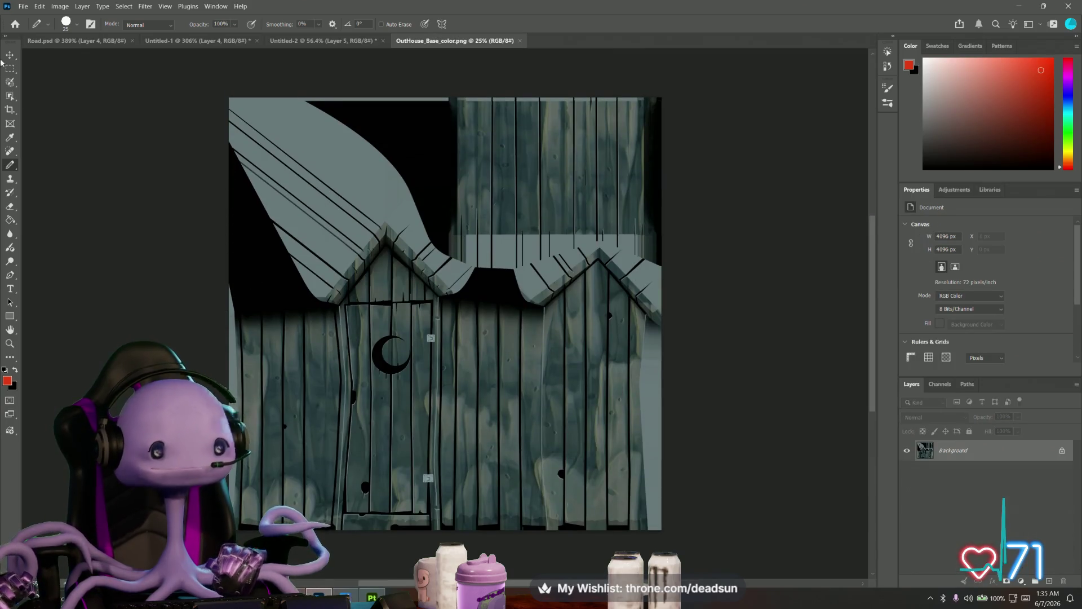
# - Brighten the outhouse texture's midtones to 1.82 with a Levels adjustment
pyautogui.click(23, 6)
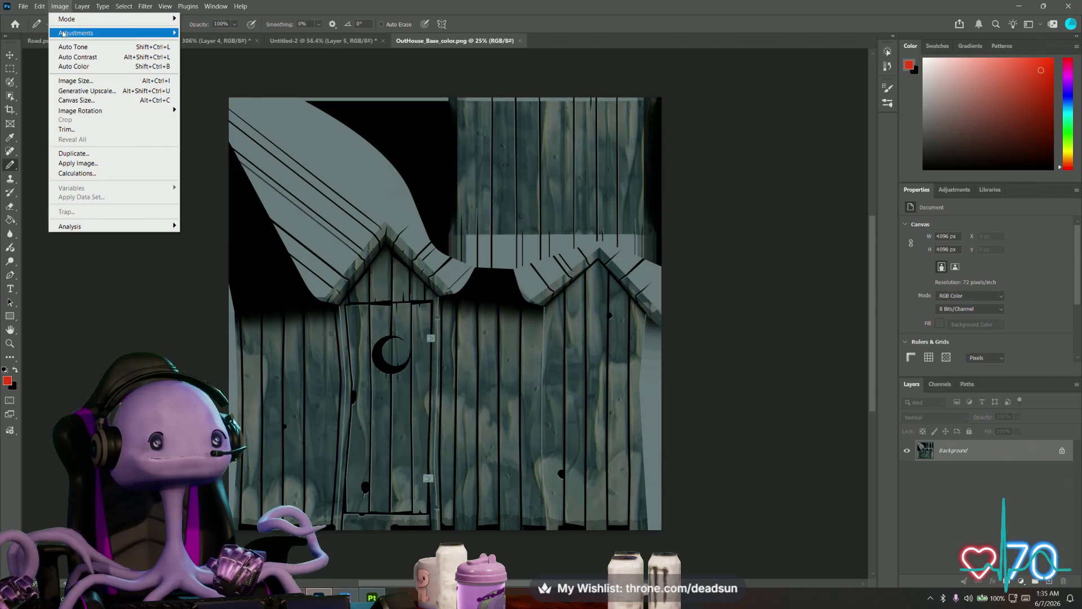
pyautogui.moveTo(63, 33)
pyautogui.click(199, 43)
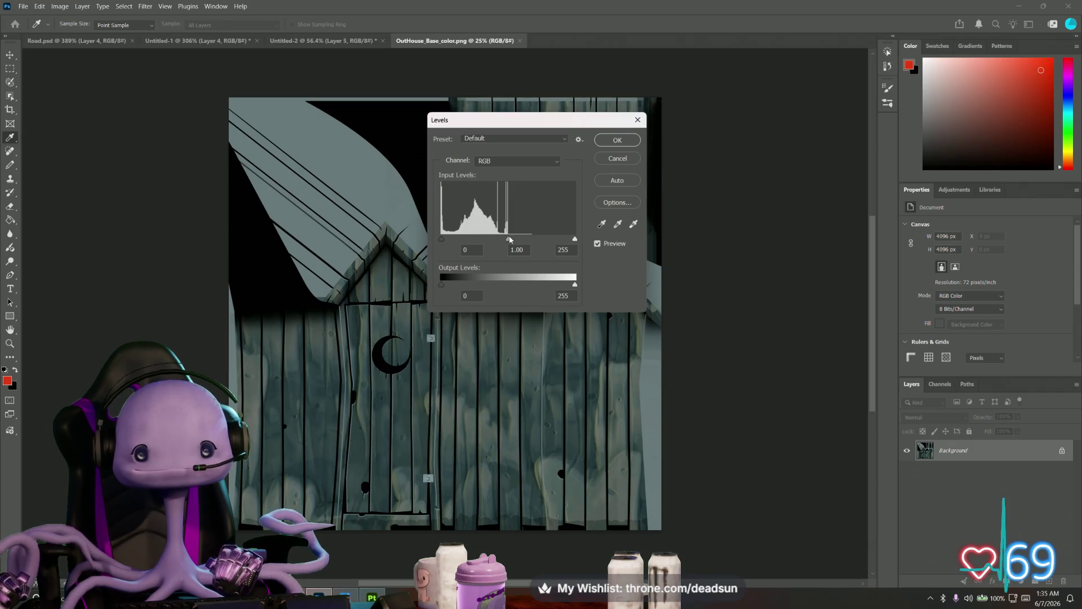
pyautogui.moveTo(509, 240); pyautogui.dragTo(480, 237)
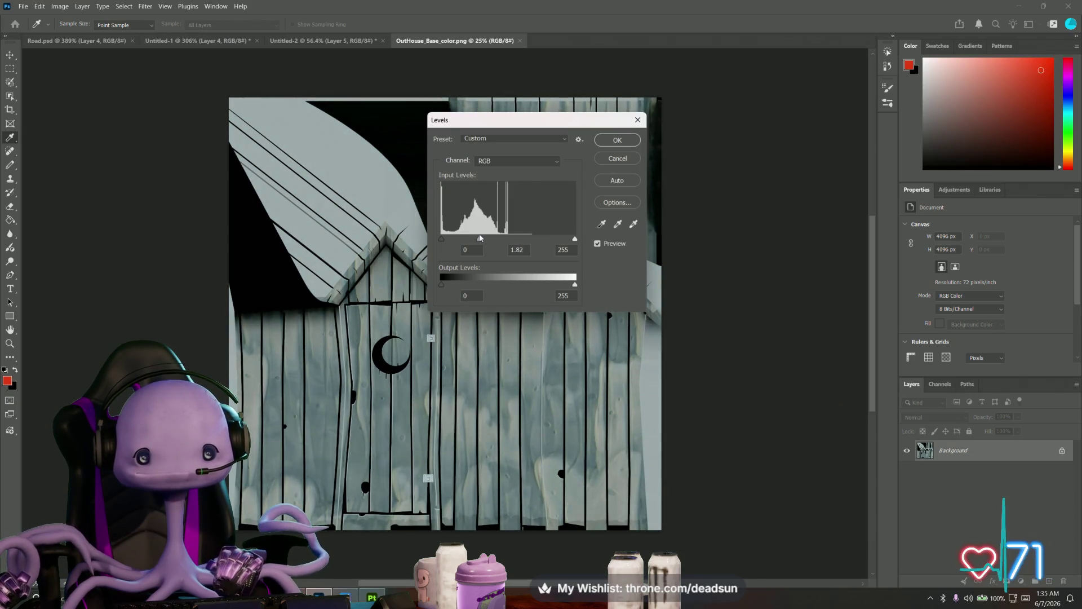
pyautogui.click(617, 140)
pyautogui.press('b')
# - Save a PNG copy over OutHouse_Base_color.png, replacing the existing file
pyautogui.click(23, 6)
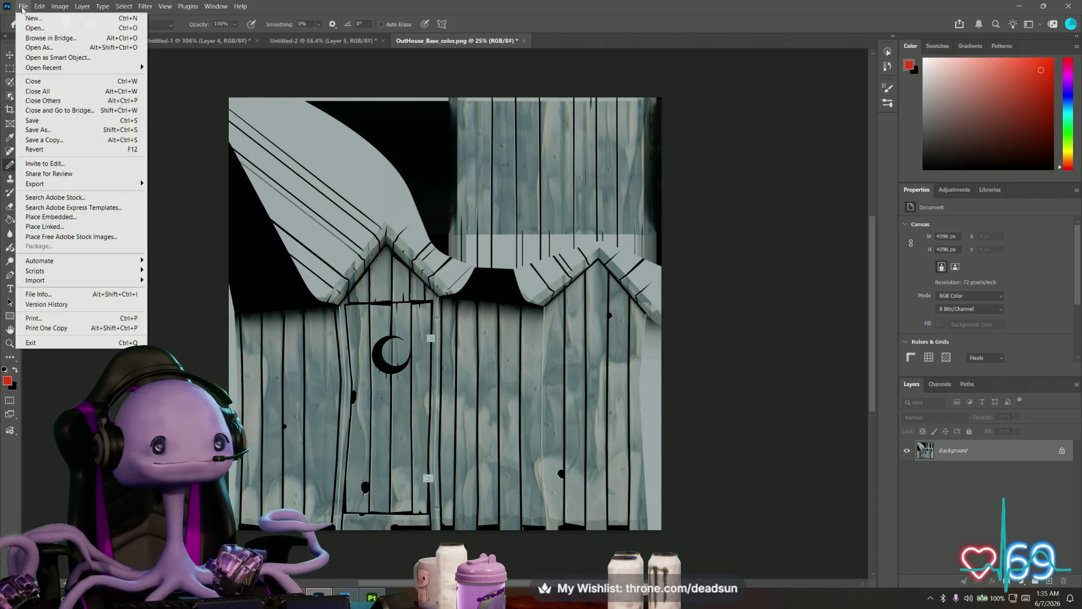
pyautogui.click(59, 139)
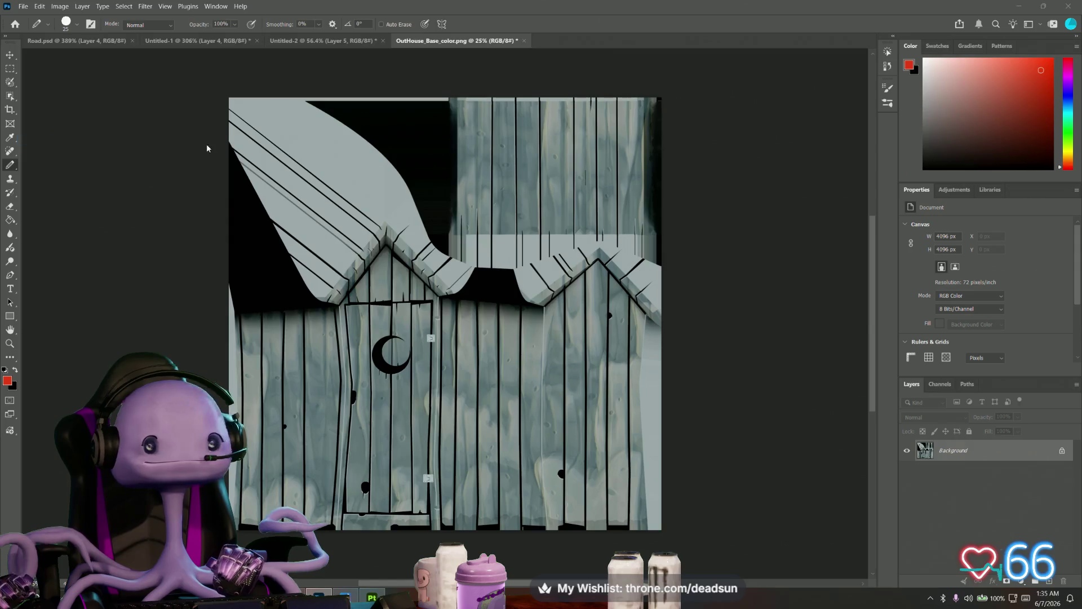
pyautogui.click(306, 165)
pyautogui.click(451, 338)
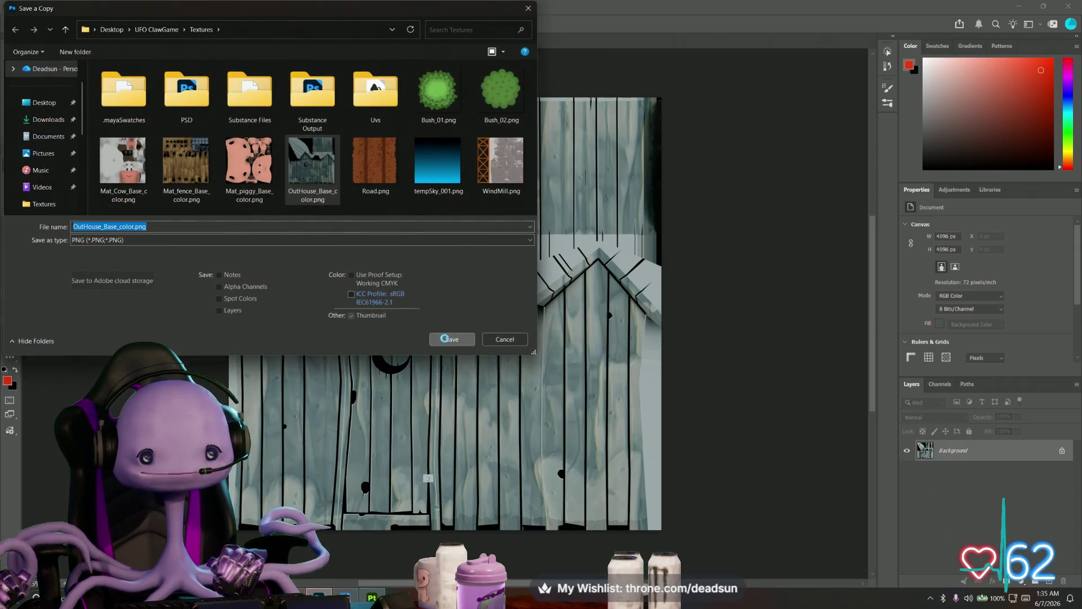
pyautogui.click(564, 302)
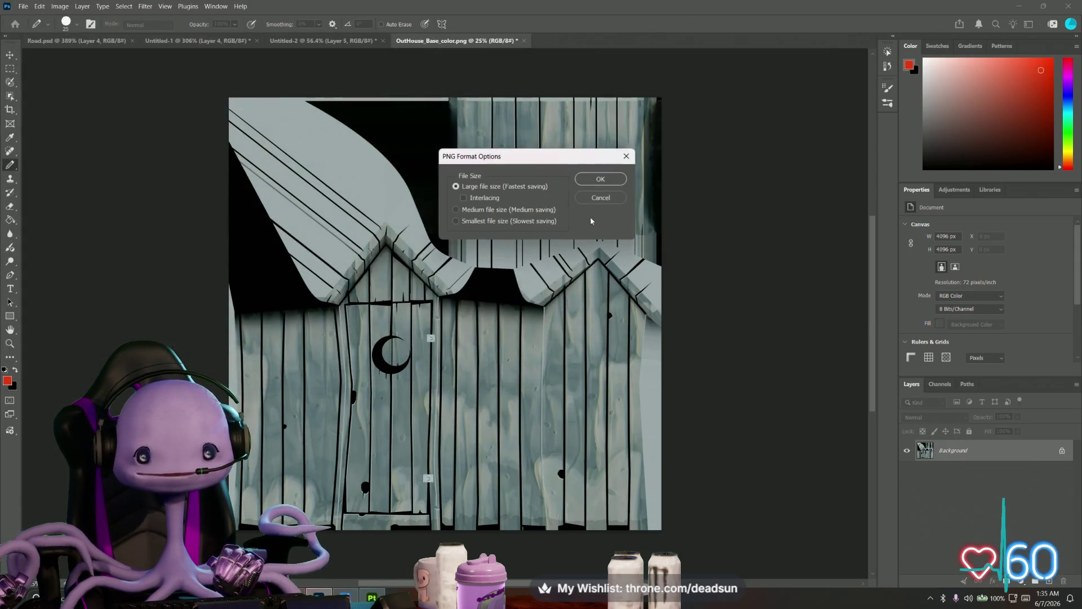
pyautogui.click(600, 178)
pyautogui.hotkey('alt', 'Tab')
pyautogui.hotkey('alt', 'Tab')
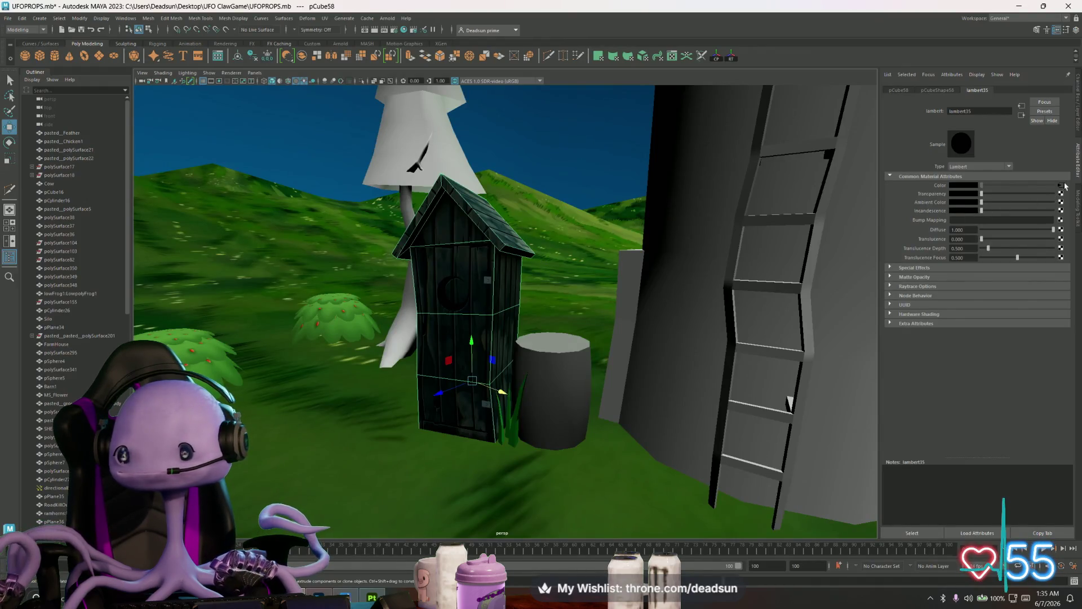
# - Load Desktop > UFO ClawGame > Textures > OutHouse_Base_color.png into the file35 texture node
pyautogui.click(1064, 185)
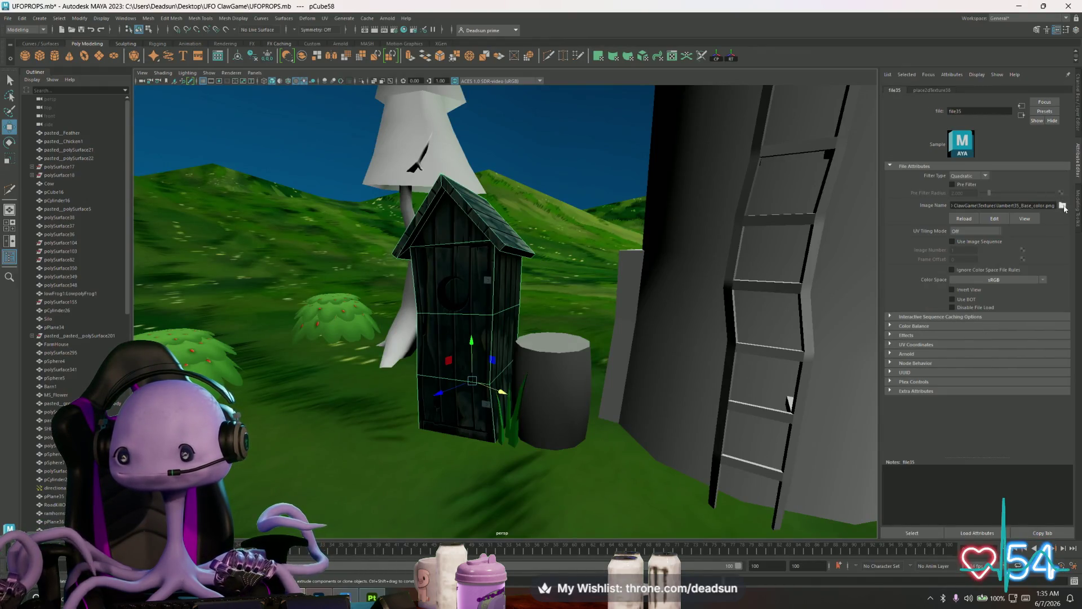
pyautogui.click(1063, 206)
pyautogui.click(307, 231)
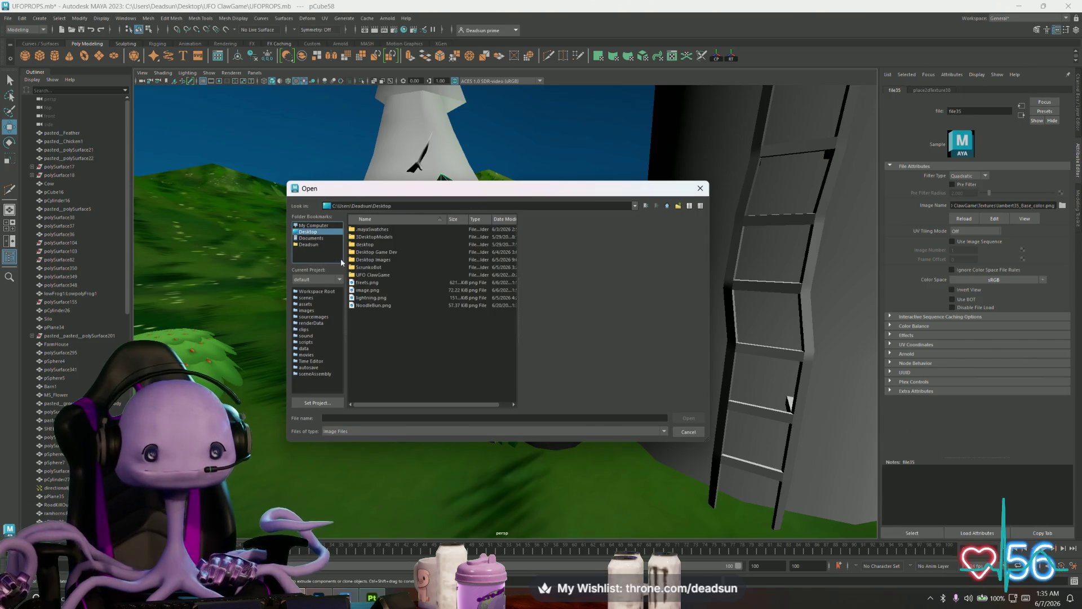
pyautogui.doubleClick(369, 275)
pyautogui.doubleClick(370, 261)
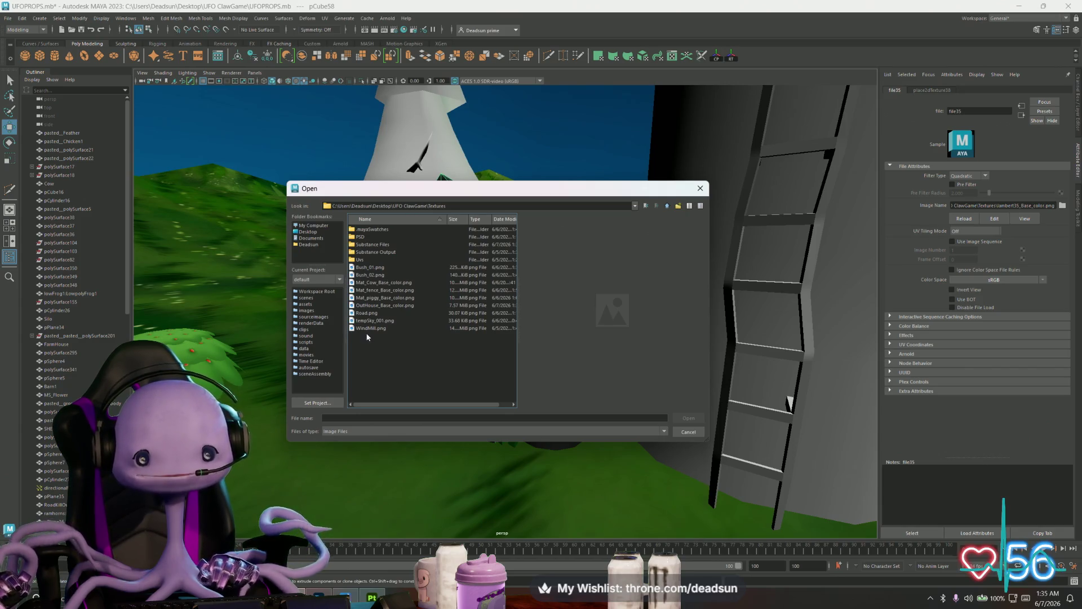
pyautogui.click(379, 322)
pyautogui.click(365, 314)
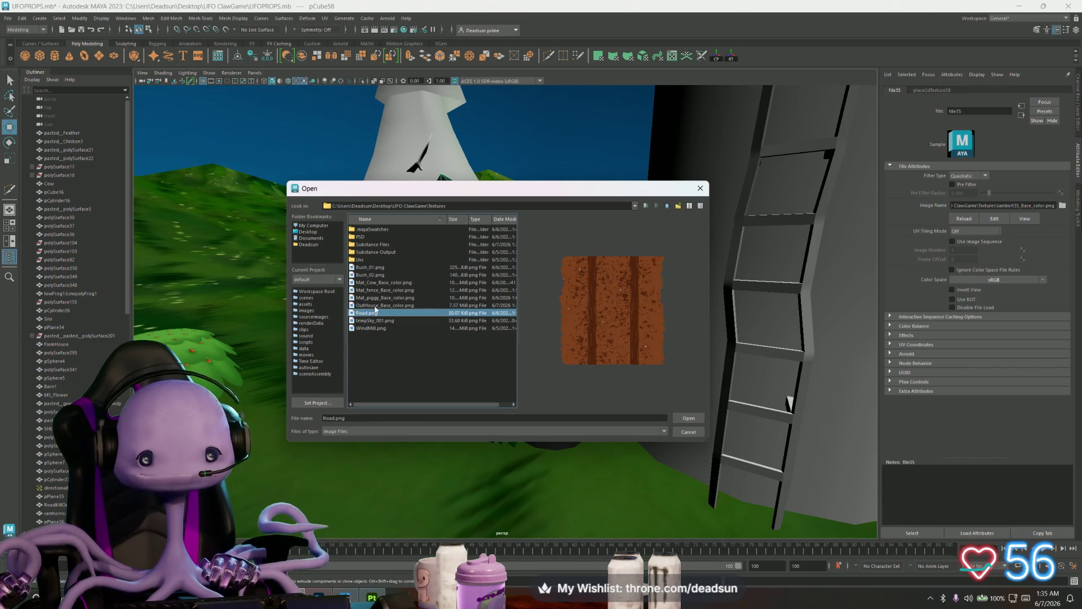
pyautogui.click(388, 305)
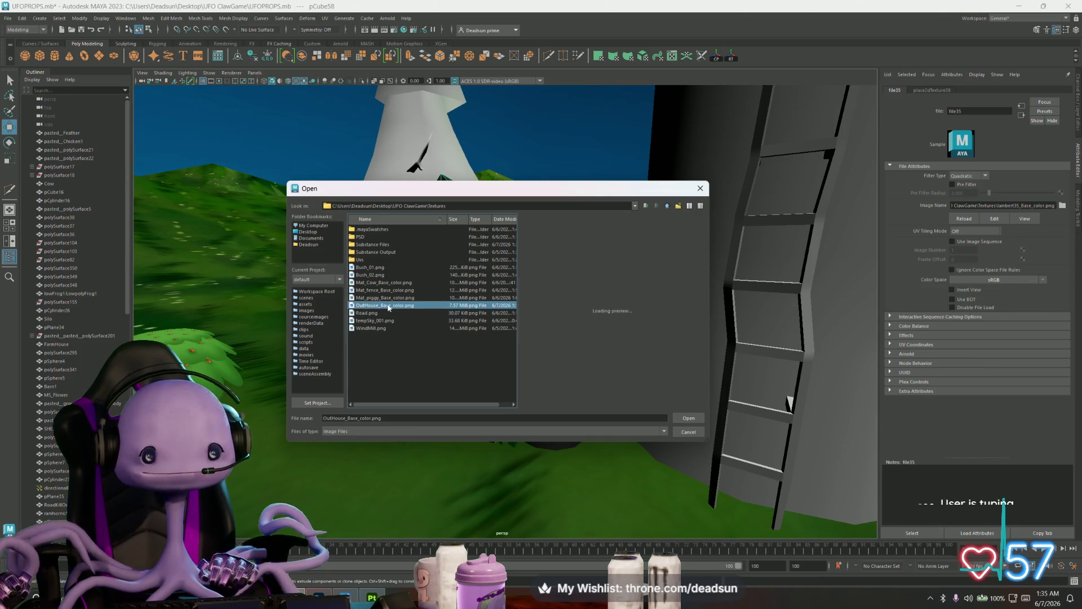
pyautogui.click(688, 420)
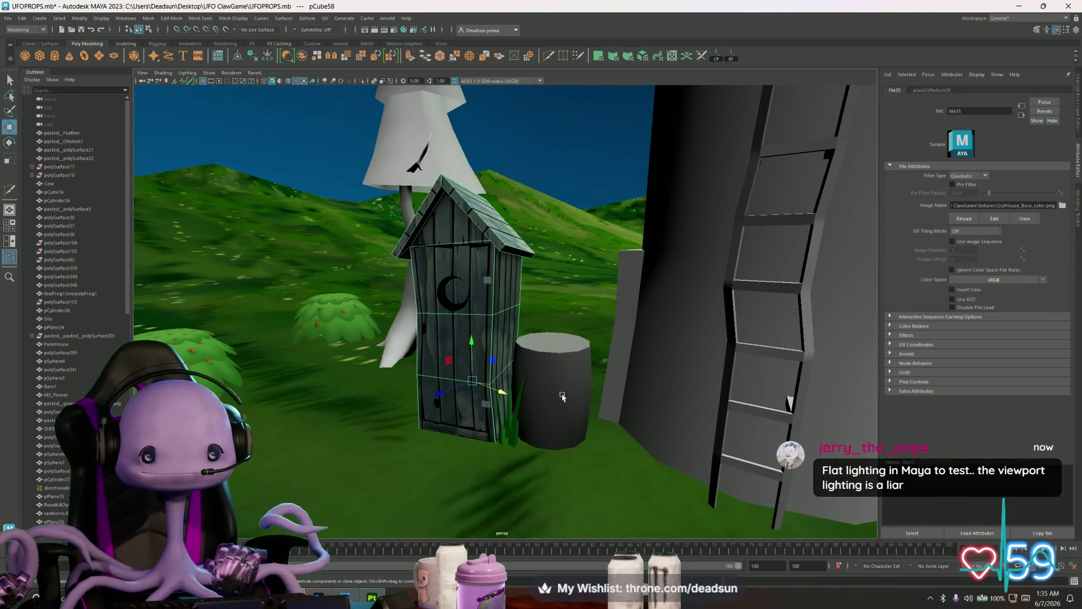
pyautogui.moveTo(428, 316)
pyautogui.keyDown('alt'); pyautogui.mouseDown()
pyautogui.moveTo(462, 361)
pyautogui.moveTo(459, 396)
pyautogui.mouseUp(); pyautogui.keyUp('alt')
pyautogui.scroll(-10, 459, 396)
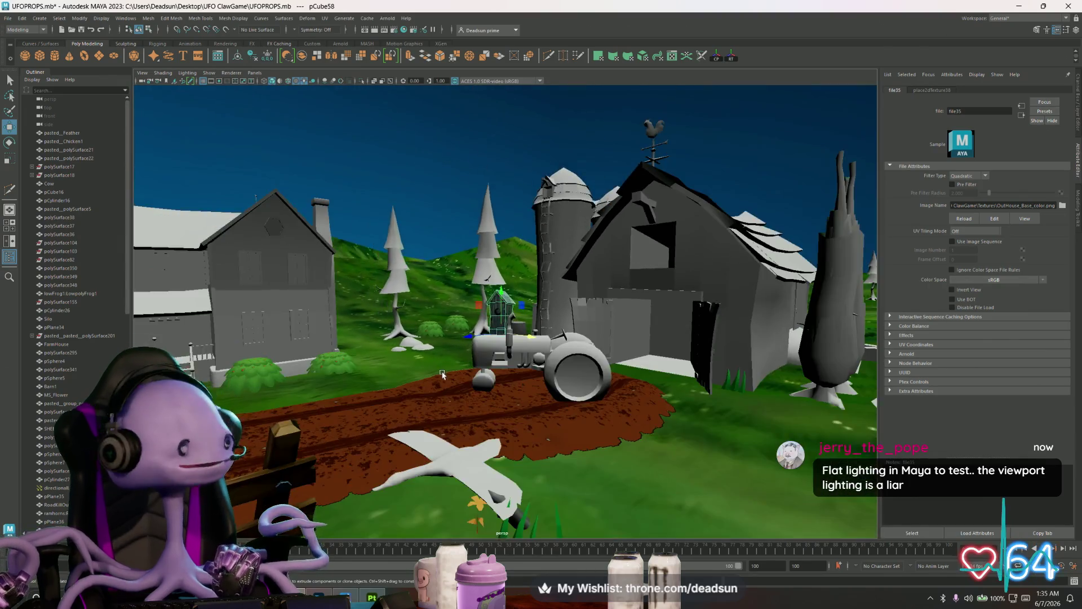
pyautogui.scroll(-5, 442, 375)
pyautogui.keyDown('alt'); pyautogui.moveTo(441, 374); pyautogui.dragTo(434, 355); pyautogui.keyUp('alt')
pyautogui.scroll(10, 431, 348)
pyautogui.click(465, 251)
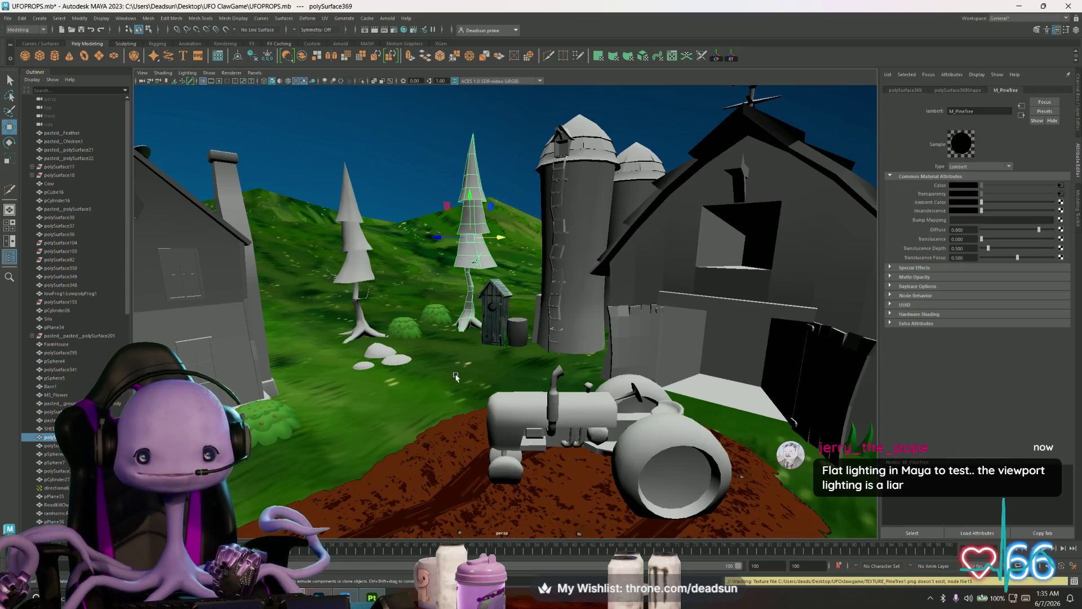
pyautogui.keyDown('alt'); pyautogui.moveTo(465, 251); pyautogui.dragTo(476, 327); pyautogui.keyUp('alt')
pyautogui.scroll(5, 479, 349)
pyautogui.scroll(-3, 484, 382)
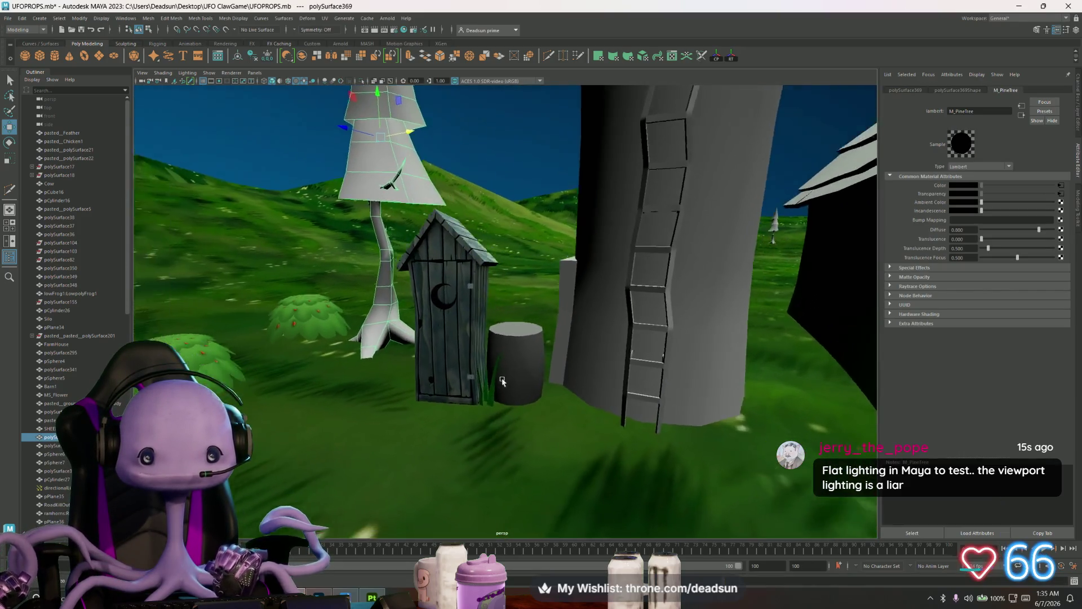
pyautogui.moveTo(484, 382)
pyautogui.keyDown('alt'); pyautogui.mouseDown()
pyautogui.moveTo(499, 376)
pyautogui.moveTo(428, 372)
pyautogui.moveTo(505, 379)
pyautogui.moveTo(429, 383)
pyautogui.moveTo(474, 372)
pyautogui.mouseUp(); pyautogui.keyUp('alt')
pyautogui.scroll(4, 500, 375)
pyautogui.scroll(-3, 467, 378)
pyautogui.moveTo(540, 371)
pyautogui.keyDown('alt'); pyautogui.mouseDown()
pyautogui.moveTo(499, 361)
pyautogui.moveTo(496, 372)
pyautogui.mouseUp(); pyautogui.keyUp('alt')
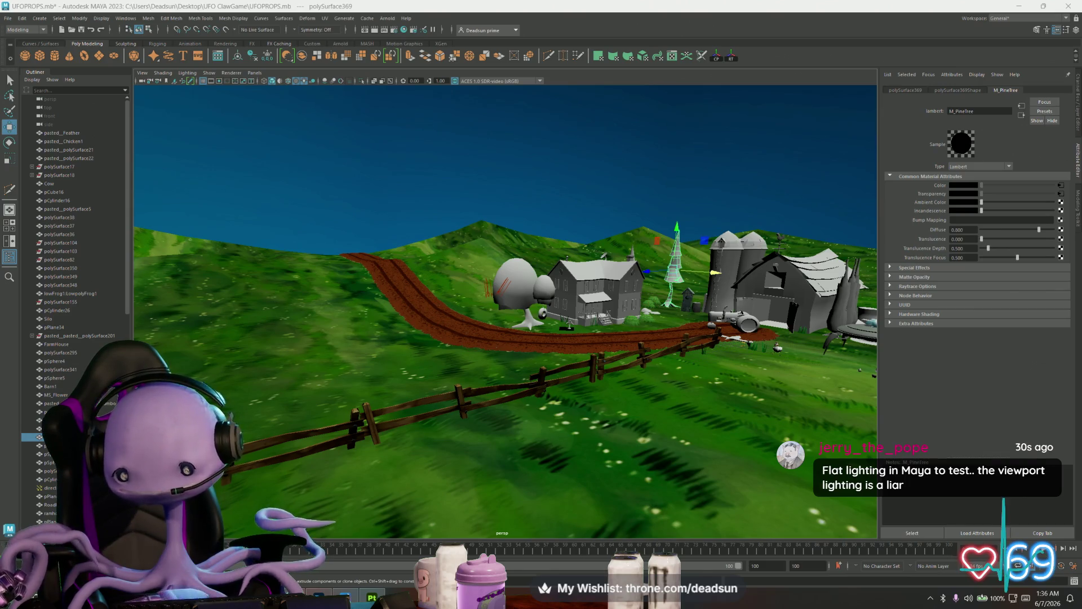
pyautogui.scroll(2, 482, 233)
pyautogui.scroll(2, 482, 233)
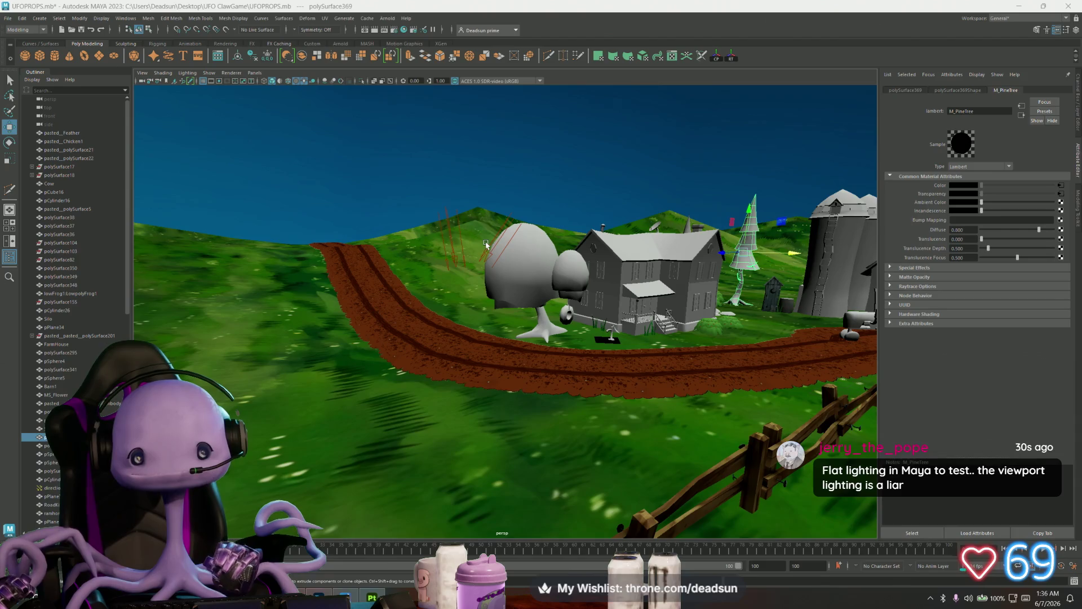
pyautogui.click(488, 246)
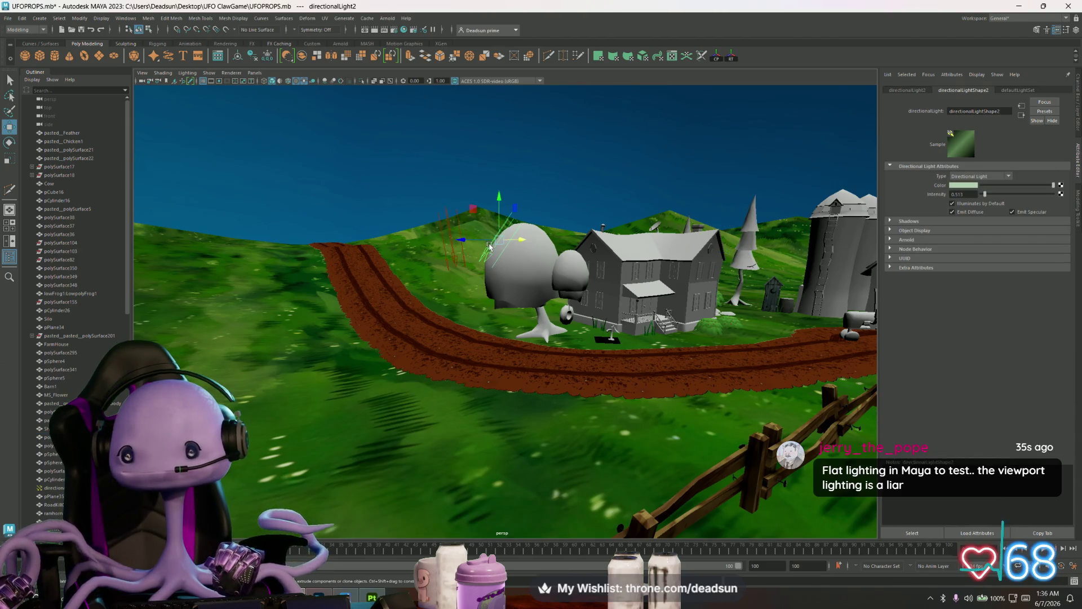
pyautogui.click(478, 255)
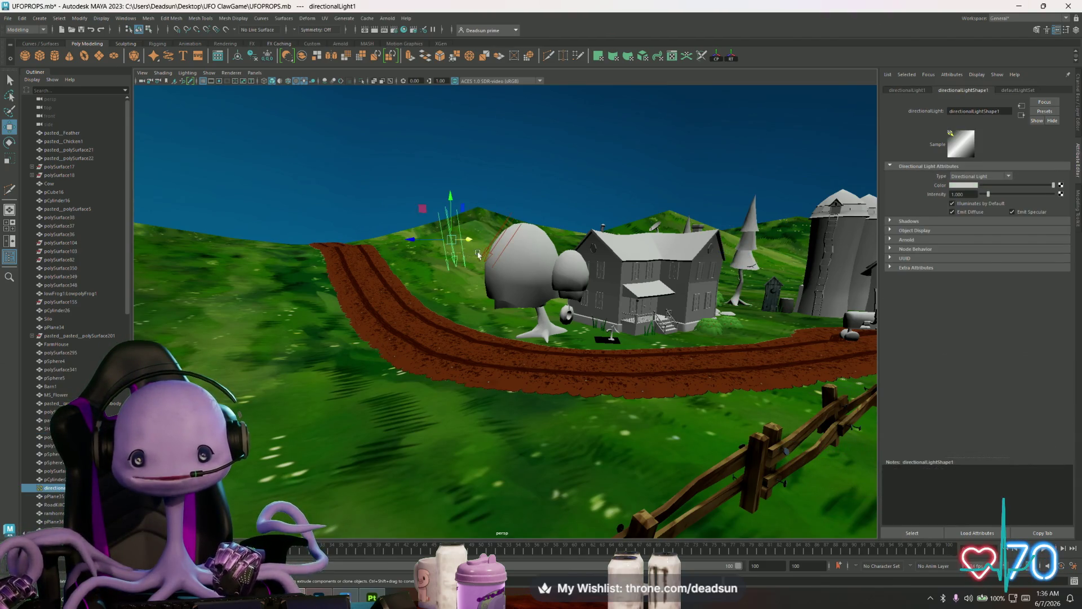
pyautogui.click(488, 252)
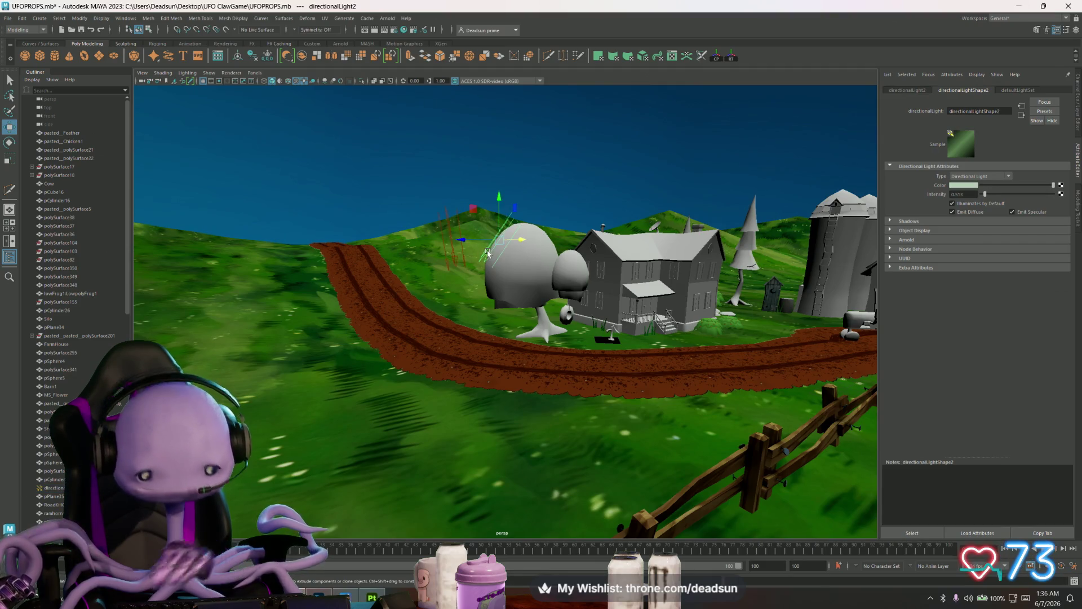
pyautogui.click(489, 255)
pyautogui.moveTo(532, 286)
pyautogui.keyDown('alt'); pyautogui.mouseDown()
pyautogui.moveTo(509, 333)
pyautogui.moveTo(563, 344)
pyautogui.moveTo(430, 347)
pyautogui.moveTo(552, 354)
pyautogui.mouseUp(); pyautogui.keyUp('alt')
pyautogui.scroll(5, 430, 347)
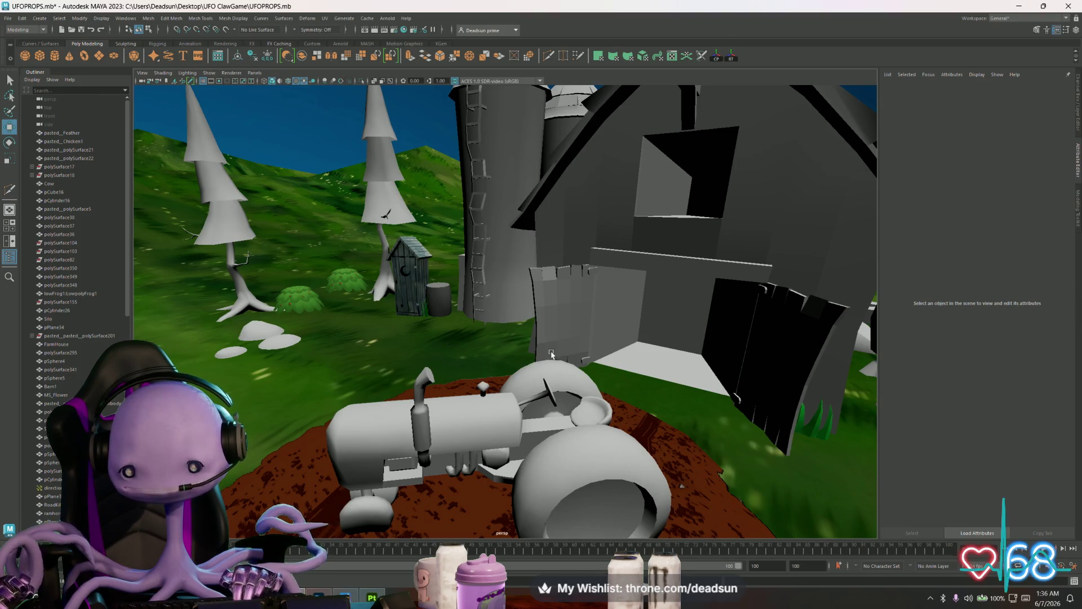
pyautogui.scroll(1, 552, 354)
pyautogui.scroll(3, 545, 359)
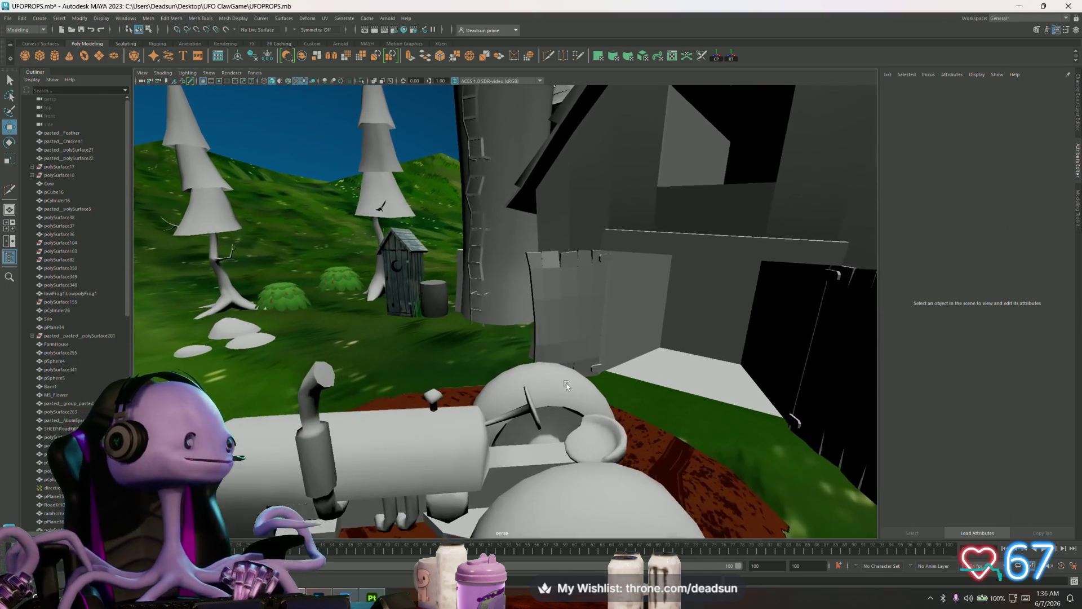
pyautogui.scroll(-2, 564, 386)
pyautogui.scroll(-3, 557, 389)
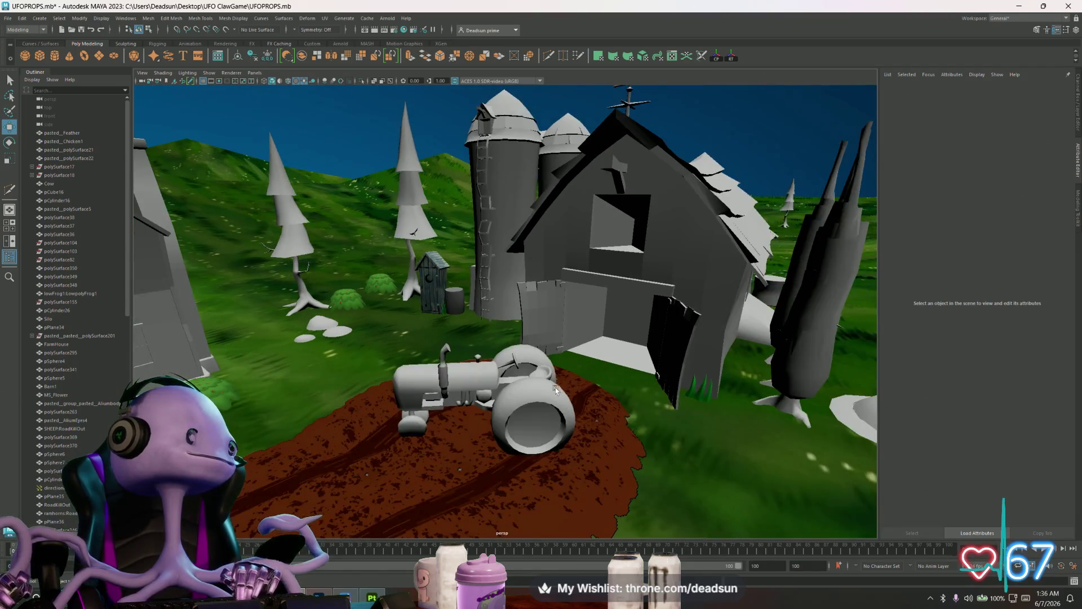
pyautogui.scroll(5, 556, 389)
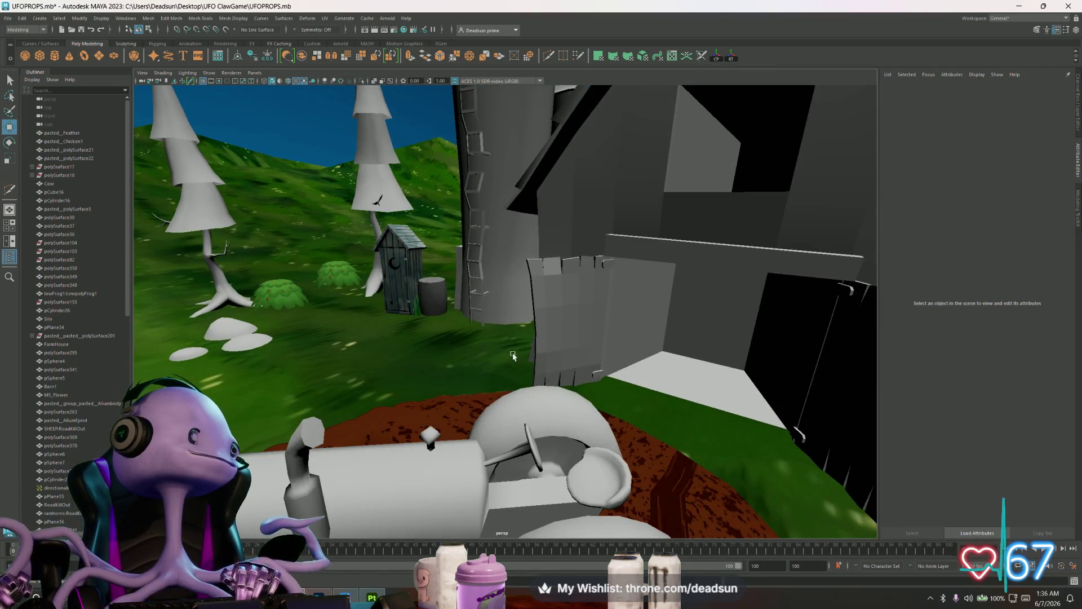
pyautogui.scroll(-3, 512, 357)
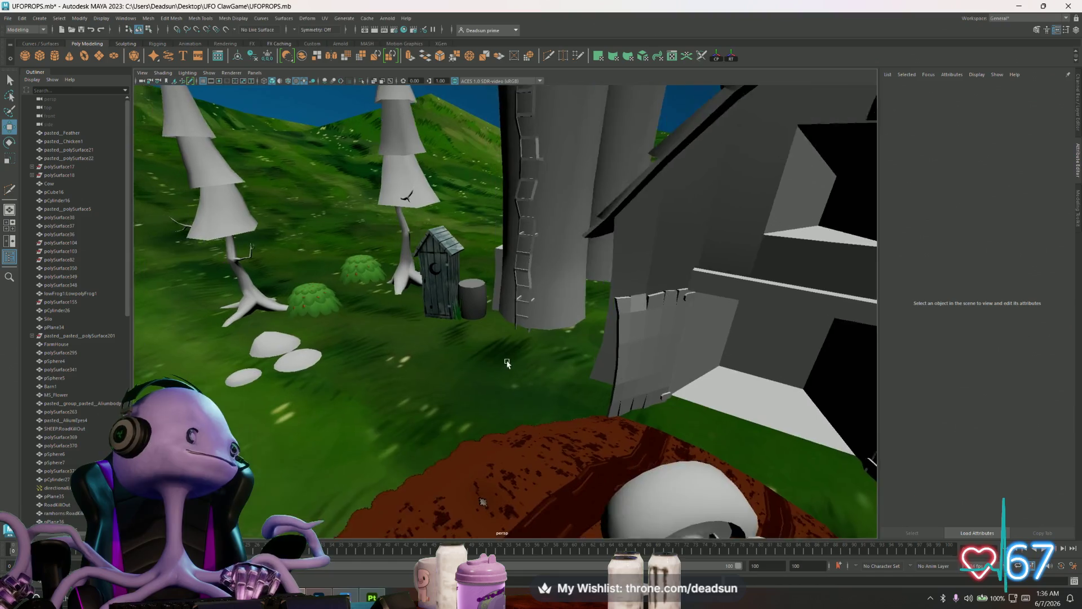
pyautogui.scroll(5, 516, 366)
pyautogui.click(467, 265)
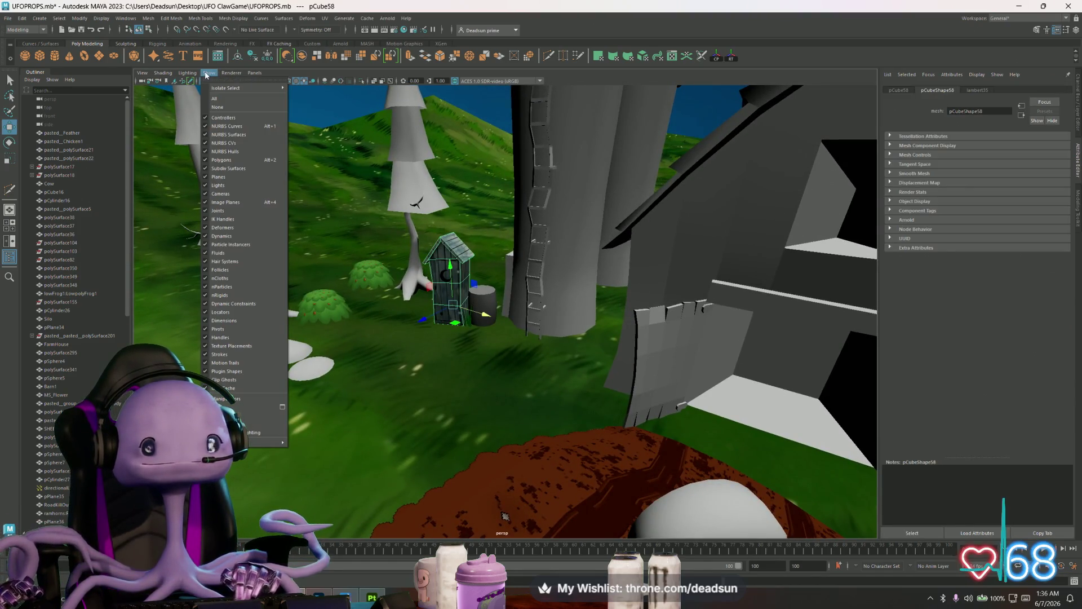
# - Light the viewport with all scene lights and show the outhouse's lambert35 material attributes
pyautogui.moveTo(190, 76)
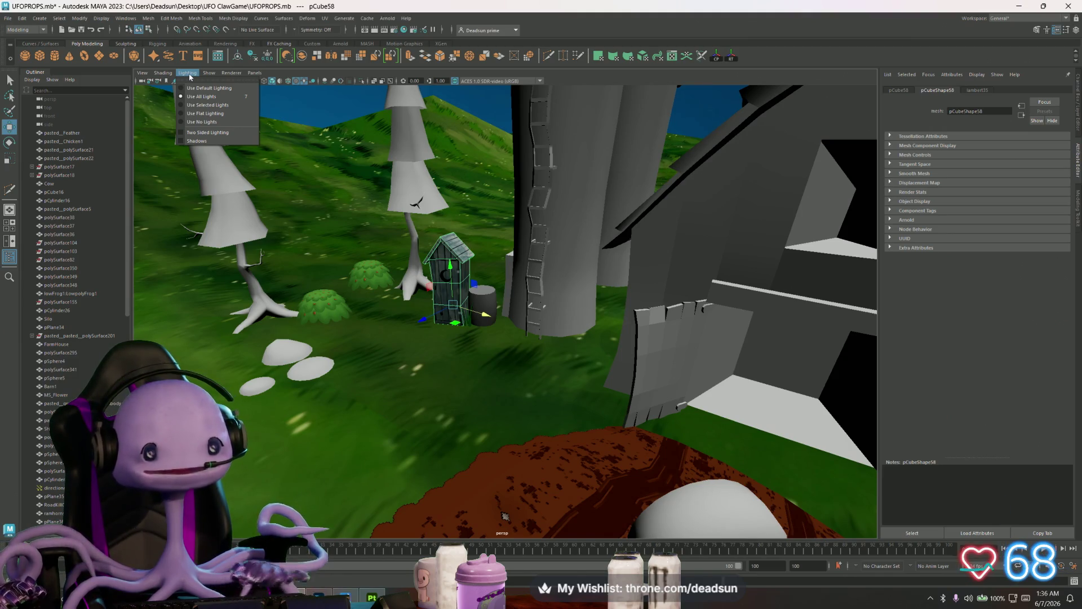
pyautogui.click(181, 88)
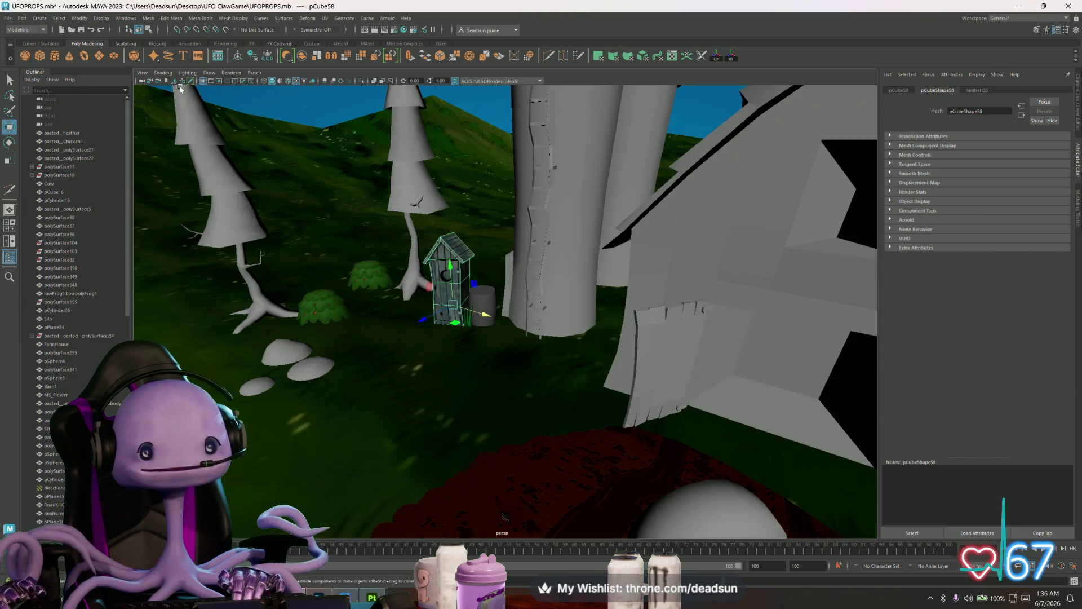
pyautogui.click(188, 72)
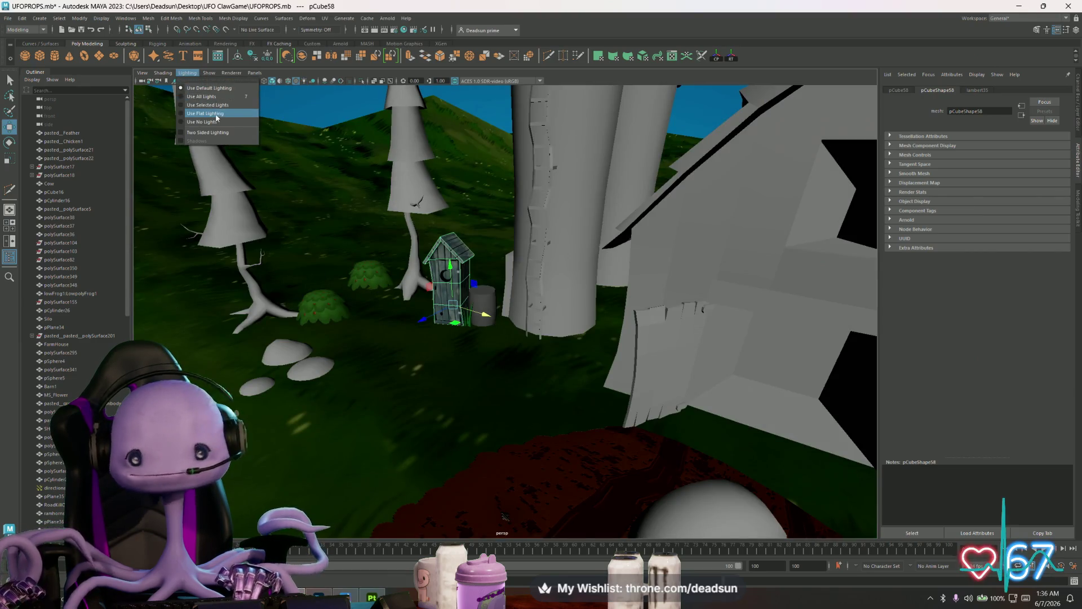
pyautogui.click(181, 97)
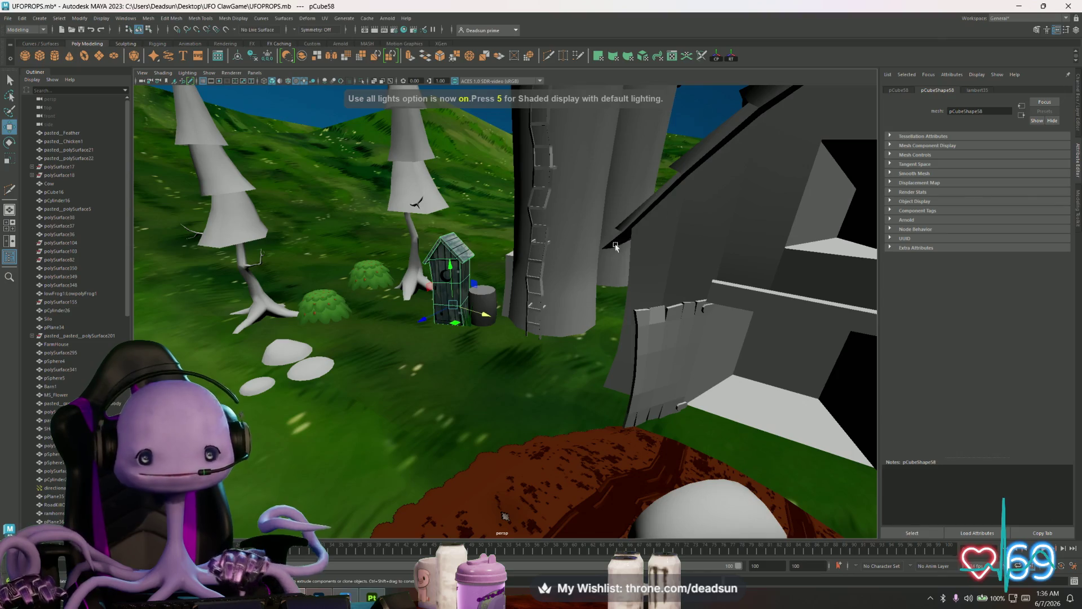
pyautogui.click(984, 91)
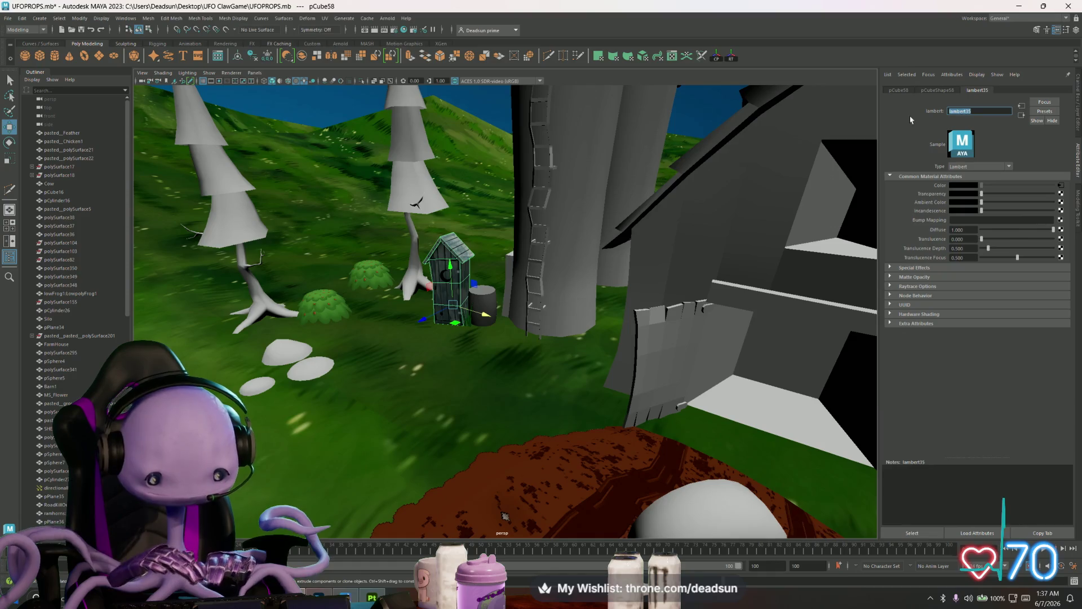
# - Rename lambert35 to Mat_outHouse and set its Diffuse to 2
pyautogui.write('Mat_')
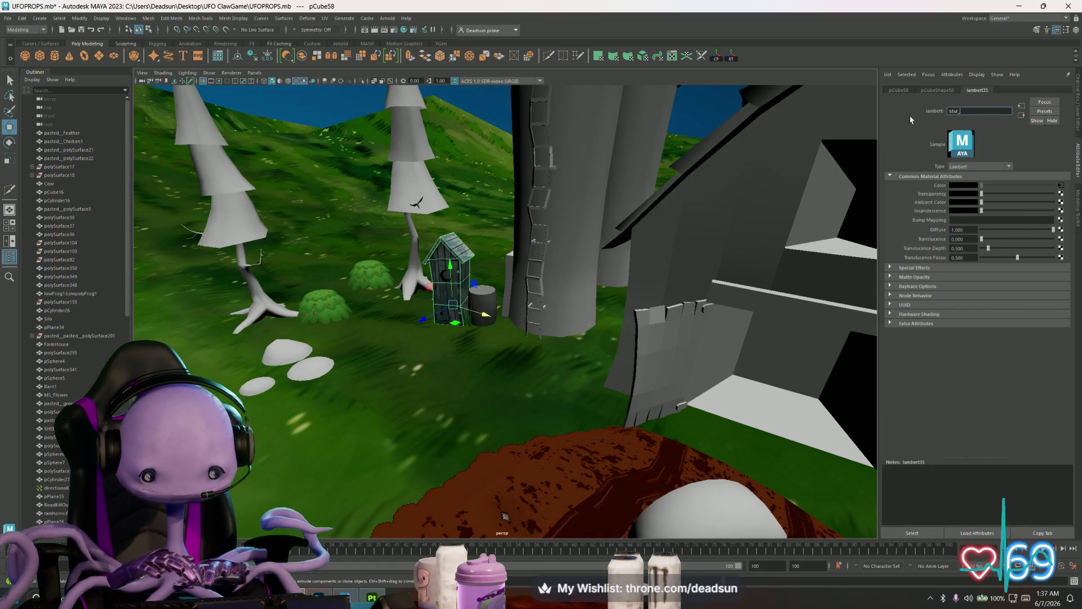
pyautogui.write('outH')
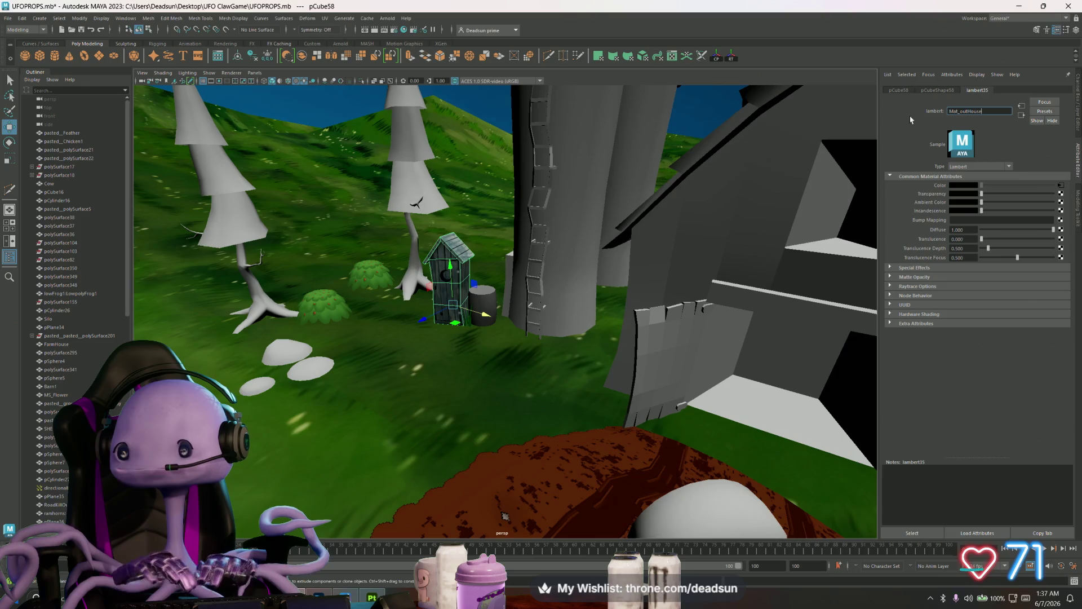
pyautogui.write('ouse')
pyautogui.press('Return')
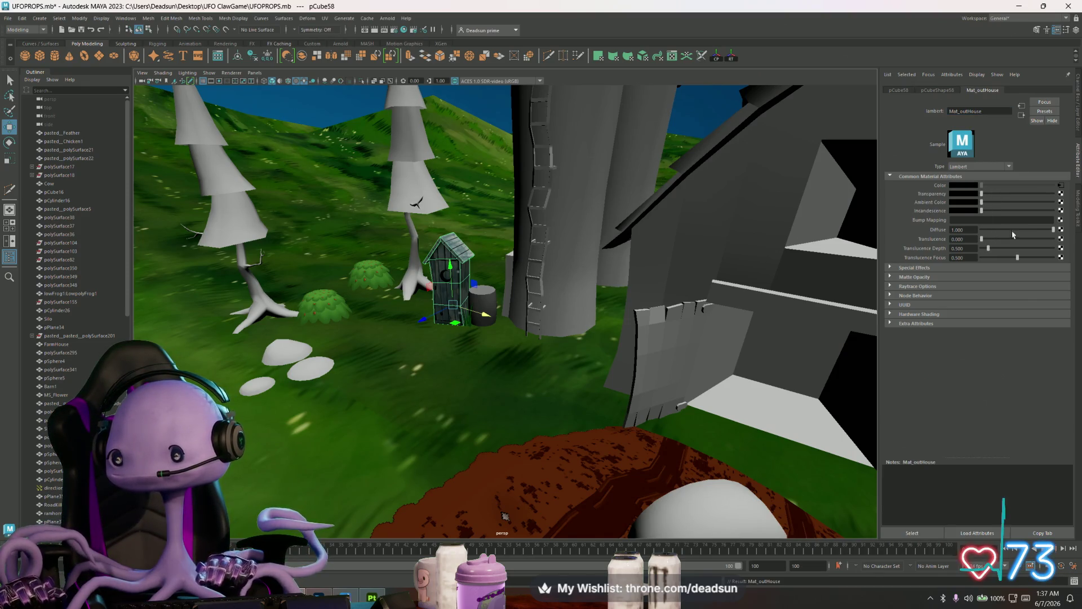
pyautogui.doubleClick(964, 230)
pyautogui.write('2')
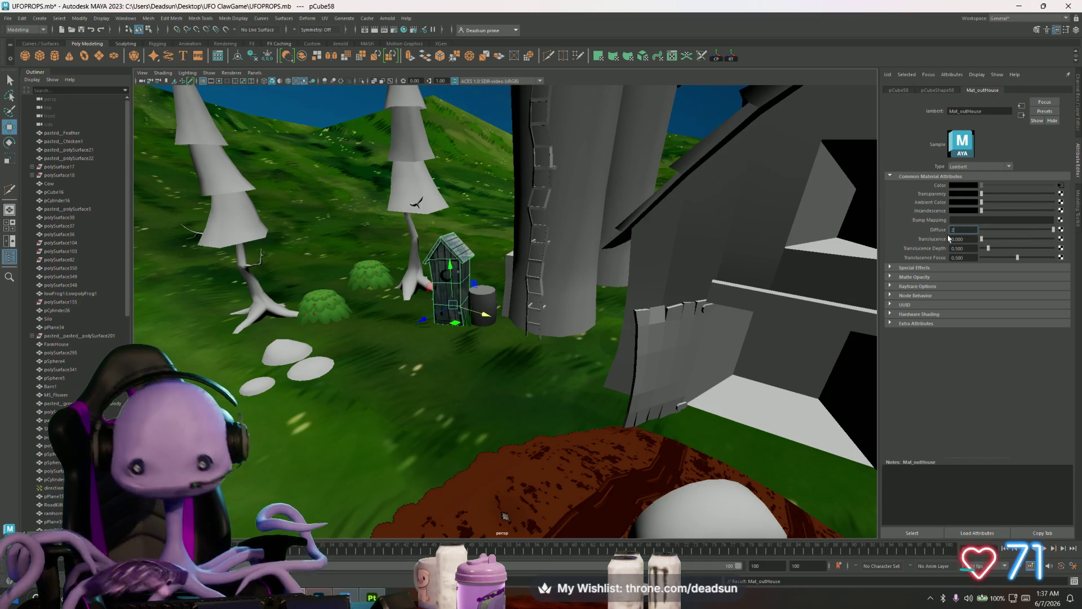
pyautogui.press('Return')
# - Orbit and zoom around the farm to inspect the brighter outhouse beside the barrel
pyautogui.click(474, 123)
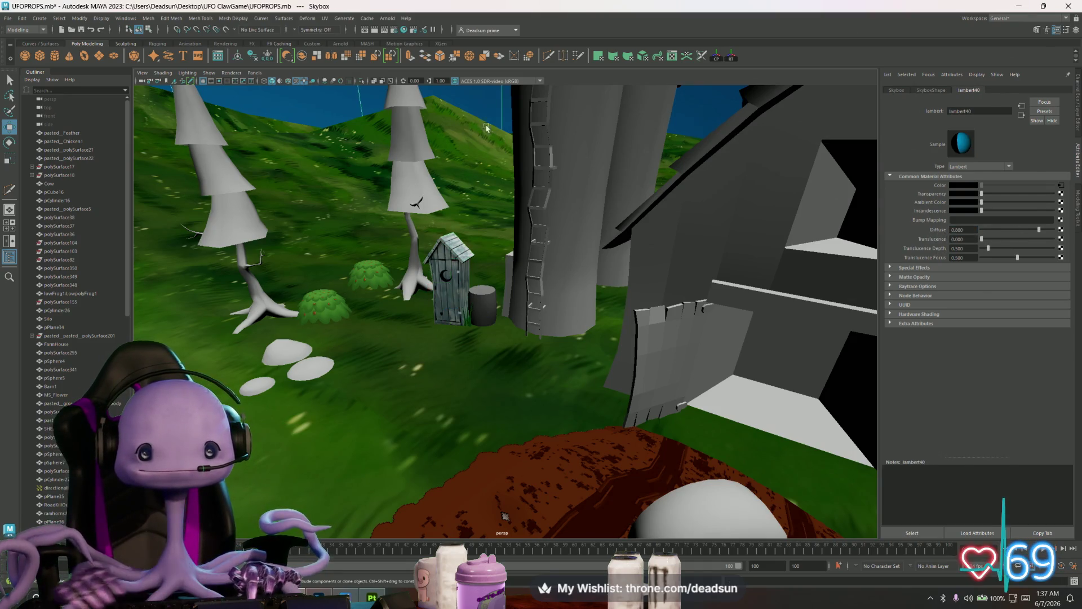
pyautogui.moveTo(474, 123)
pyautogui.keyDown('alt'); pyautogui.mouseDown()
pyautogui.moveTo(363, 320)
pyautogui.moveTo(498, 373)
pyautogui.moveTo(482, 386)
pyautogui.mouseUp(); pyautogui.keyUp('alt')
pyautogui.scroll(5, 482, 386)
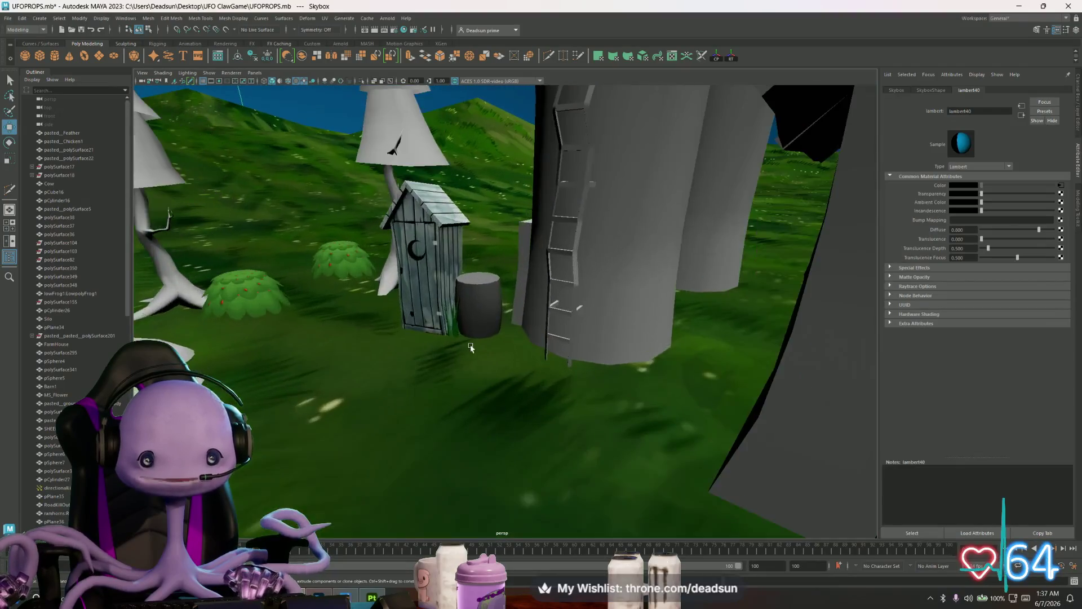
pyautogui.moveTo(437, 327)
pyautogui.keyDown('alt'); pyautogui.mouseDown()
pyautogui.moveTo(416, 333)
pyautogui.moveTo(555, 353)
pyautogui.moveTo(526, 373)
pyautogui.mouseUp(); pyautogui.keyUp('alt')
pyautogui.click(504, 346)
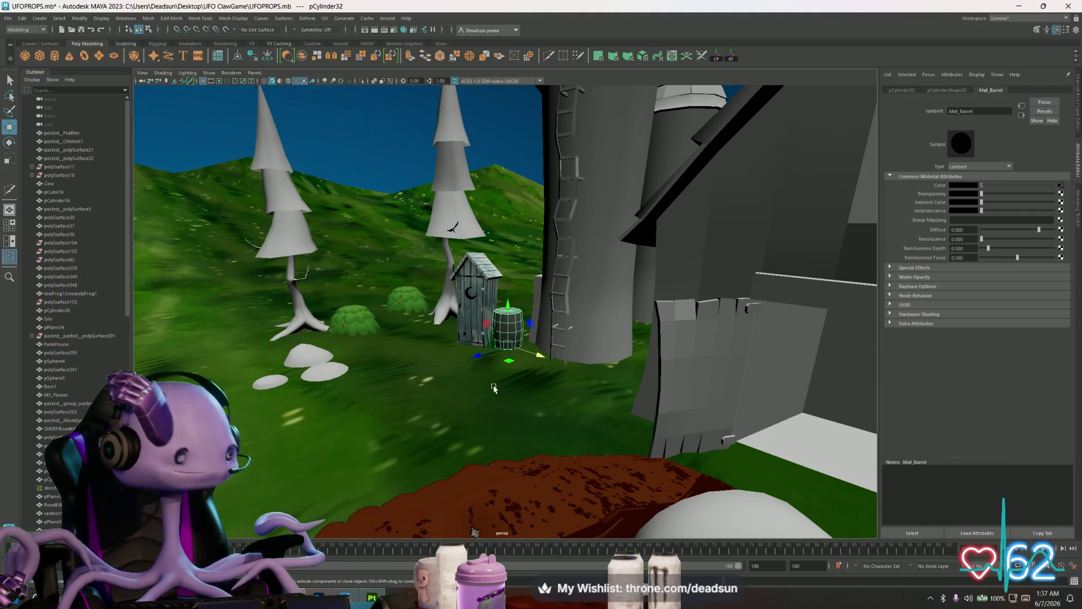
pyautogui.keyDown('alt'); pyautogui.moveTo(494, 388); pyautogui.dragTo(440, 348, button='right'); pyautogui.keyUp('alt')
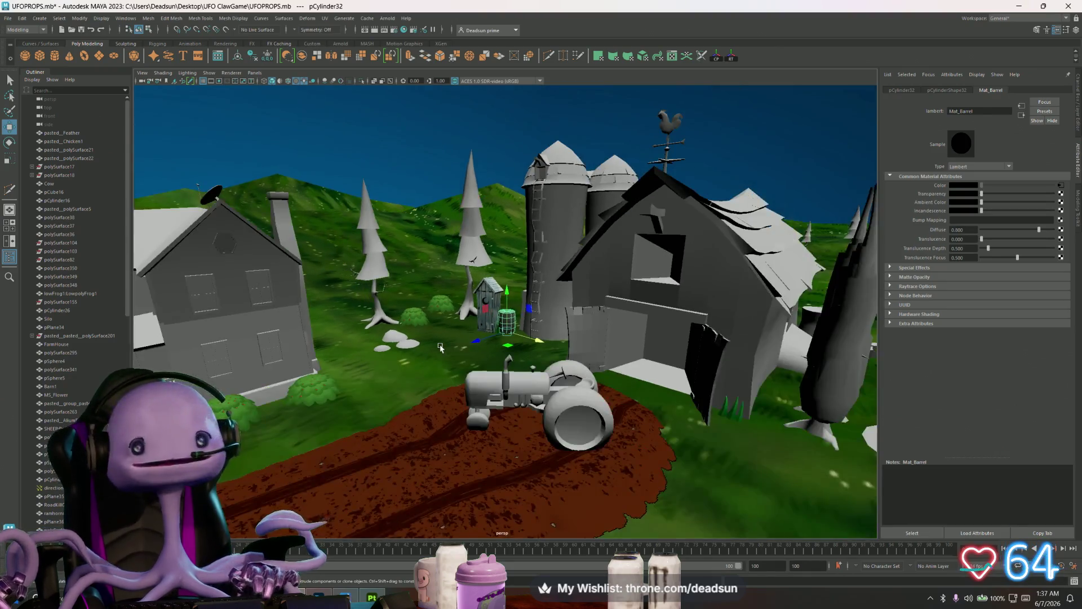
pyautogui.scroll(-5, 441, 347)
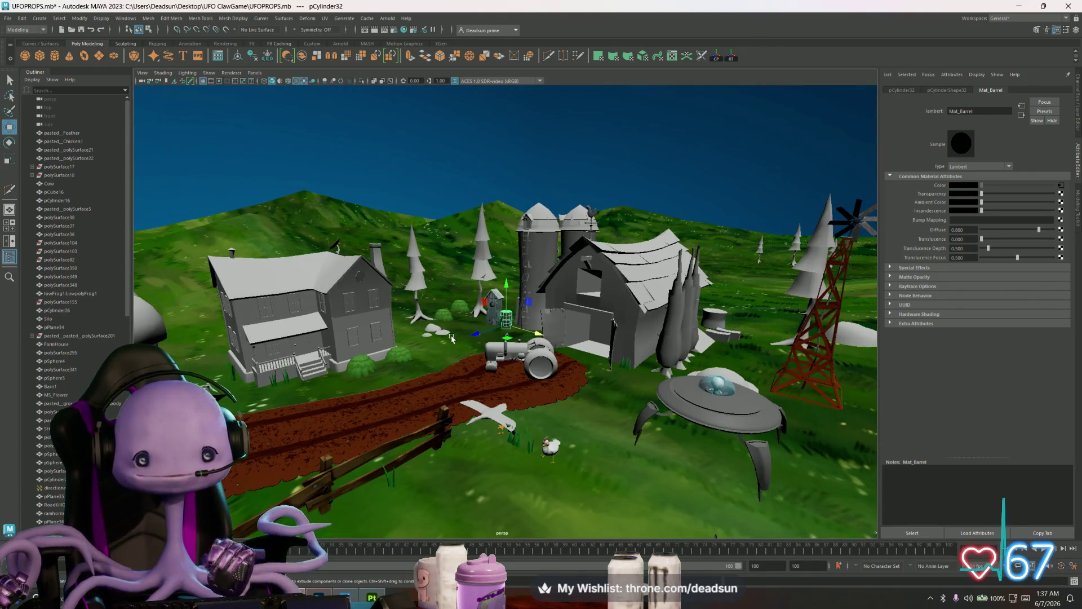
pyautogui.moveTo(451, 338)
pyautogui.keyDown('alt'); pyautogui.mouseDown()
pyautogui.moveTo(751, 448)
pyautogui.moveTo(508, 327)
pyautogui.mouseUp(); pyautogui.keyUp('alt')
pyautogui.scroll(5, 750, 448)
# - Nudge the outhouse slightly to the left, then select the silo
pyautogui.click(468, 310)
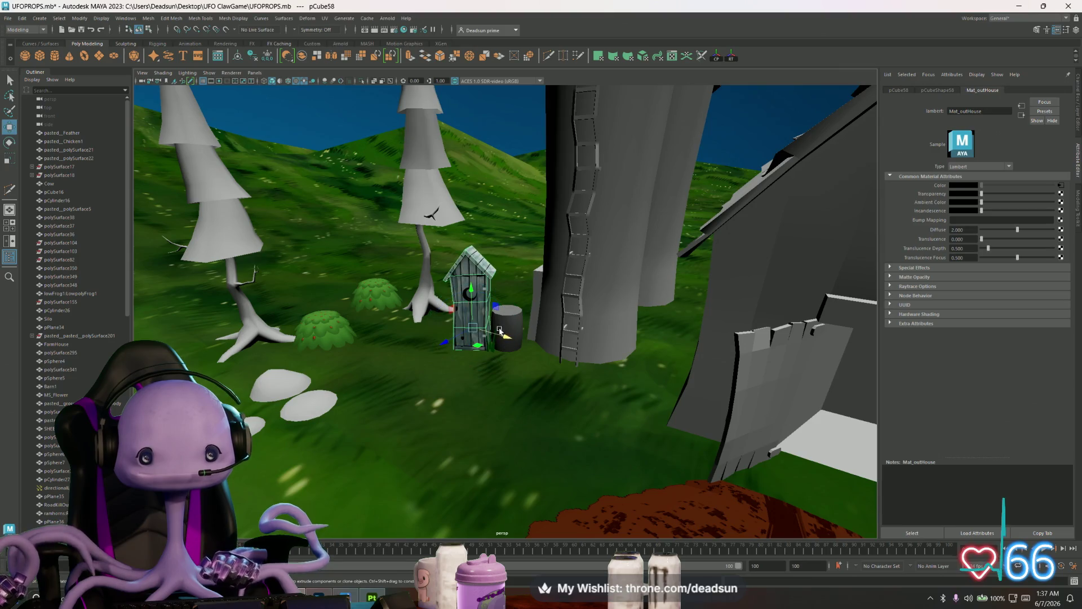
pyautogui.moveTo(499, 330); pyautogui.dragTo(481, 340)
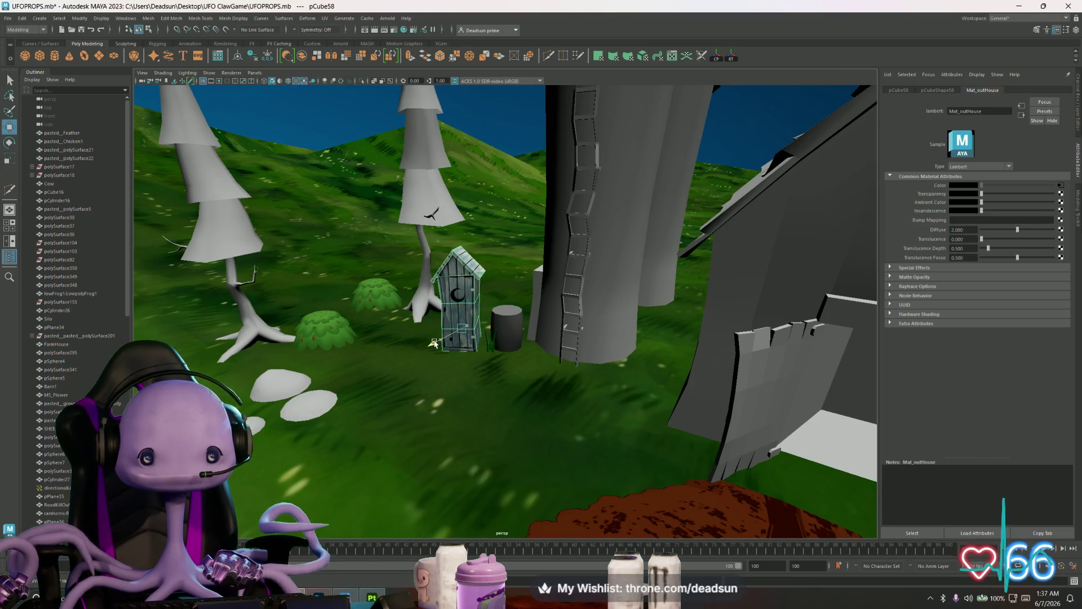
pyautogui.click(581, 304)
pyautogui.moveTo(580, 304)
pyautogui.keyDown('alt'); pyautogui.mouseDown()
pyautogui.moveTo(555, 304)
pyautogui.moveTo(592, 303)
pyautogui.moveTo(730, 338)
pyautogui.moveTo(493, 335)
pyautogui.moveTo(478, 307)
pyautogui.moveTo(452, 298)
pyautogui.moveTo(393, 323)
pyautogui.moveTo(458, 354)
pyautogui.moveTo(609, 321)
pyautogui.moveTo(520, 318)
pyautogui.mouseUp(); pyautogui.keyUp('alt')
pyautogui.scroll(6, 478, 308)
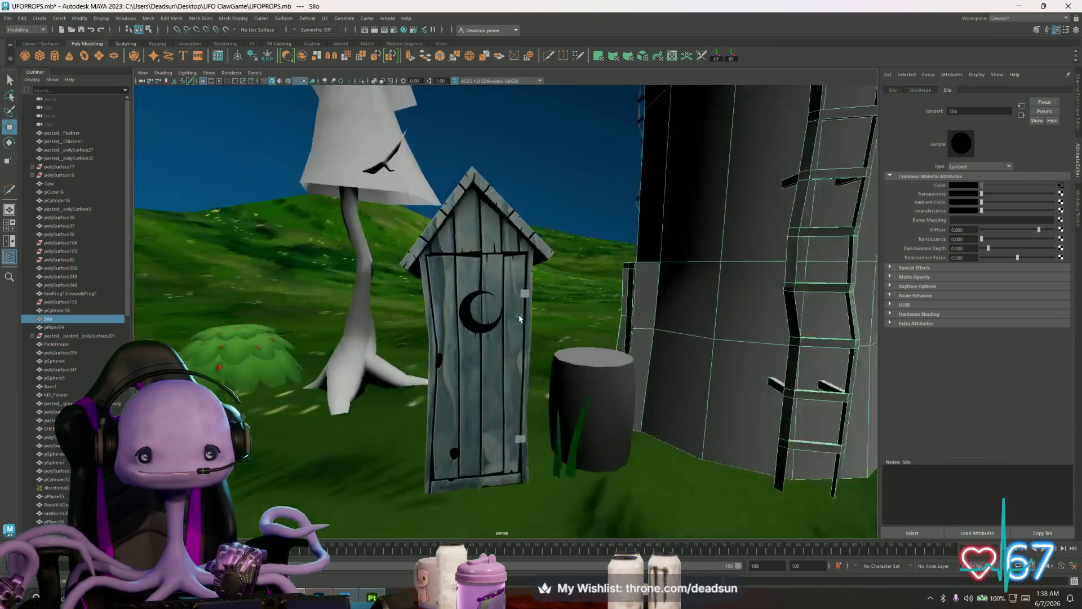
# - Orbit and zoom around the lit farm, then return to Substance Painter and close Export textures
pyautogui.scroll(-10, 519, 317)
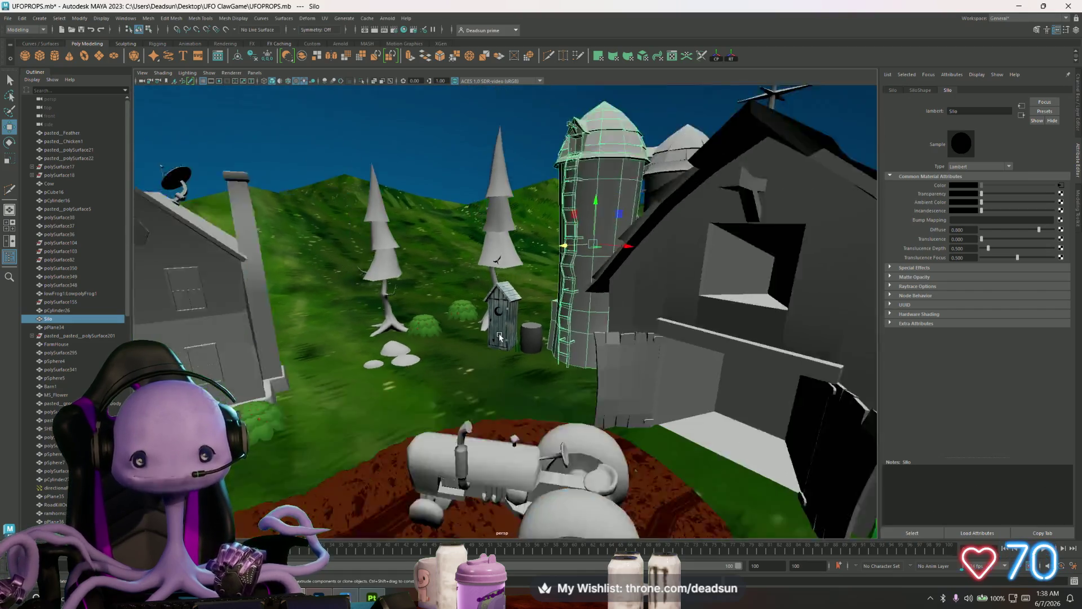
pyautogui.scroll(-5, 516, 342)
pyautogui.keyDown('alt'); pyautogui.moveTo(567, 360); pyautogui.dragTo(383, 331); pyautogui.keyUp('alt')
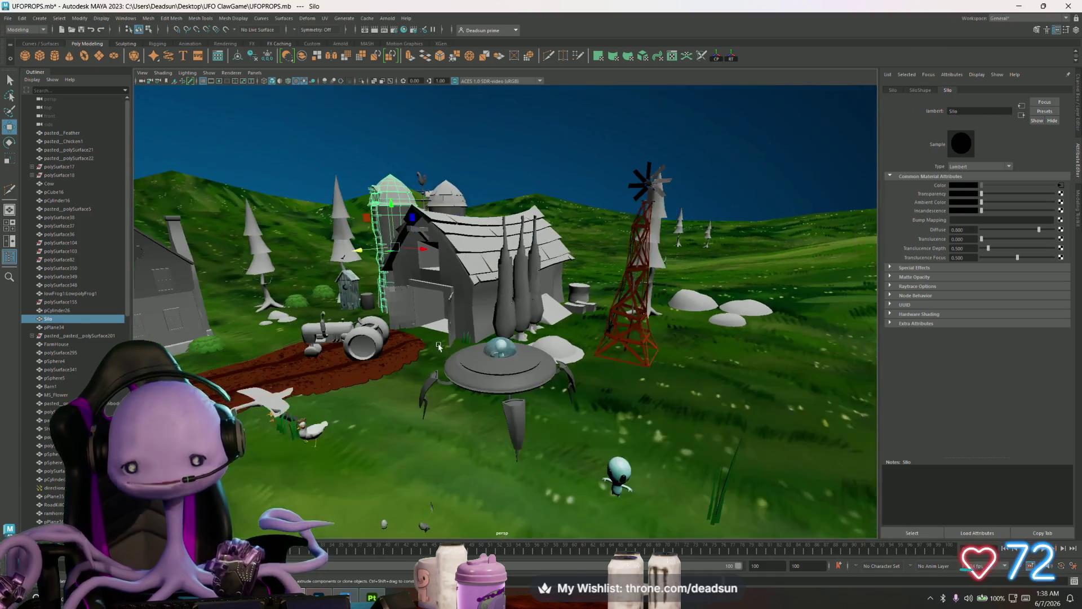
pyautogui.scroll(-3, 429, 341)
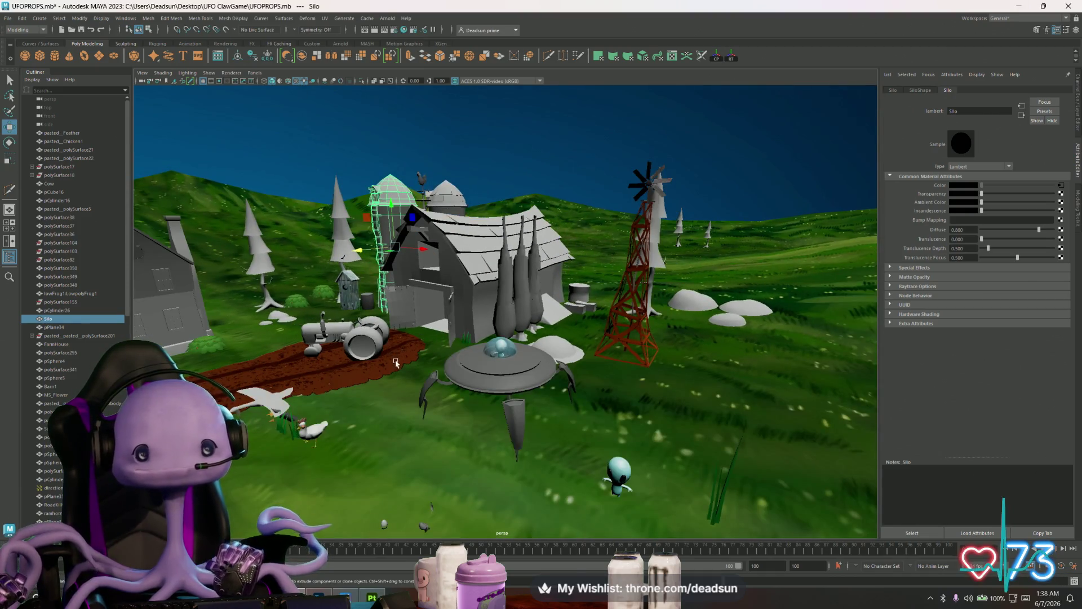
pyautogui.keyDown('alt'); pyautogui.moveTo(397, 363); pyautogui.dragTo(395, 314); pyautogui.keyUp('alt')
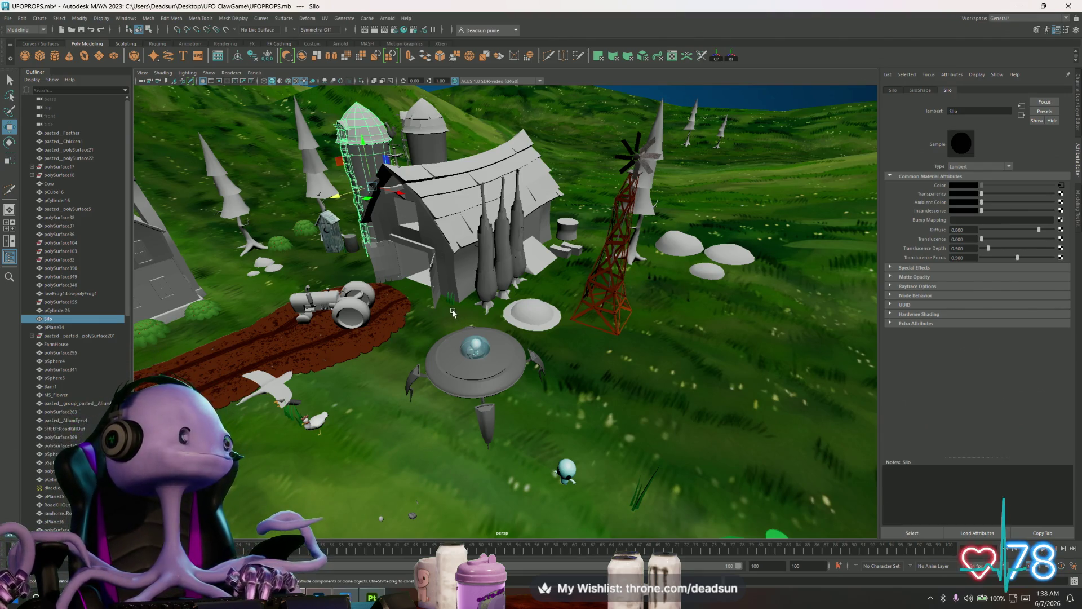
pyautogui.moveTo(459, 319)
pyautogui.keyDown('alt'); pyautogui.mouseDown()
pyautogui.moveTo(492, 384)
pyautogui.moveTo(489, 400)
pyautogui.moveTo(439, 364)
pyautogui.moveTo(504, 355)
pyautogui.moveTo(483, 350)
pyautogui.moveTo(537, 398)
pyautogui.moveTo(511, 366)
pyautogui.moveTo(411, 396)
pyautogui.moveTo(441, 387)
pyautogui.mouseUp(); pyautogui.keyUp('alt')
pyautogui.press('[')
pyautogui.press('[')
pyautogui.press(']')
pyautogui.click(371, 596)
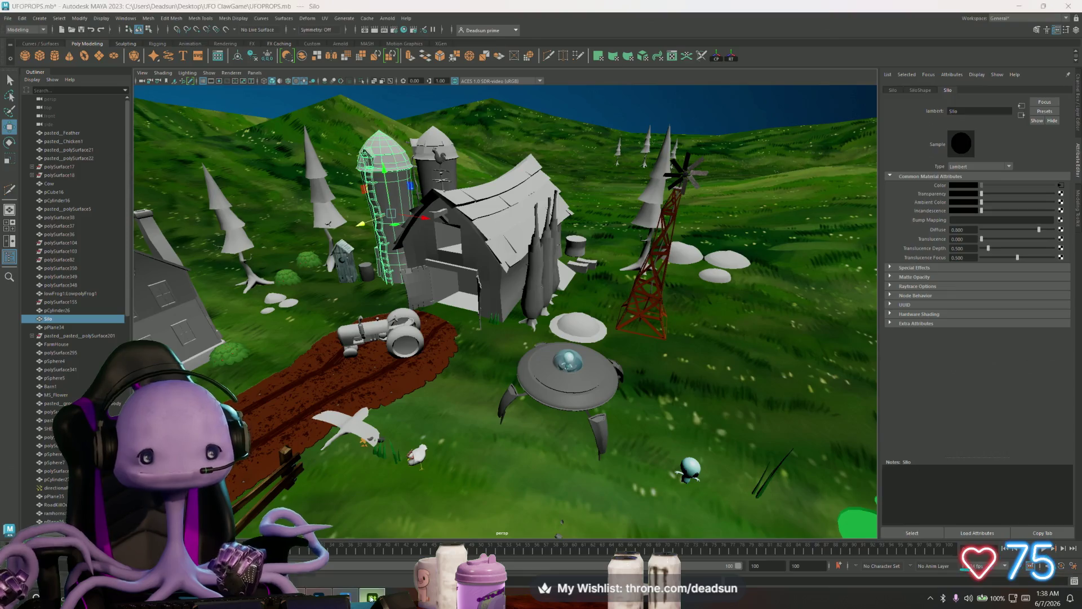
pyautogui.click(815, 91)
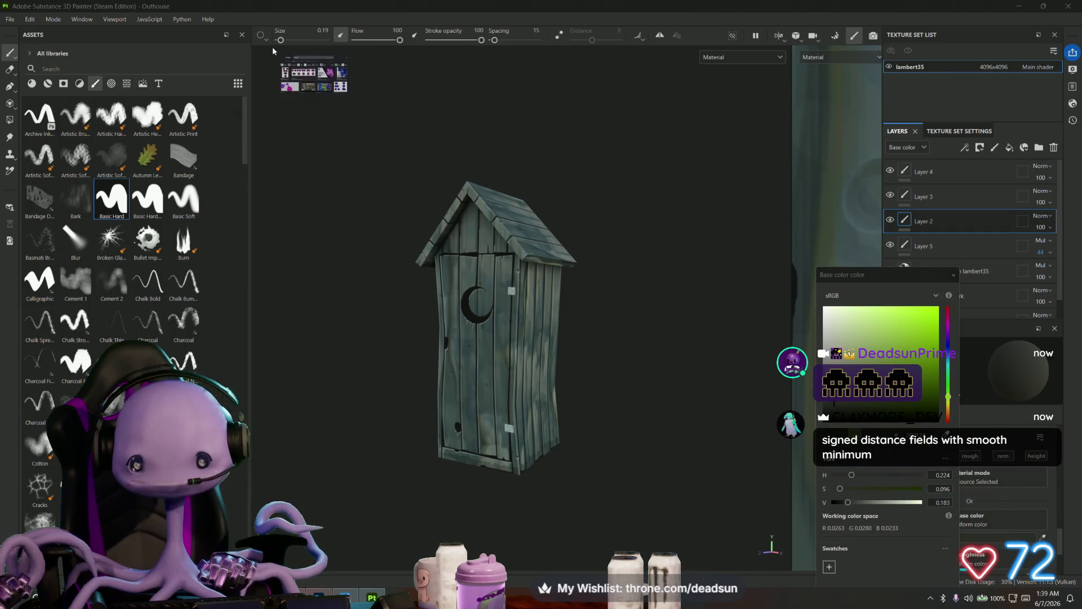
pyautogui.hotkey('alt', 'Tab')
pyautogui.click(175, 210)
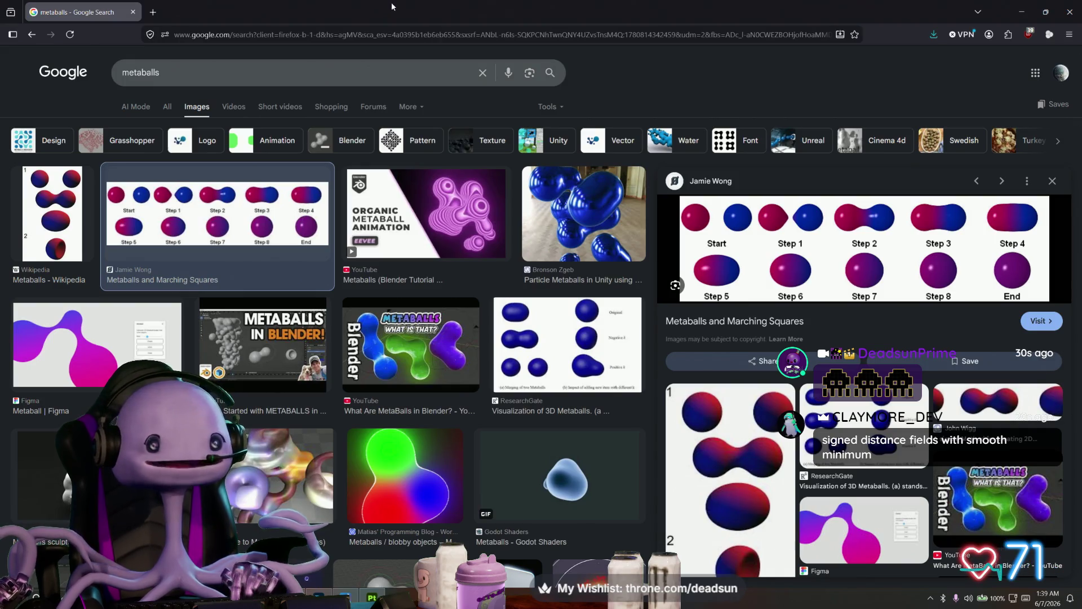
pyautogui.hotkey('alt', 'Tab')
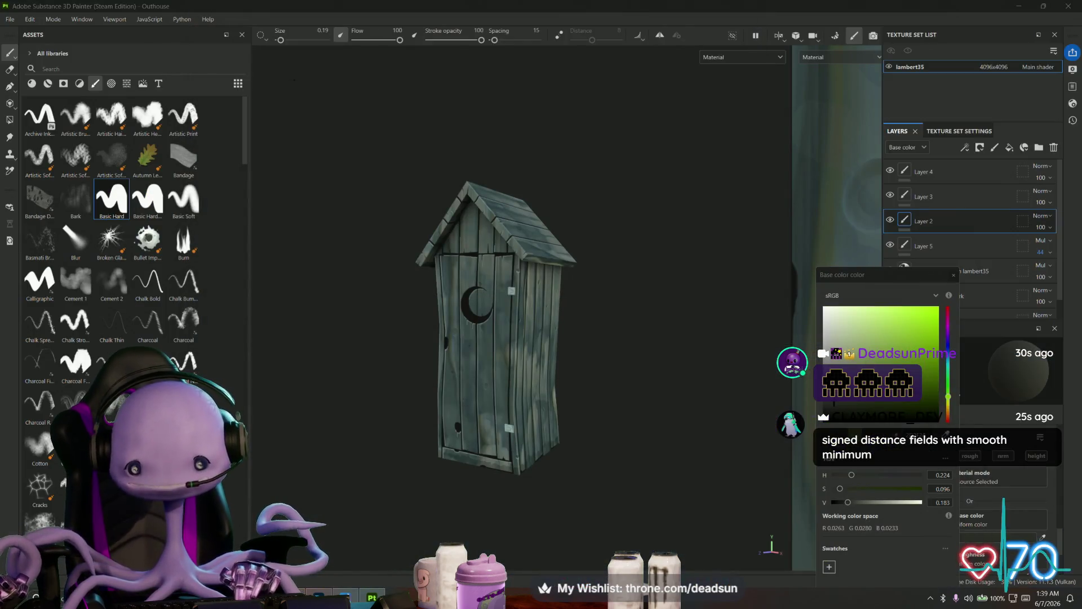